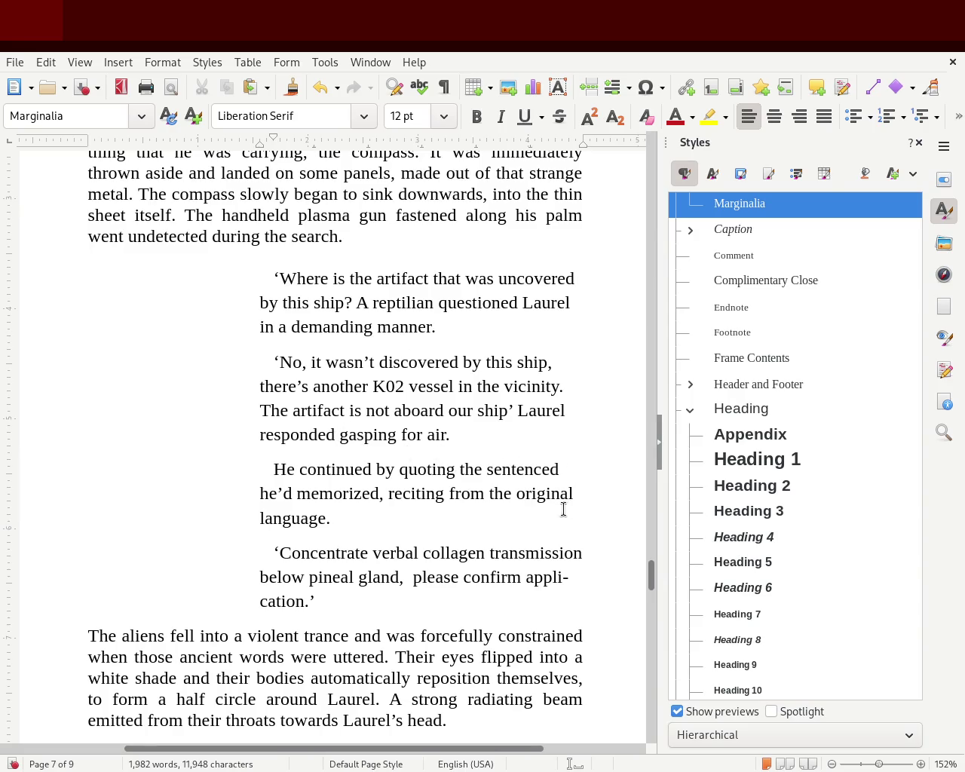
# - Select words in the last dialogue paragraph: collagen, transmission, below, pineal and gland
pyautogui.moveTo(350, 600); pyautogui.dragTo(242, 557)
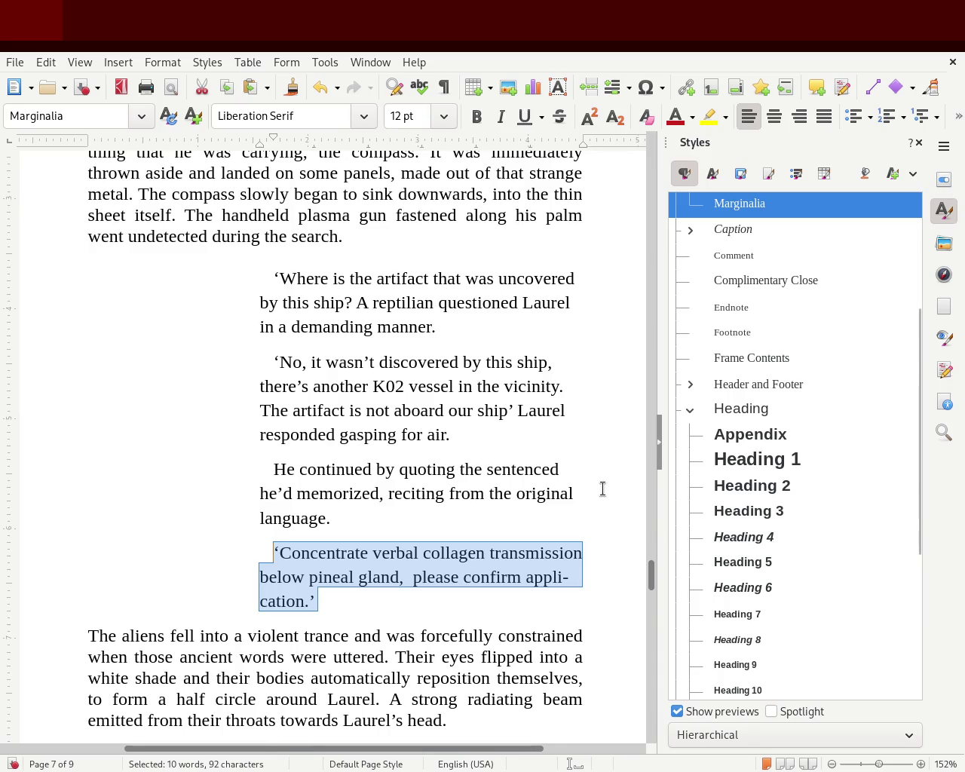
pyautogui.doubleClick(405, 555)
pyautogui.doubleClick(436, 554)
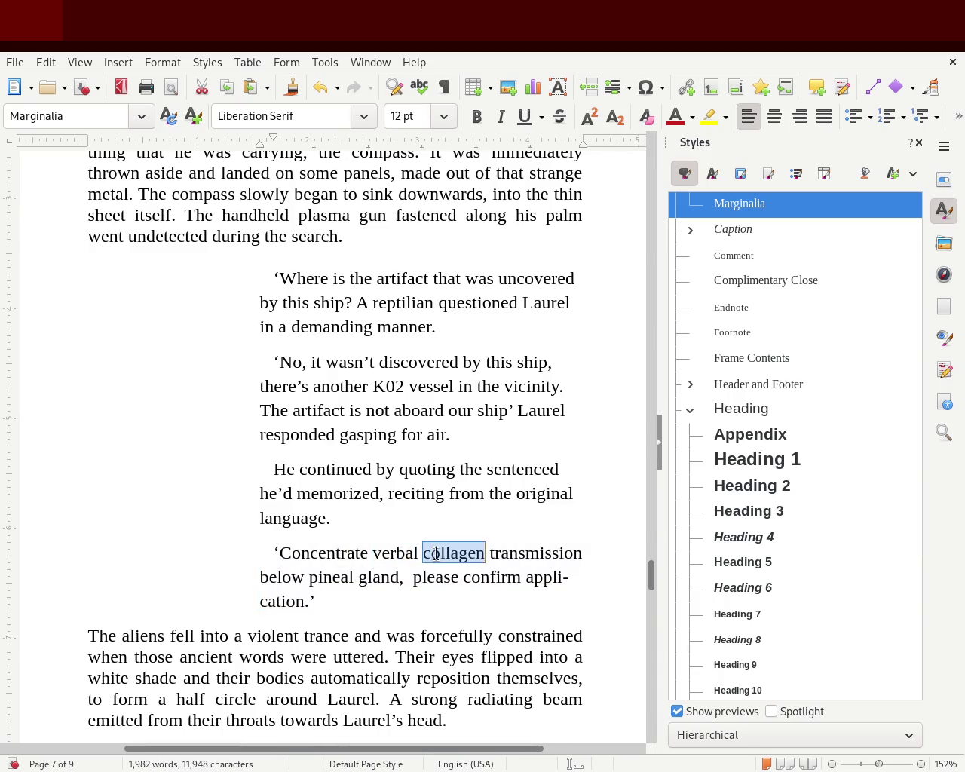
pyautogui.doubleClick(551, 555)
pyautogui.doubleClick(291, 578)
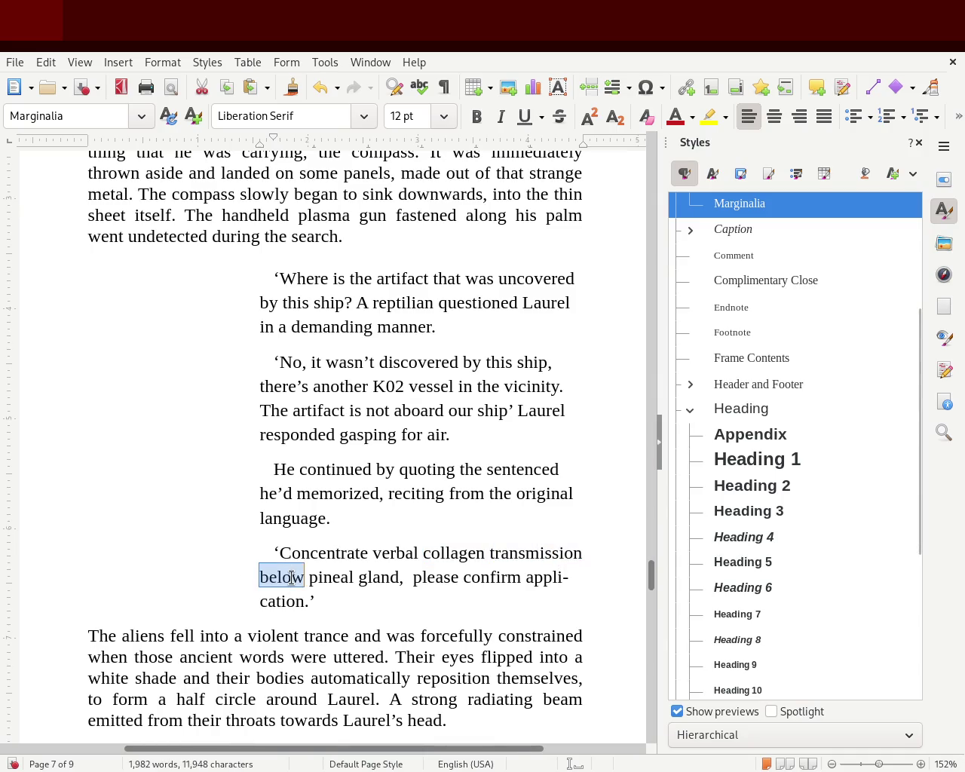
pyautogui.doubleClick(321, 577)
pyautogui.click(373, 577)
pyautogui.doubleClick(383, 577)
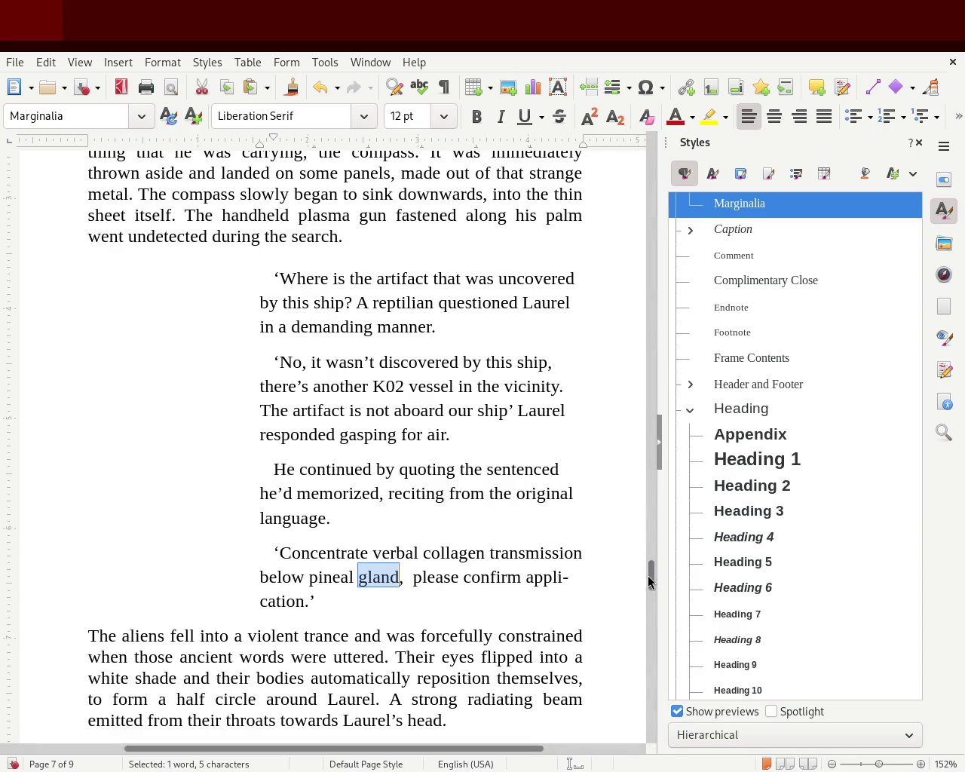
# - Clear the selection in the dialogue and close the Styles sidebar deck
pyautogui.moveTo(650, 577); pyautogui.dragTo(645, 583)
pyautogui.click(146, 358)
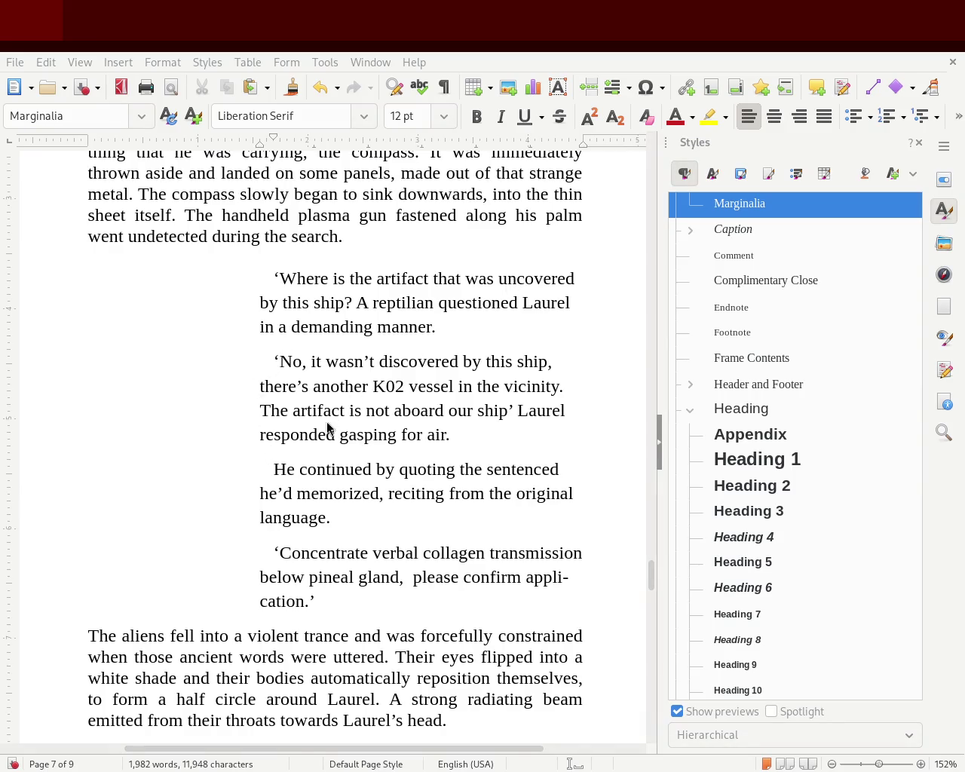
pyautogui.click(919, 143)
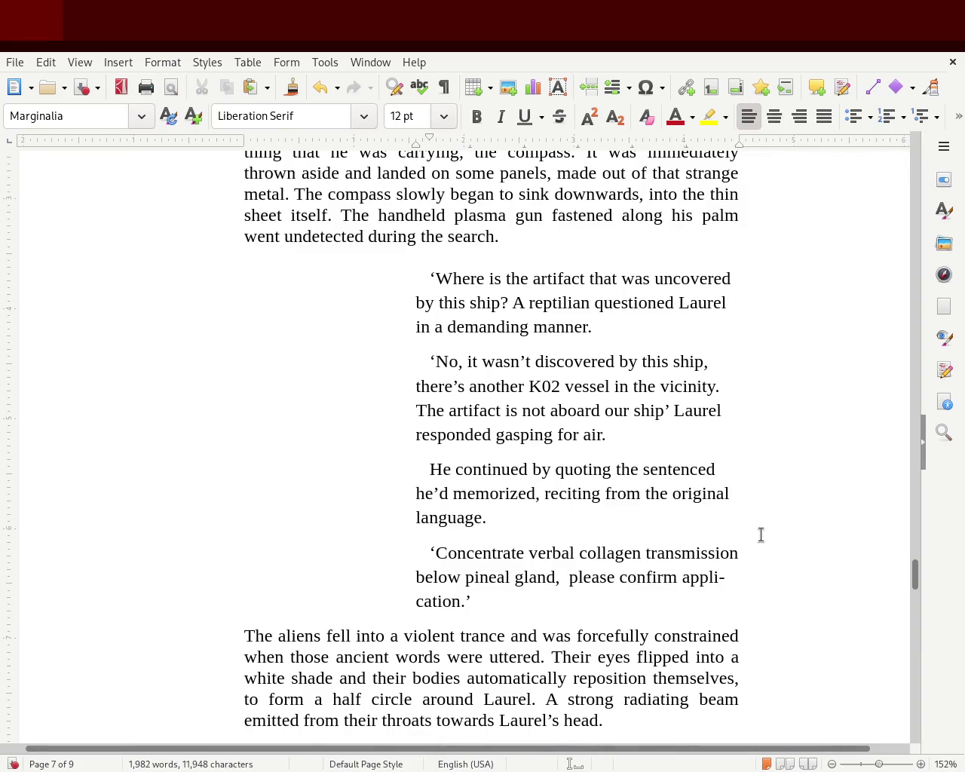
# - Give the four dialogue paragraphs the Addressee style, justified and indented further from the left
pyautogui.moveTo(500, 620); pyautogui.dragTo(171, 279)
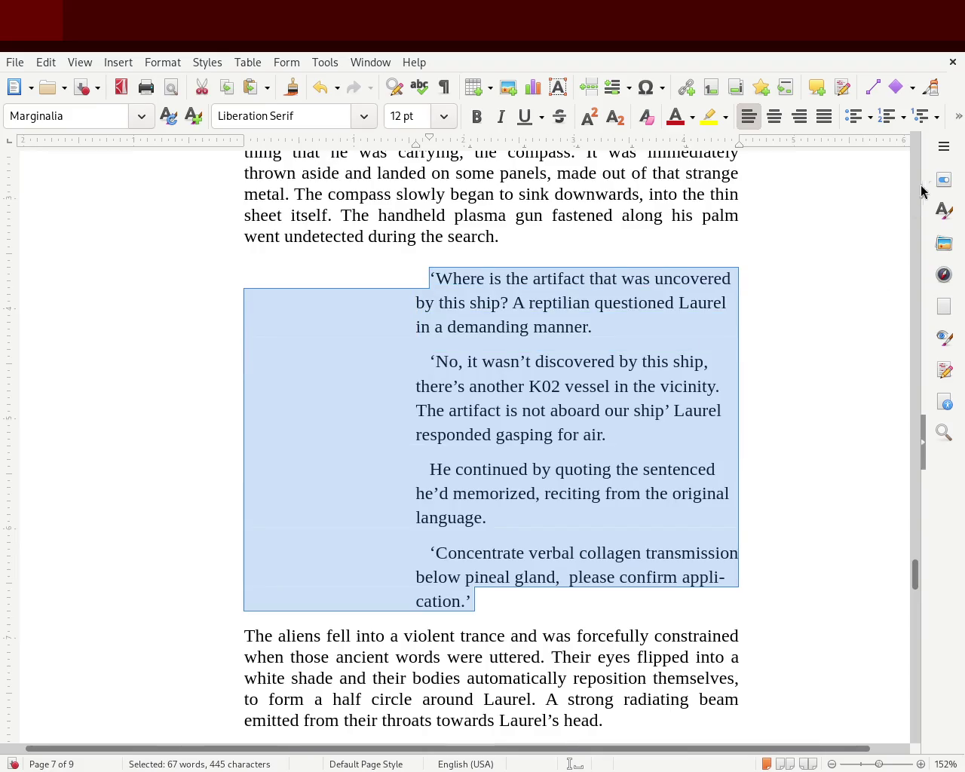
pyautogui.click(944, 212)
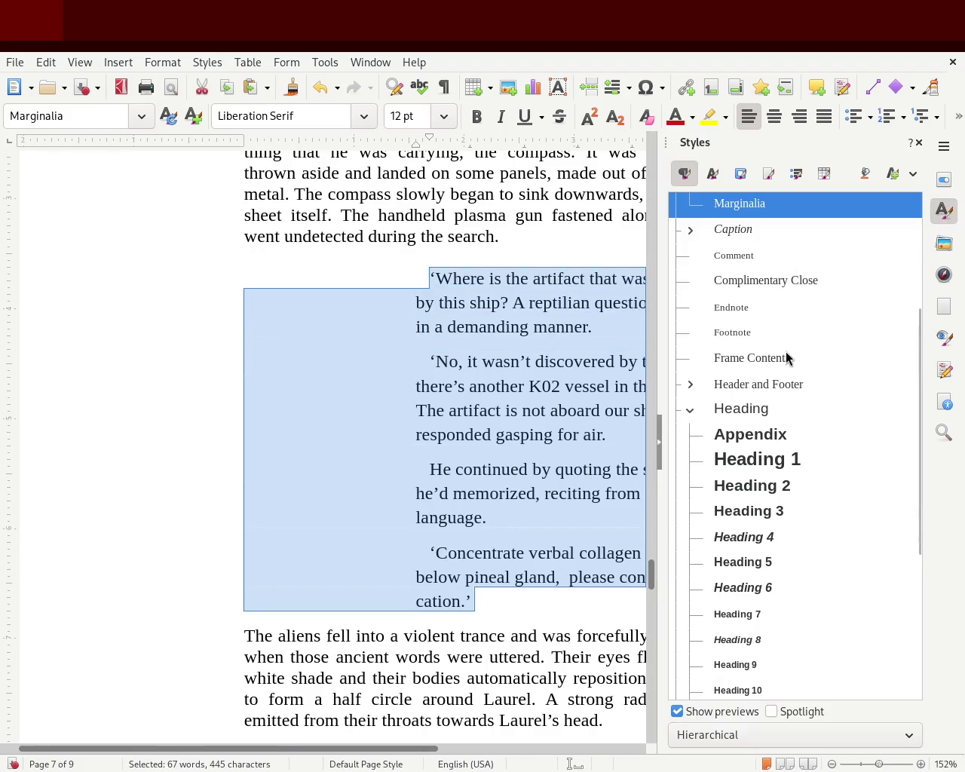
pyautogui.scroll(1, 923, 291)
pyautogui.moveTo(923, 291); pyautogui.dragTo(922, 206)
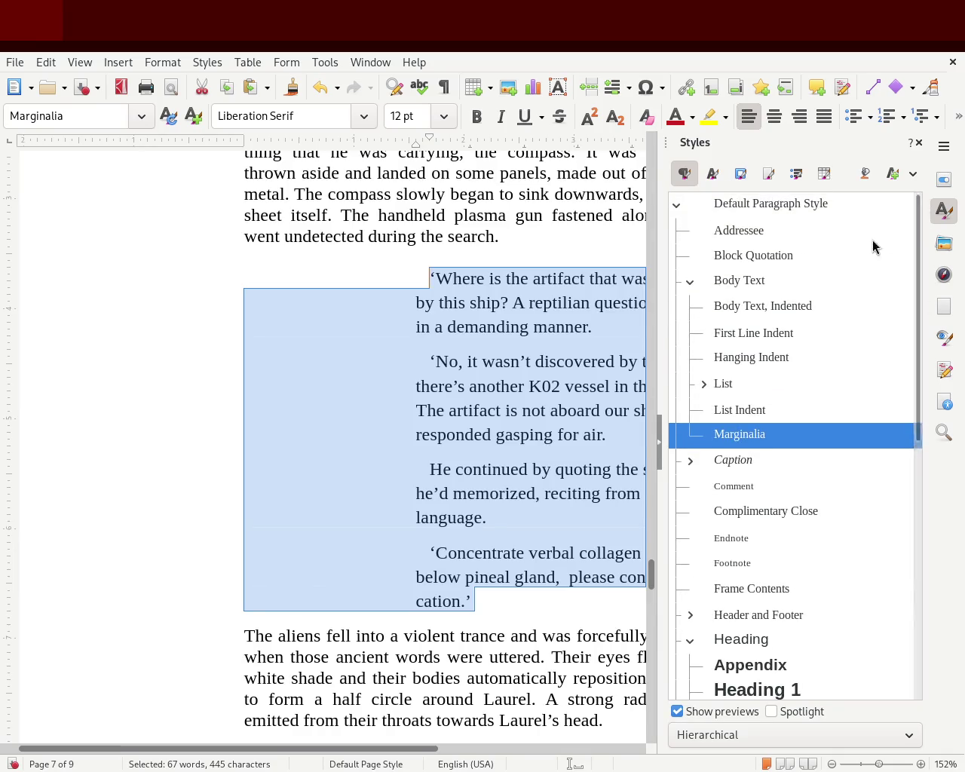
pyautogui.doubleClick(776, 232)
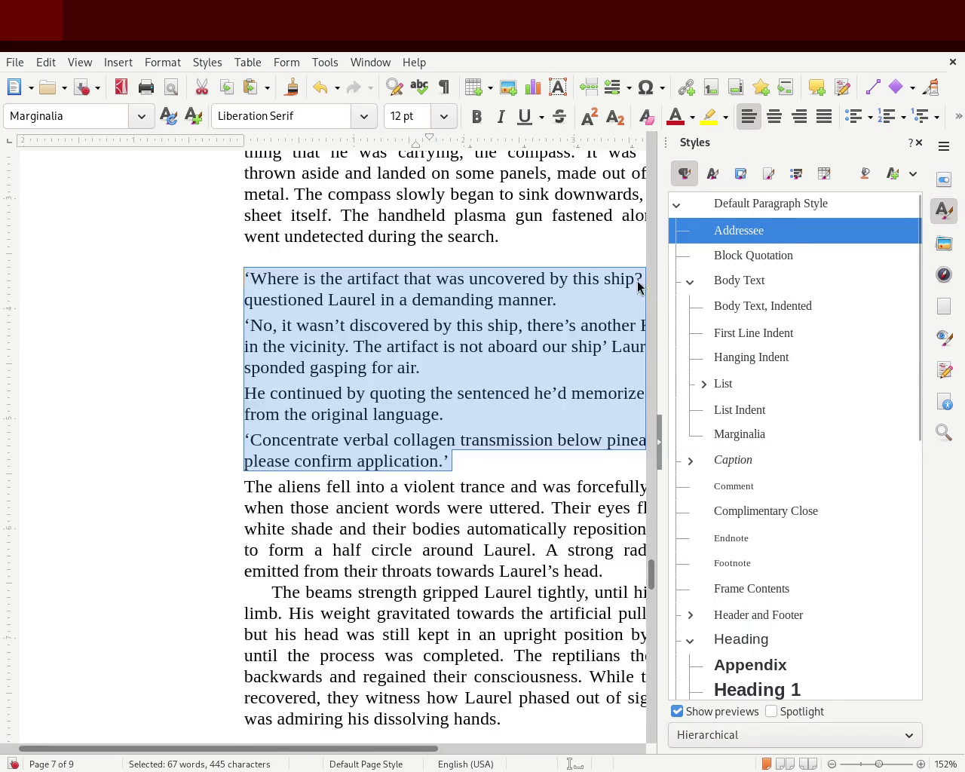
pyautogui.click(825, 120)
pyautogui.moveTo(244, 143); pyautogui.dragTo(355, 144)
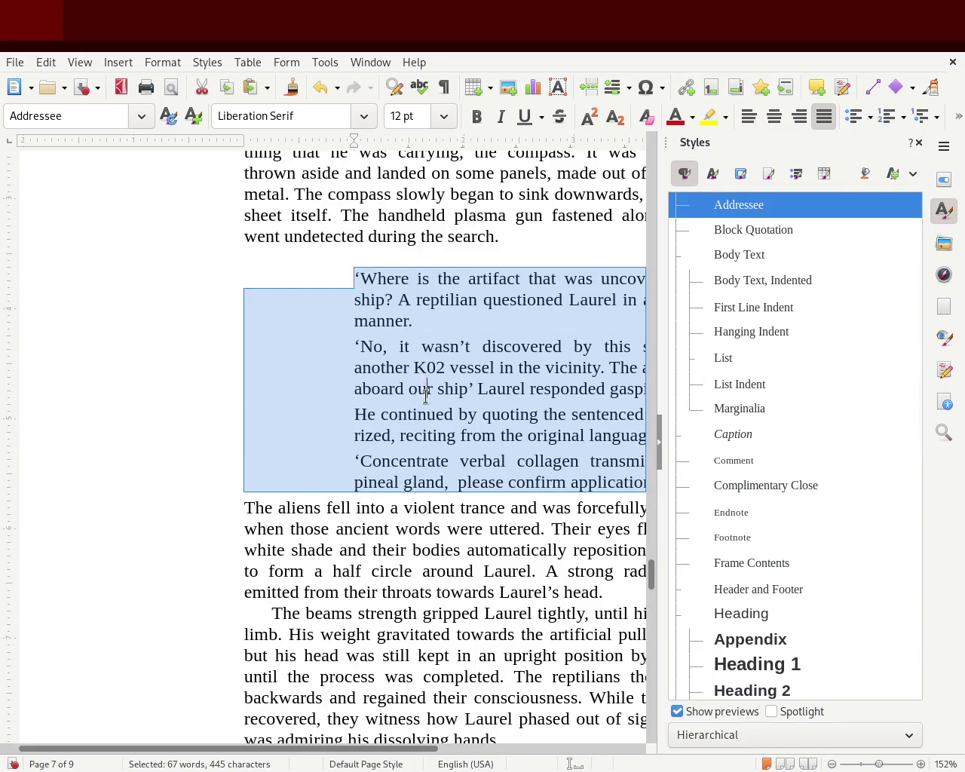
pyautogui.click(426, 396)
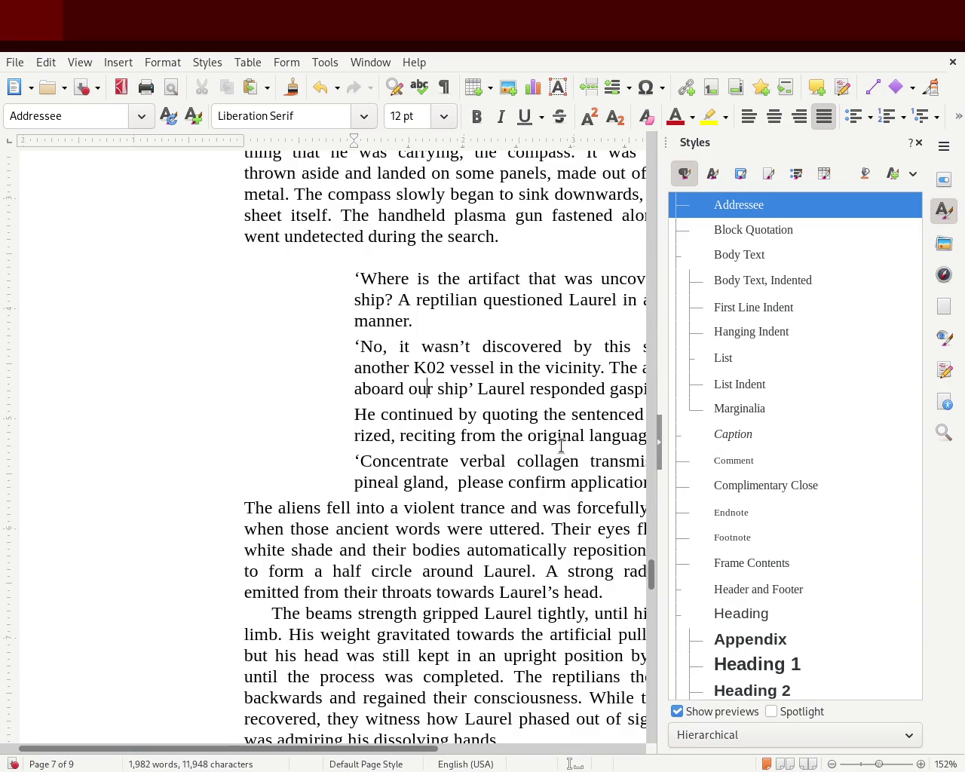
# - Undo the Addressee formatting to restore the original indented dialogue block
pyautogui.hotkey('ctrl', 'z')
pyautogui.hotkey('ctrl', 'z')
pyautogui.click(296, 398)
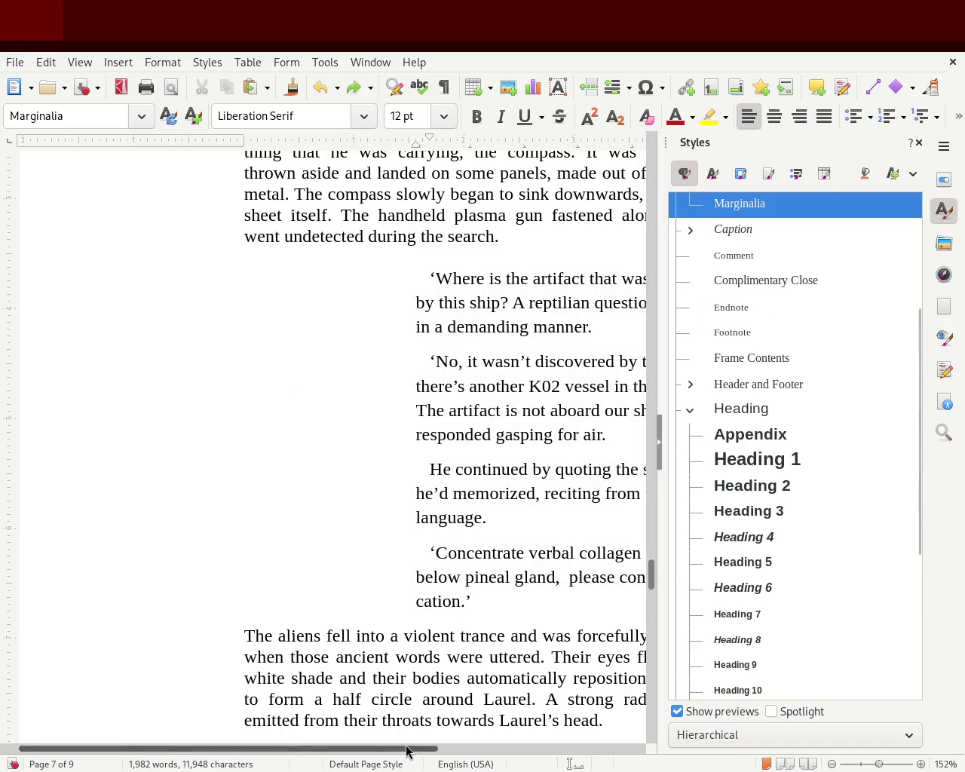
pyautogui.moveTo(406, 750); pyautogui.dragTo(520, 747)
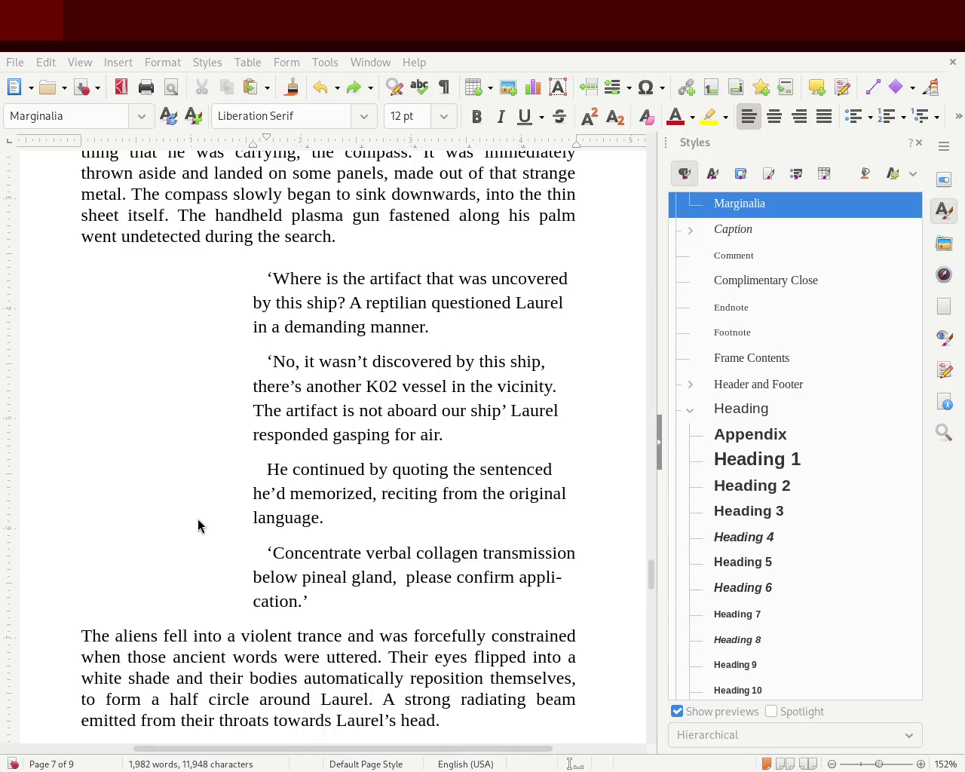
# - Try centring the selected dialogue paragraphs, then return them to left alignment
pyautogui.click(254, 410)
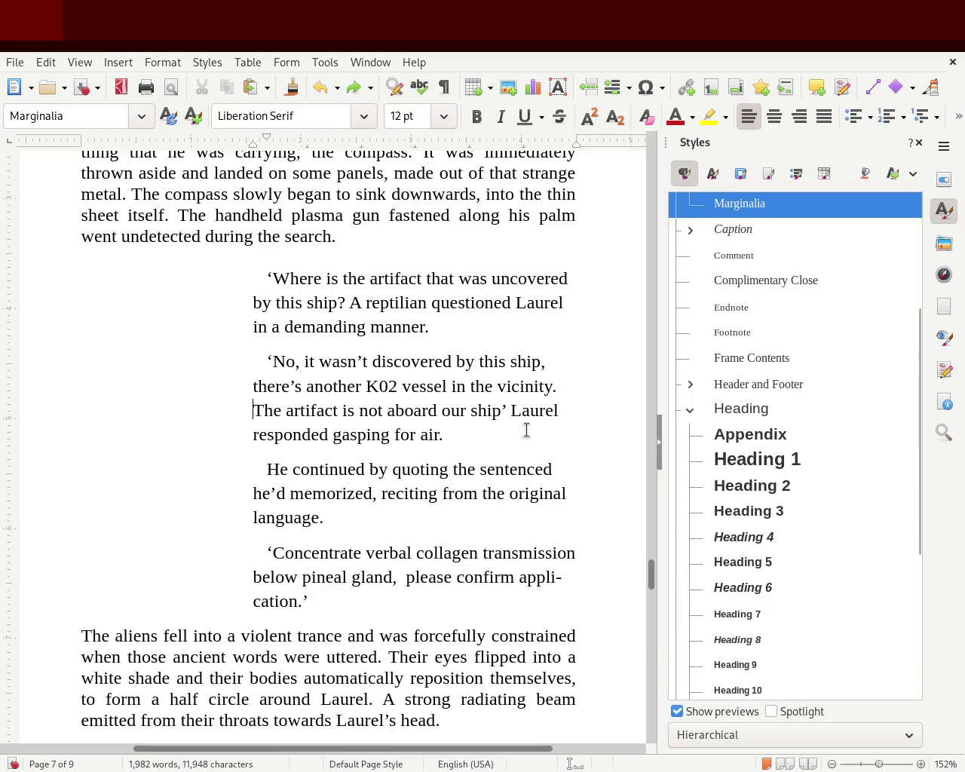
pyautogui.moveTo(310, 601)
pyautogui.mouseDown()
pyautogui.moveTo(2, 276)
pyautogui.moveTo(203, 276)
pyautogui.mouseUp()
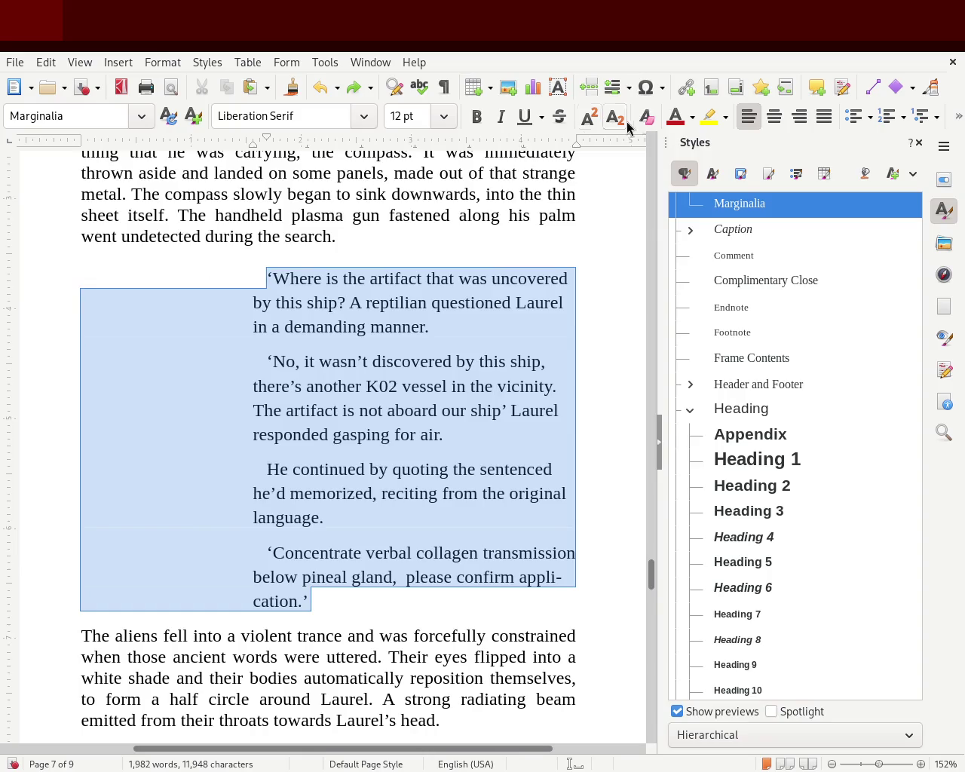
pyautogui.click(779, 122)
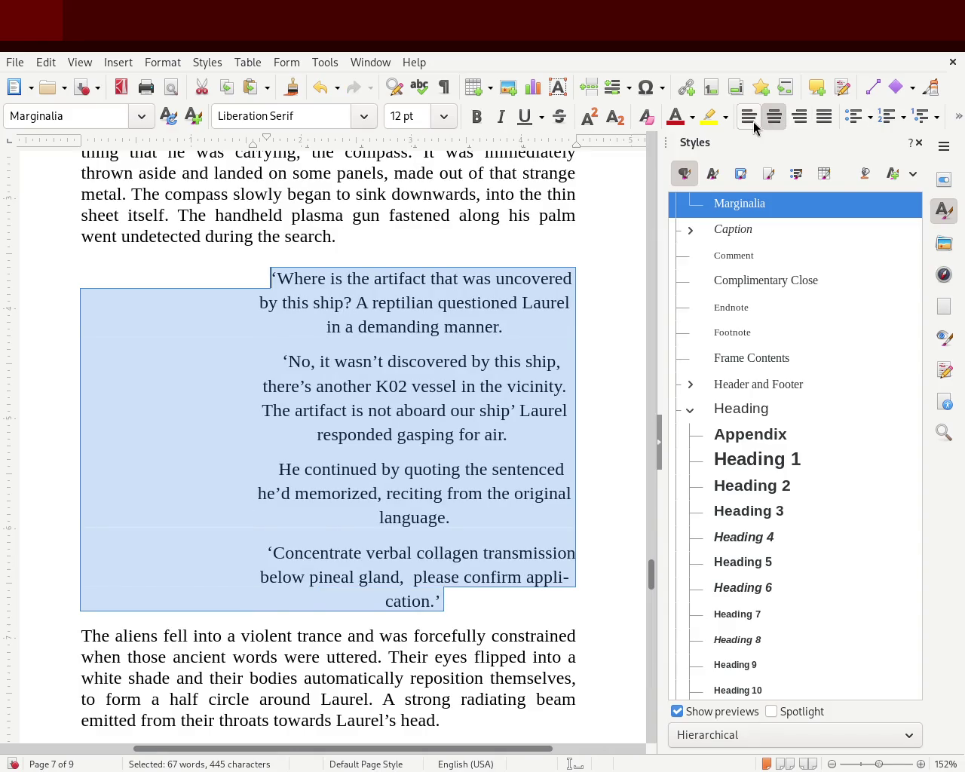
pyautogui.click(754, 121)
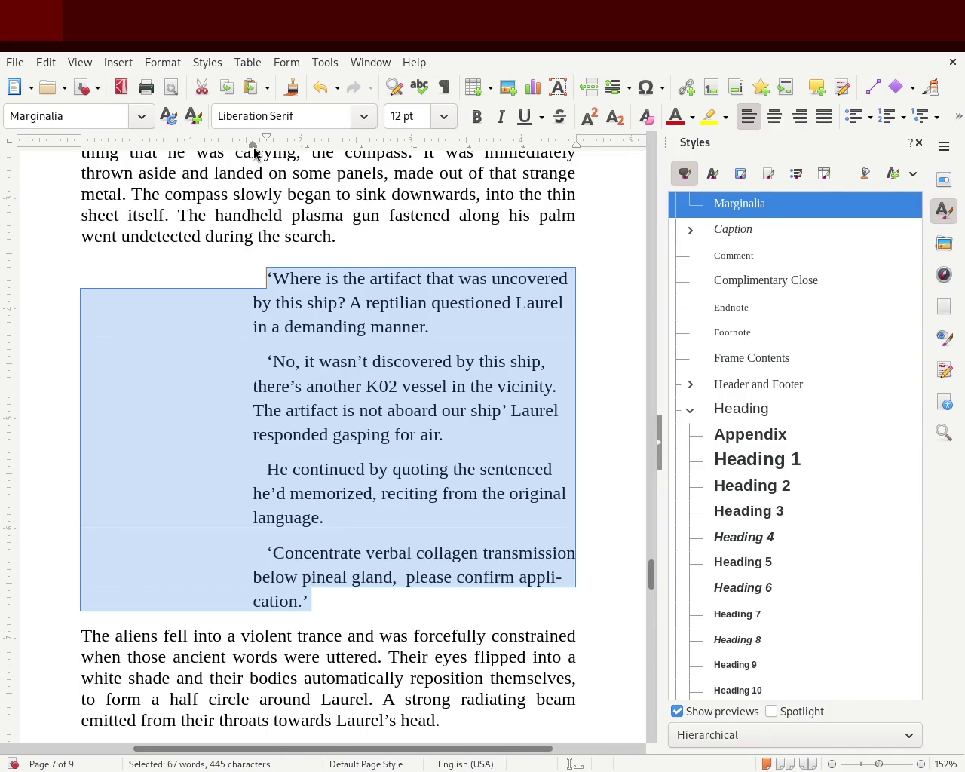
# - Undo a reduced left indent on the dialogue and close the Styles panel
pyautogui.moveTo(253, 146); pyautogui.dragTo(136, 146)
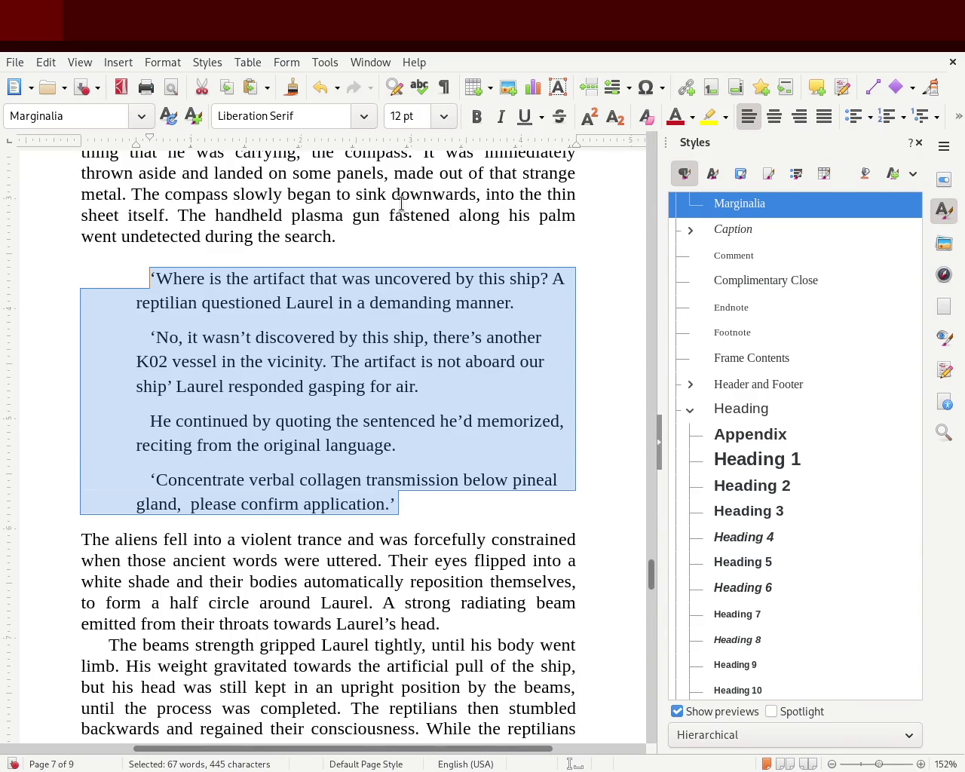
pyautogui.click(456, 361)
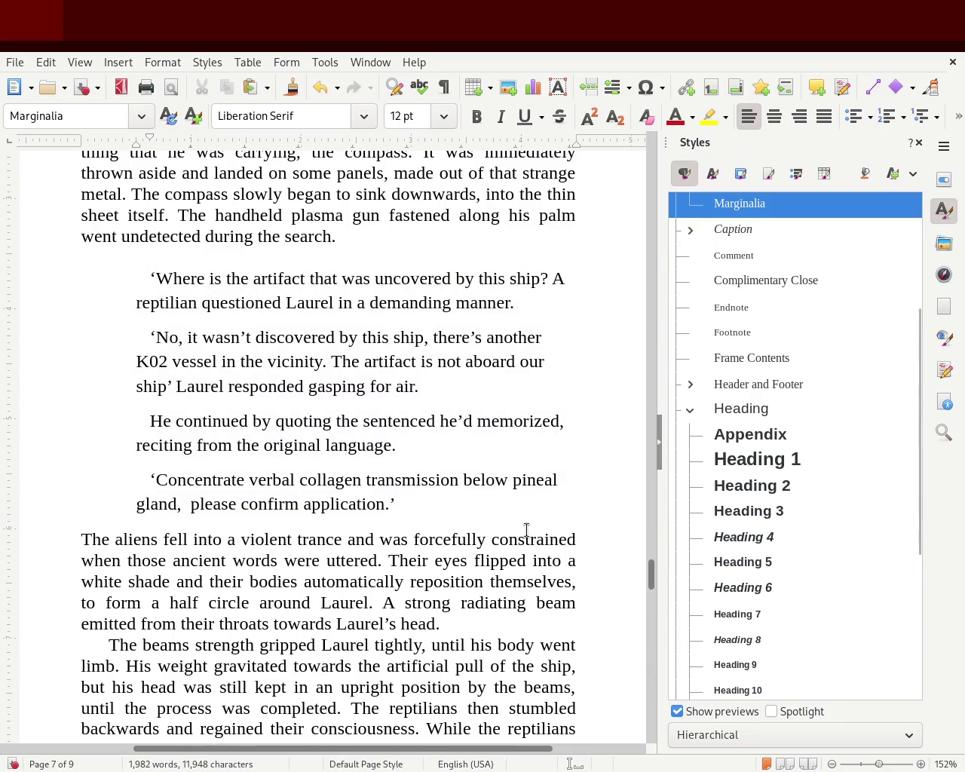
pyautogui.hotkey('ctrl', 'z')
pyautogui.click(520, 415)
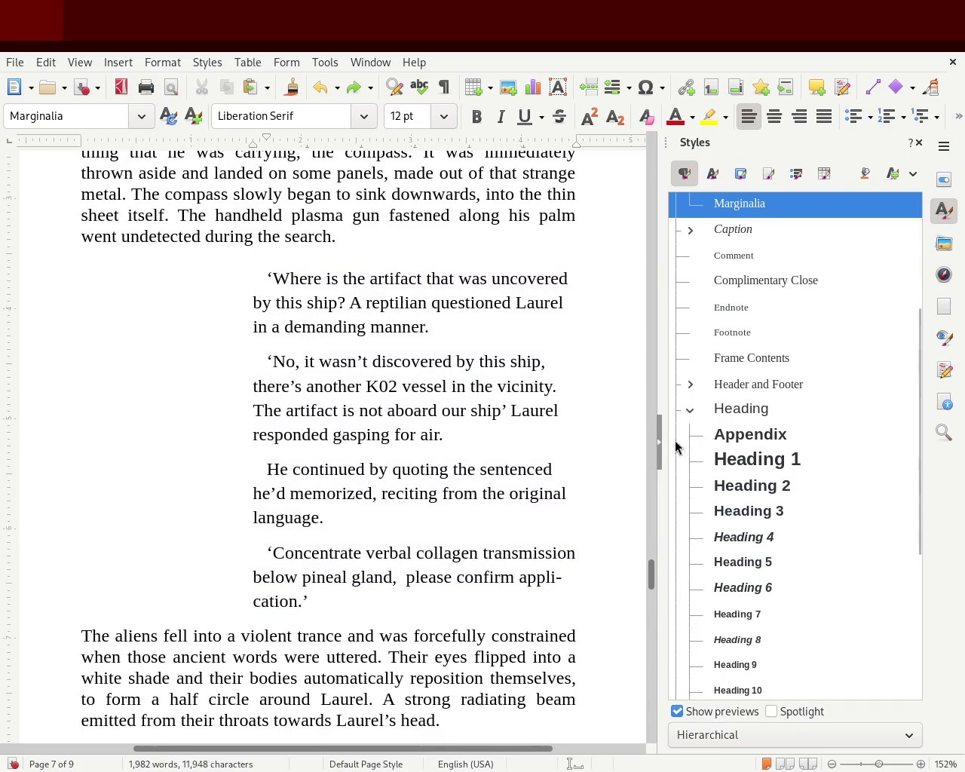
pyautogui.click(919, 143)
# - Undo back to the Block Quotation dialogue: a wider block without first-line indents
pyautogui.moveTo(916, 576)
pyautogui.mouseDown()
pyautogui.moveTo(919, 558)
pyautogui.moveTo(918, 583)
pyautogui.mouseUp()
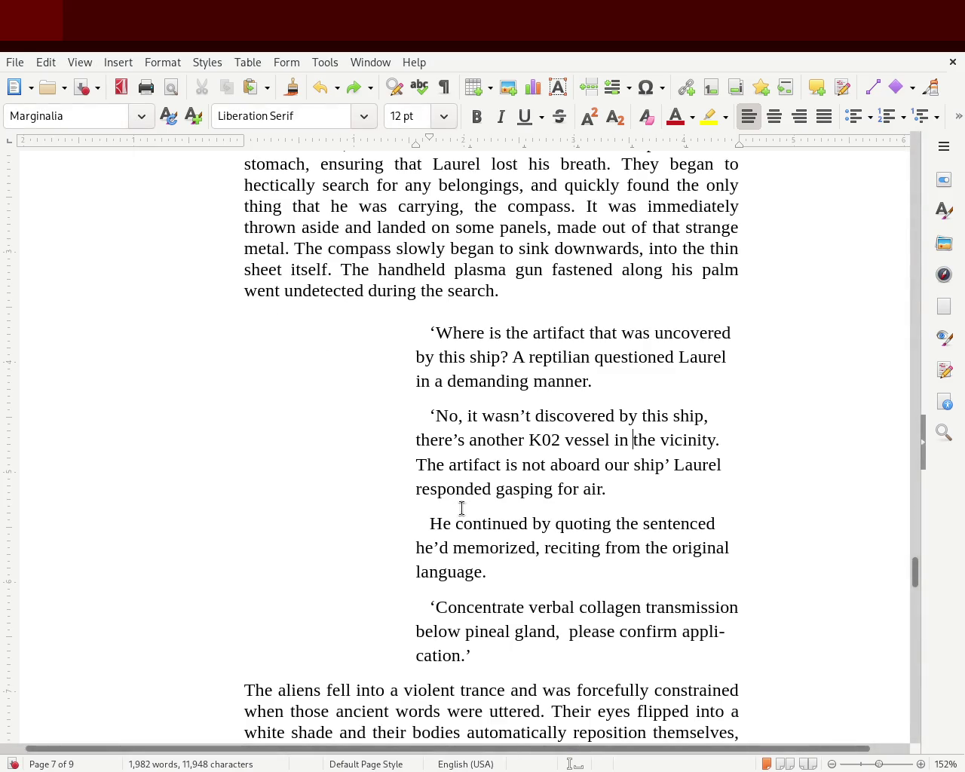
pyautogui.hotkey('ctrl', 'z')
pyautogui.hotkey('ctrl', 'z')
pyautogui.hotkey('ctrl', 'z')
pyautogui.hotkey('ctrl', 'z')
pyautogui.hotkey('ctrl', 'z')
pyautogui.hotkey('ctrl', 'z')
pyautogui.hotkey('ctrl', 'z')
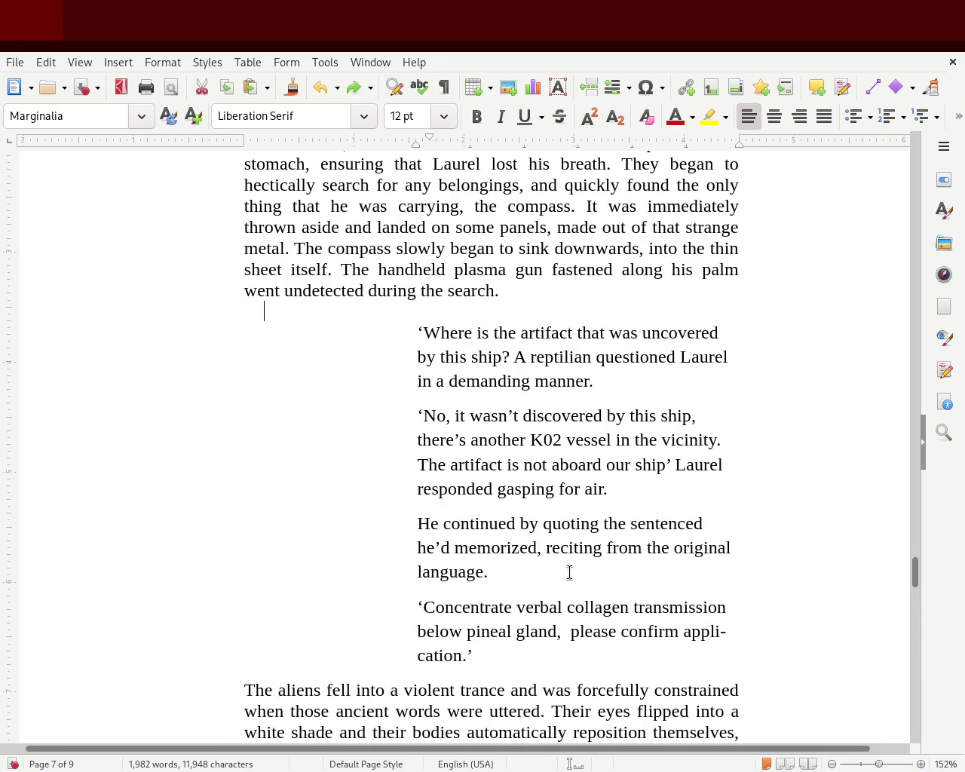
pyautogui.hotkey('ctrl', 'z')
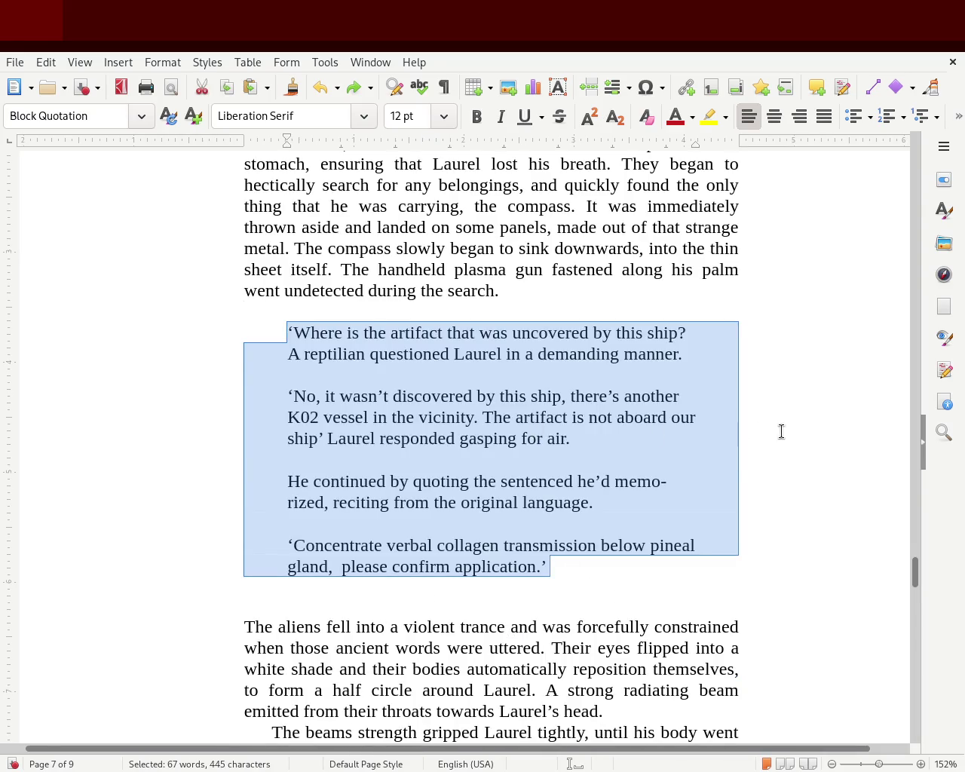
pyautogui.click(781, 432)
# - Delete the empty line left below the quotation block
pyautogui.moveTo(920, 576)
pyautogui.mouseDown()
pyautogui.moveTo(927, 550)
pyautogui.moveTo(924, 582)
pyautogui.mouseUp()
pyautogui.click(434, 576)
pyautogui.press('BackSpace')
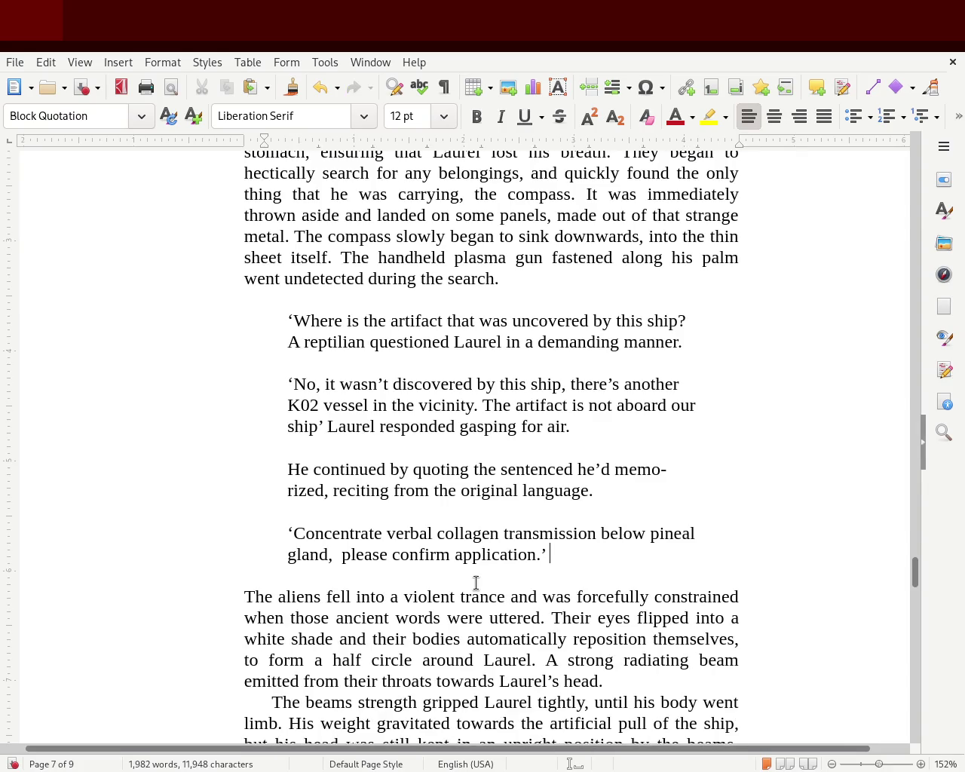
# - Check the paragraph styles above, below and within the dialogue block
pyautogui.click(376, 306)
pyautogui.click(426, 580)
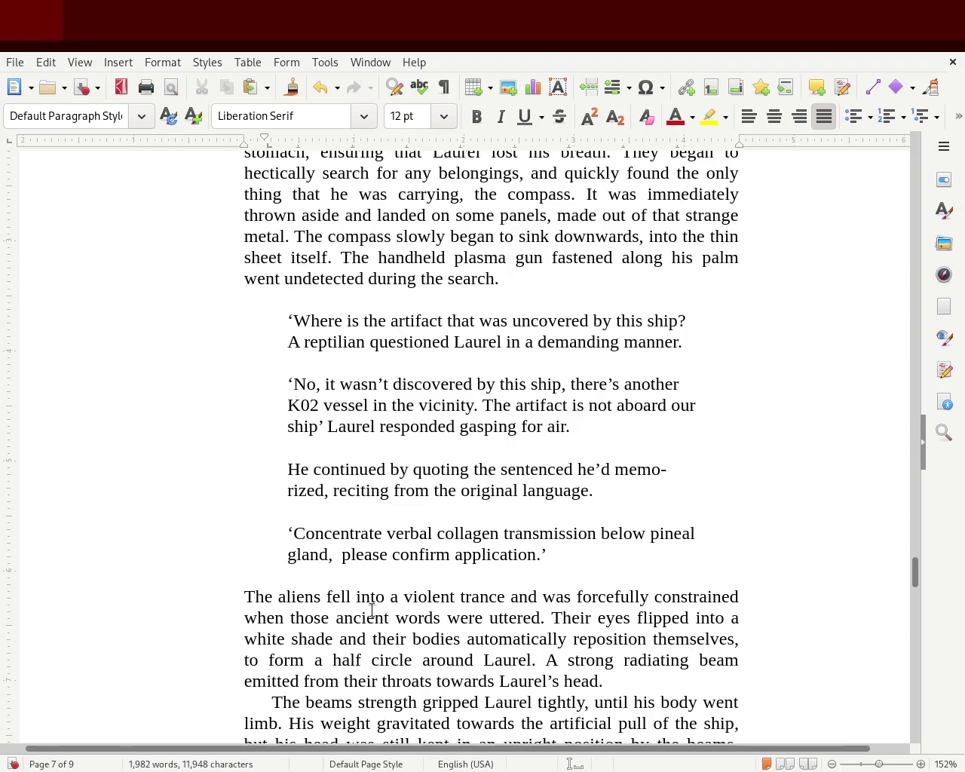
pyautogui.click(571, 559)
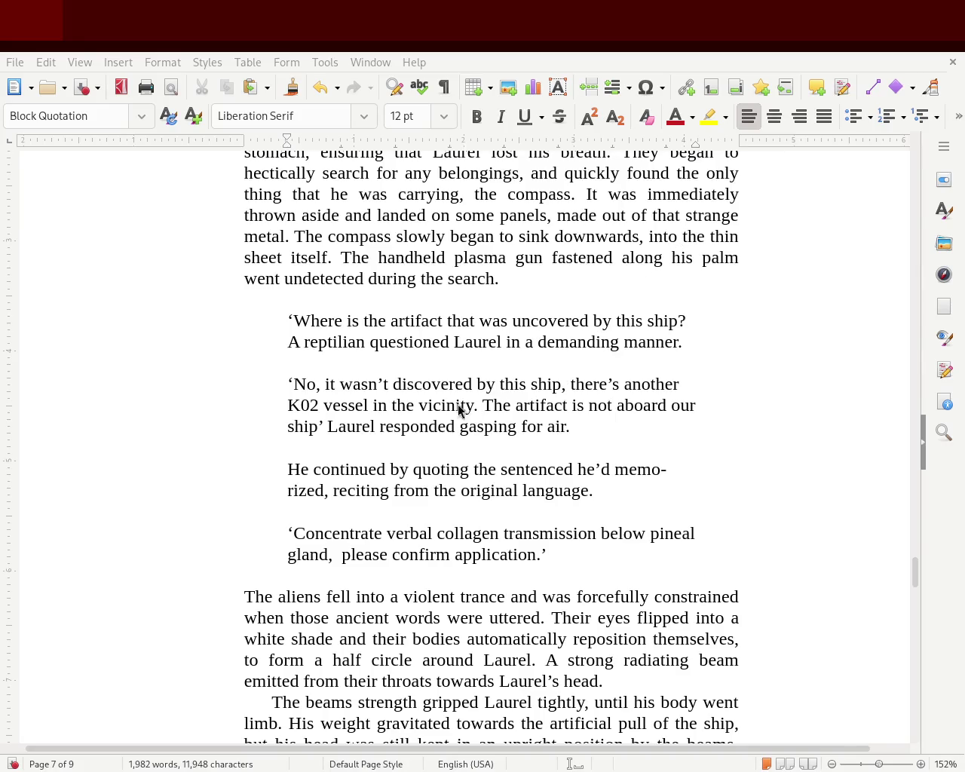
pyautogui.click(328, 342)
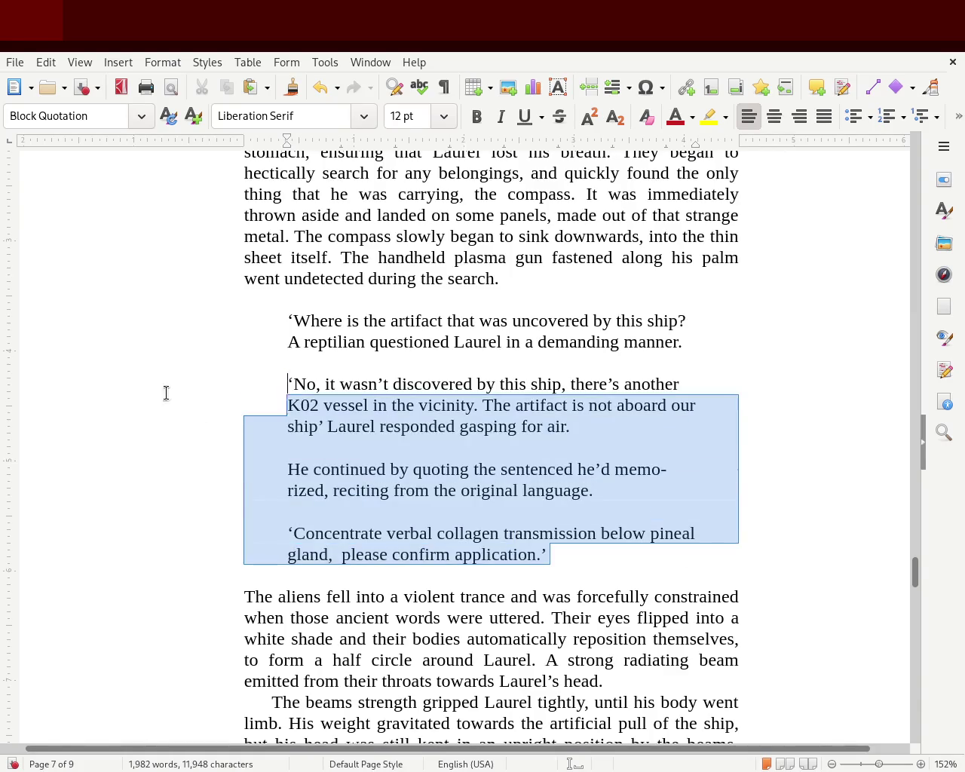
# - Apply the Addressee paragraph style to all four dialogue paragraphs
pyautogui.moveTo(638, 551); pyautogui.dragTo(118, 368)
pyautogui.click(585, 511)
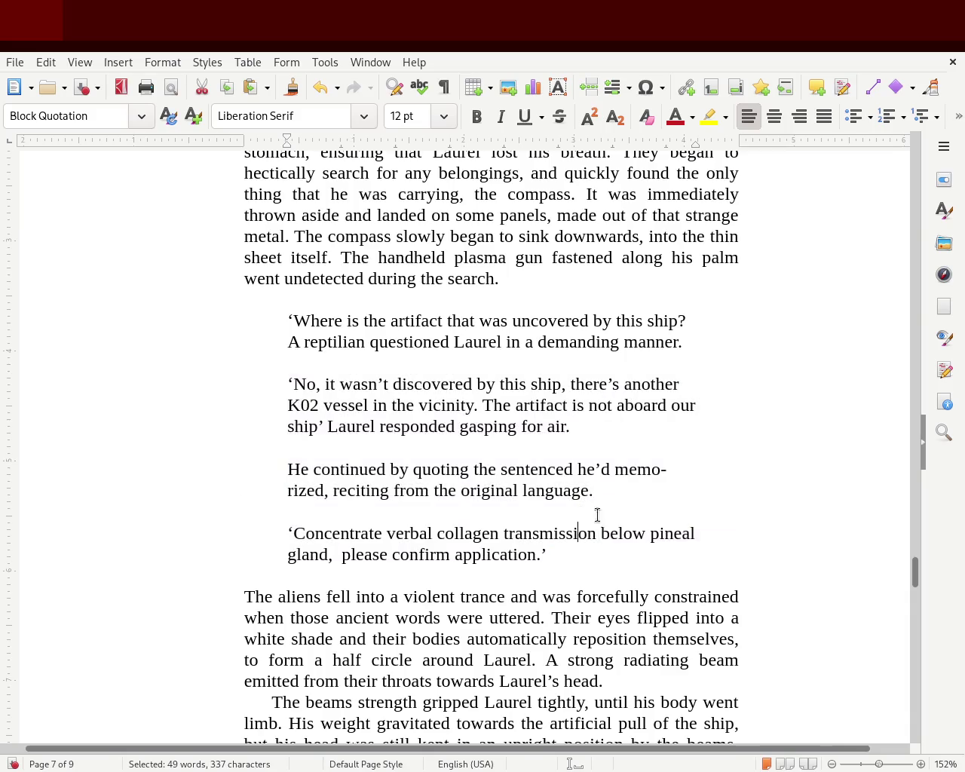
pyautogui.moveTo(579, 553); pyautogui.dragTo(138, 321)
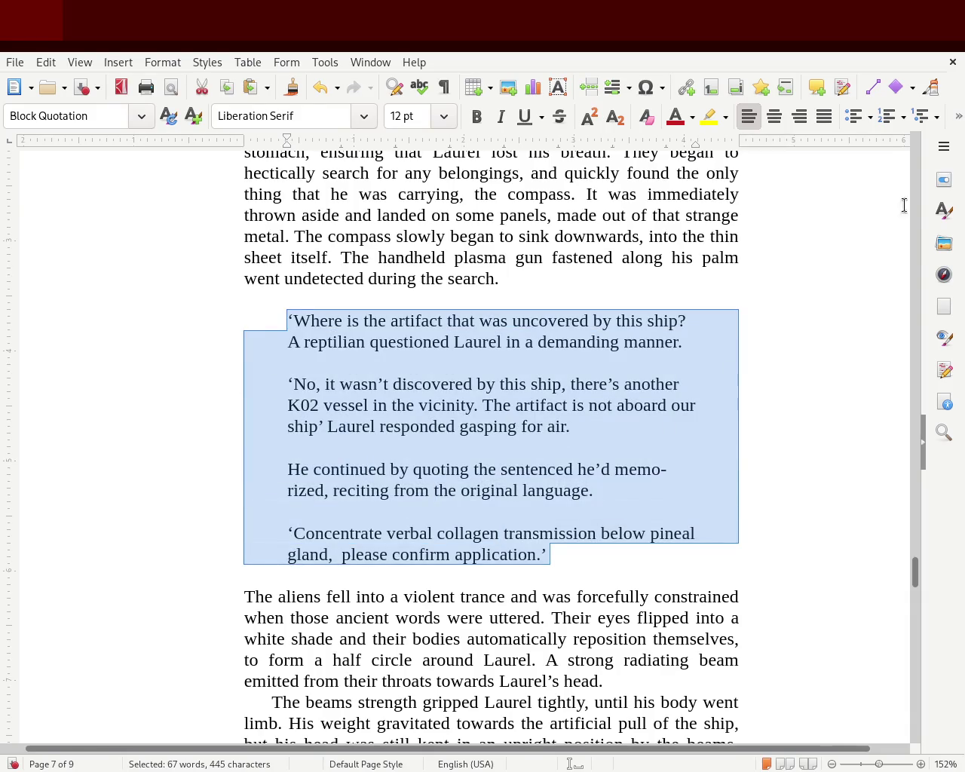
pyautogui.click(943, 212)
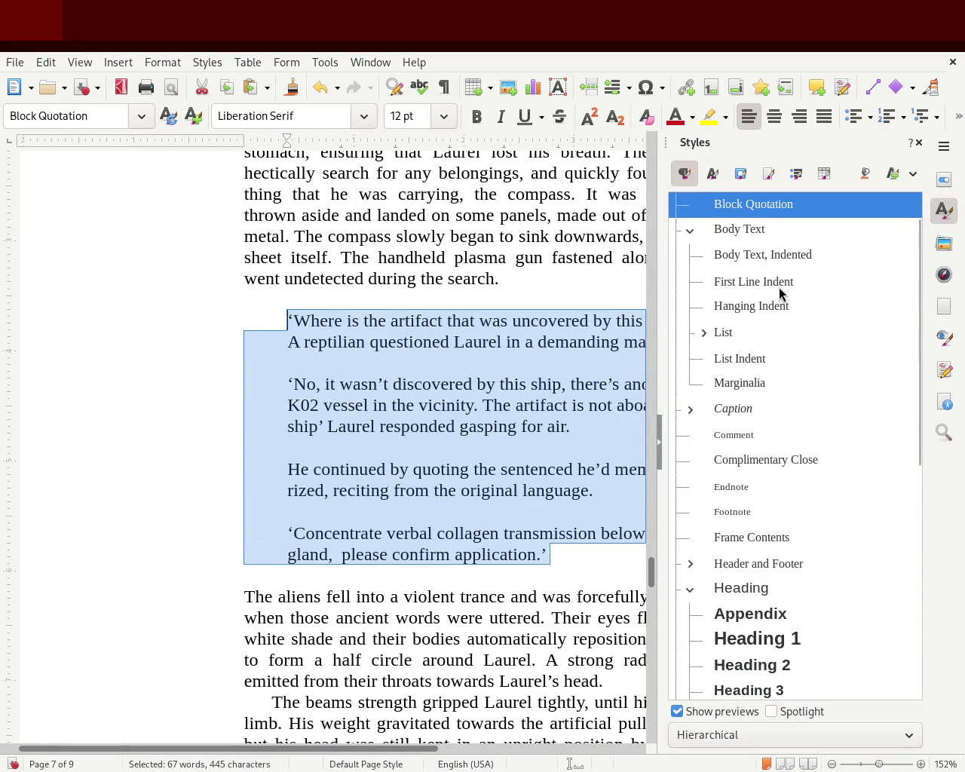
pyautogui.scroll(2, 919, 341)
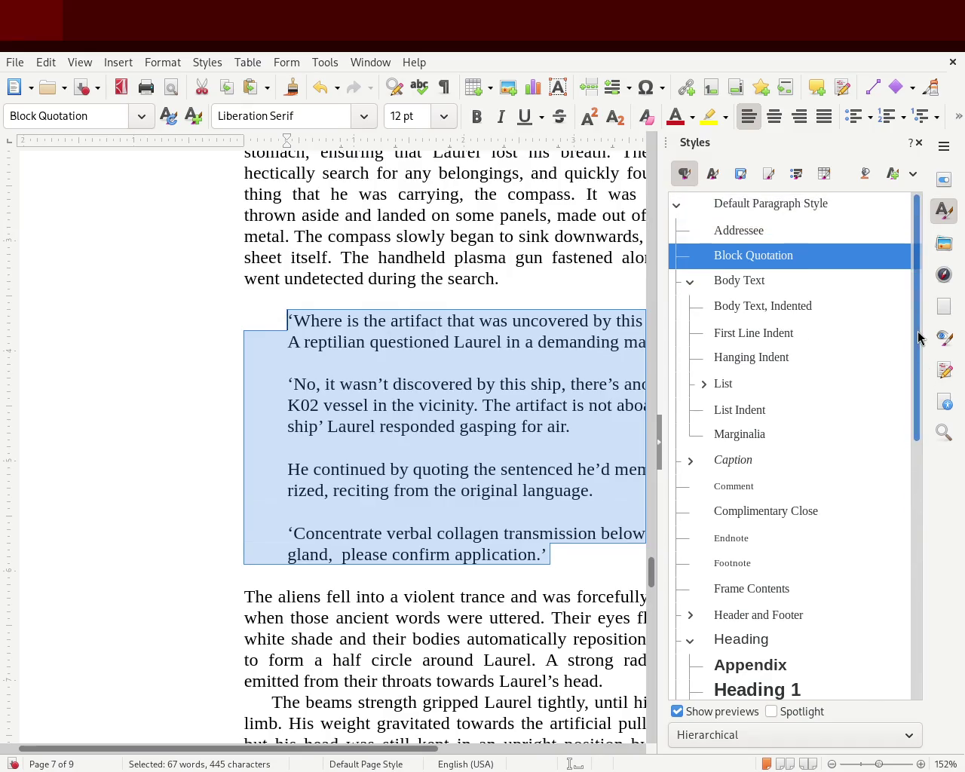
pyautogui.doubleClick(757, 230)
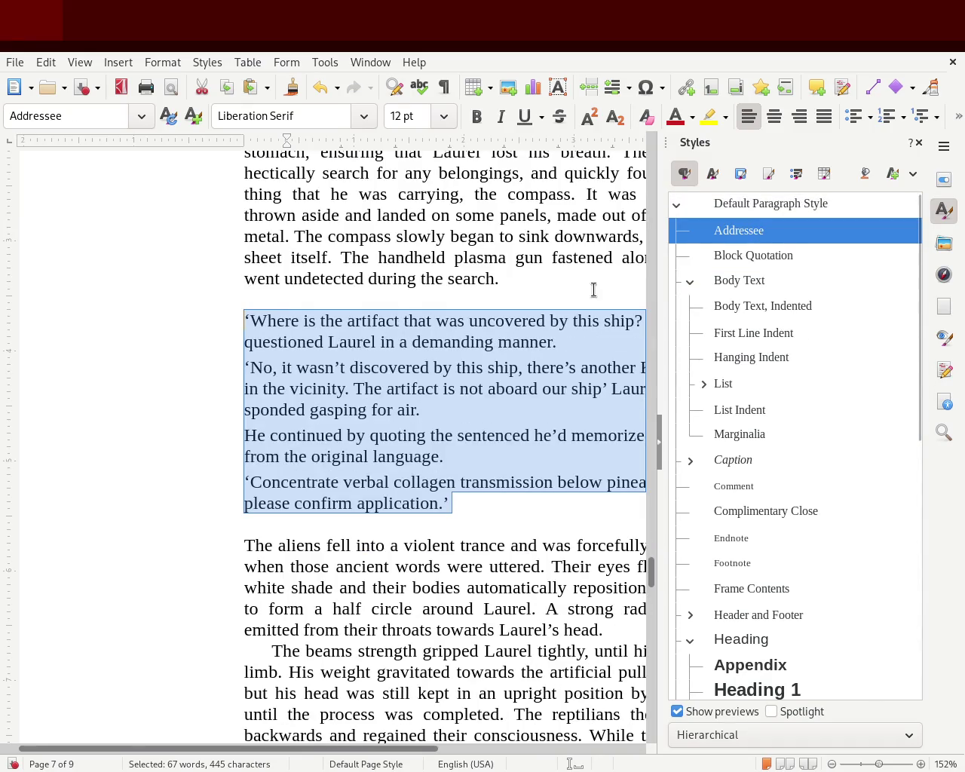
# - Justify the dialogue paragraphs and shift their left indent slightly right on the ruler
pyautogui.click(438, 446)
pyautogui.moveTo(468, 502)
pyautogui.mouseDown()
pyautogui.moveTo(168, 299)
pyautogui.moveTo(159, 319)
pyautogui.mouseUp()
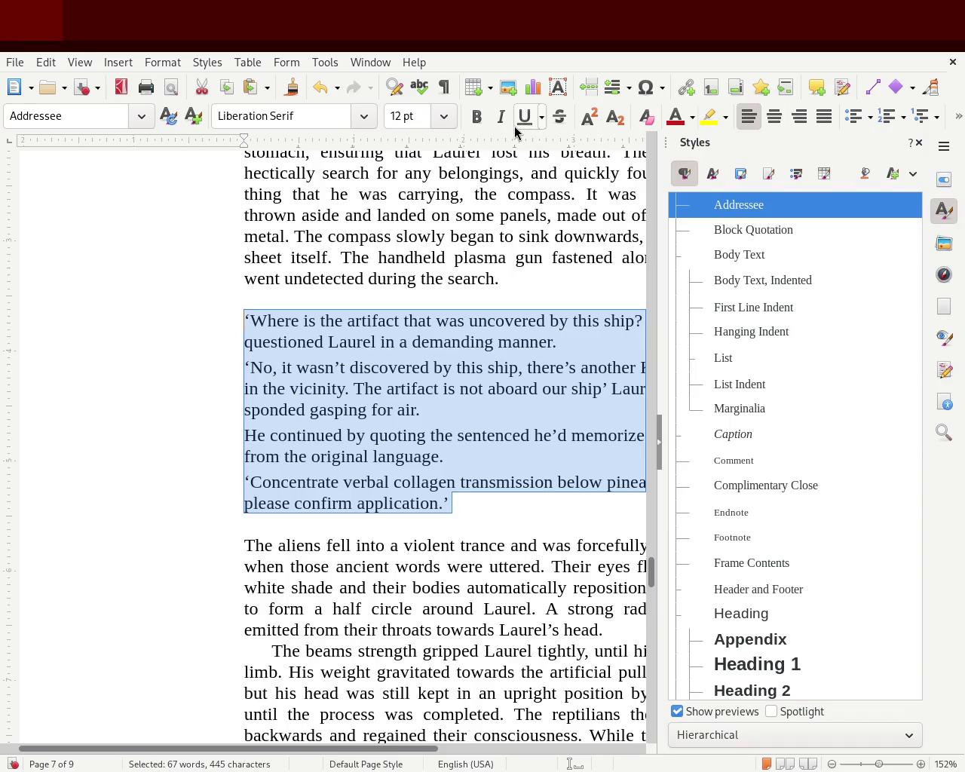
pyautogui.click(825, 119)
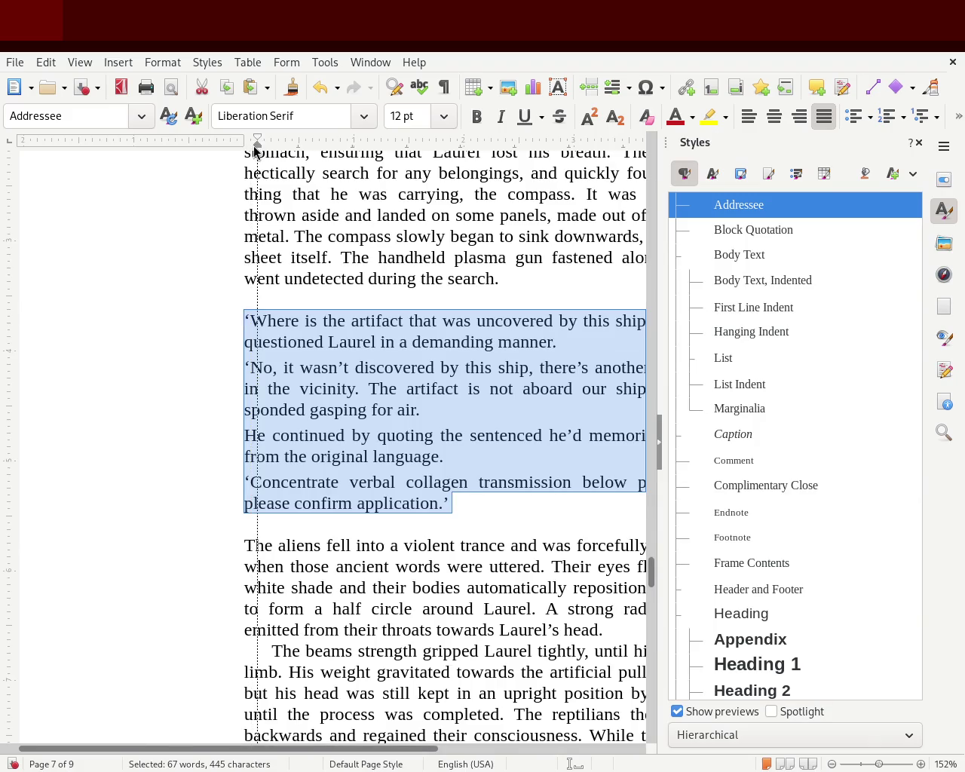
pyautogui.moveTo(248, 151); pyautogui.dragTo(258, 142)
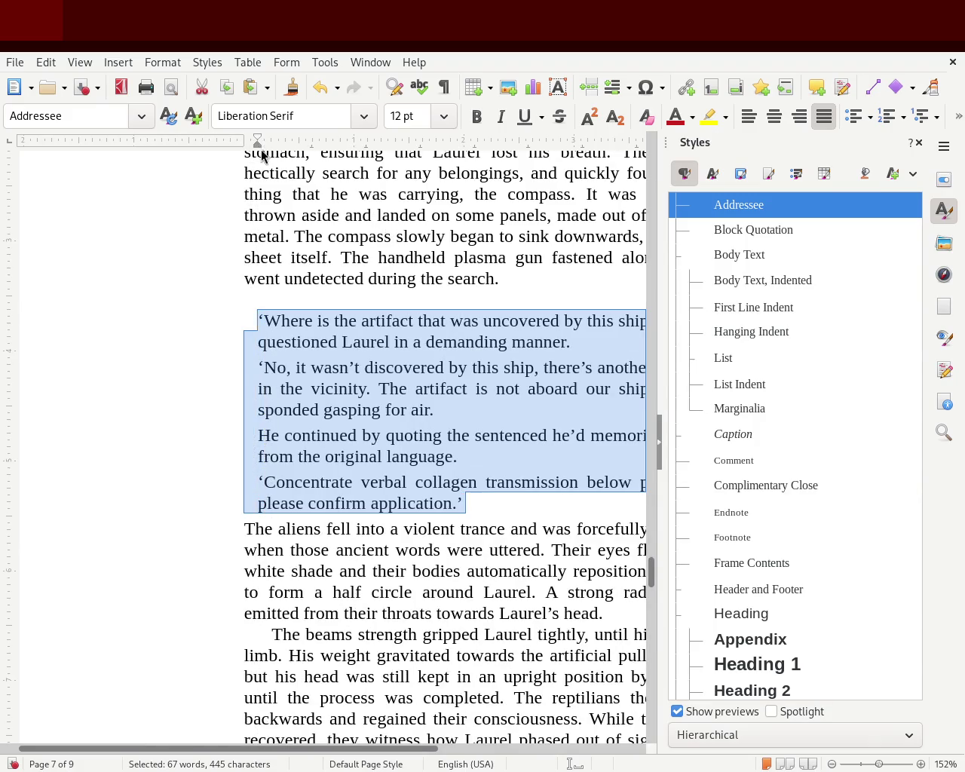
pyautogui.moveTo(259, 149)
pyautogui.mouseDown()
pyautogui.moveTo(246, 149)
pyautogui.moveTo(270, 148)
pyautogui.mouseUp()
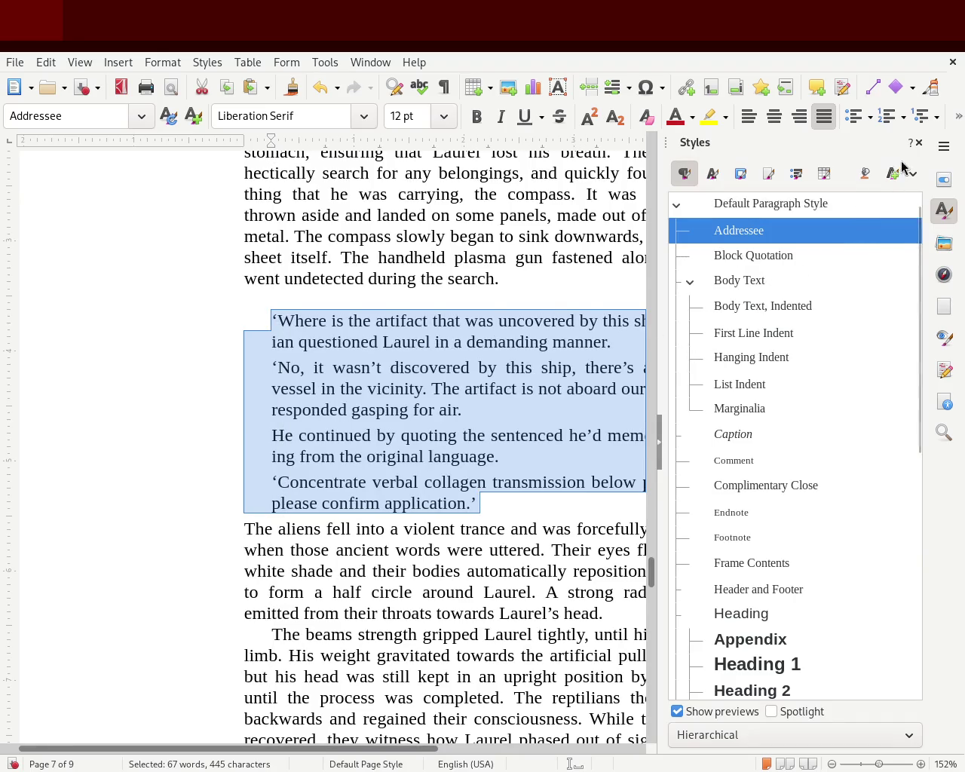
# - Close the Styles panel and clear the selection to review the indented block
pyautogui.click(919, 142)
pyautogui.click(583, 257)
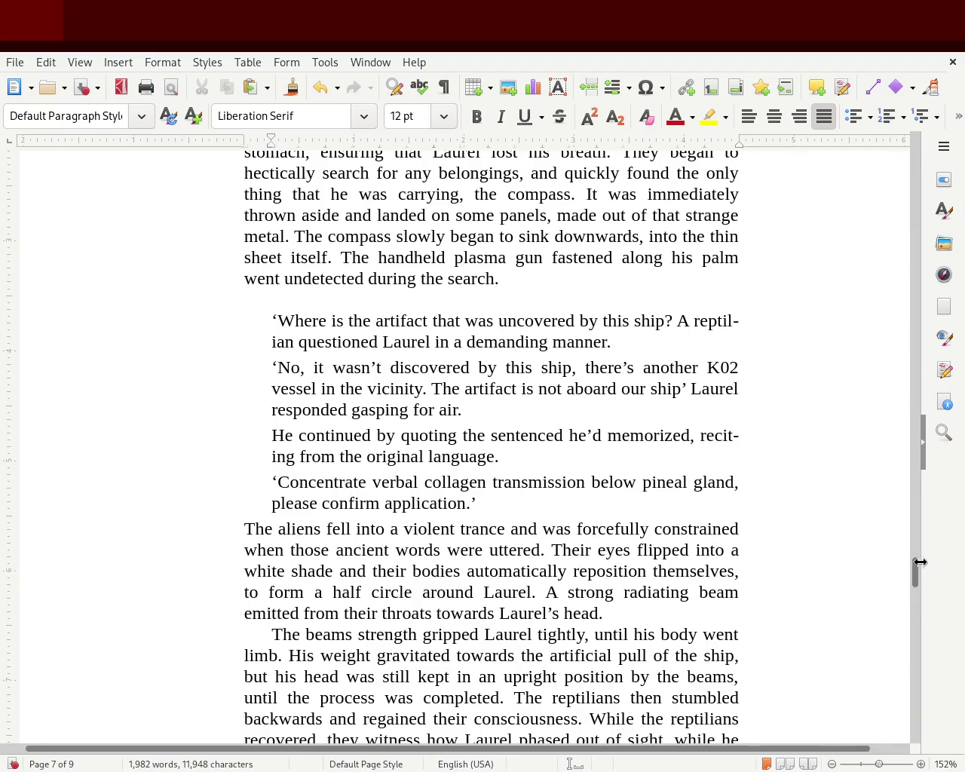
pyautogui.scroll(8, 920, 565)
pyautogui.scroll(-1, 919, 571)
# - Add an empty paragraph after the dialogue and apply Block Quotation to the four paragraphs
pyautogui.scroll(-5, 918, 571)
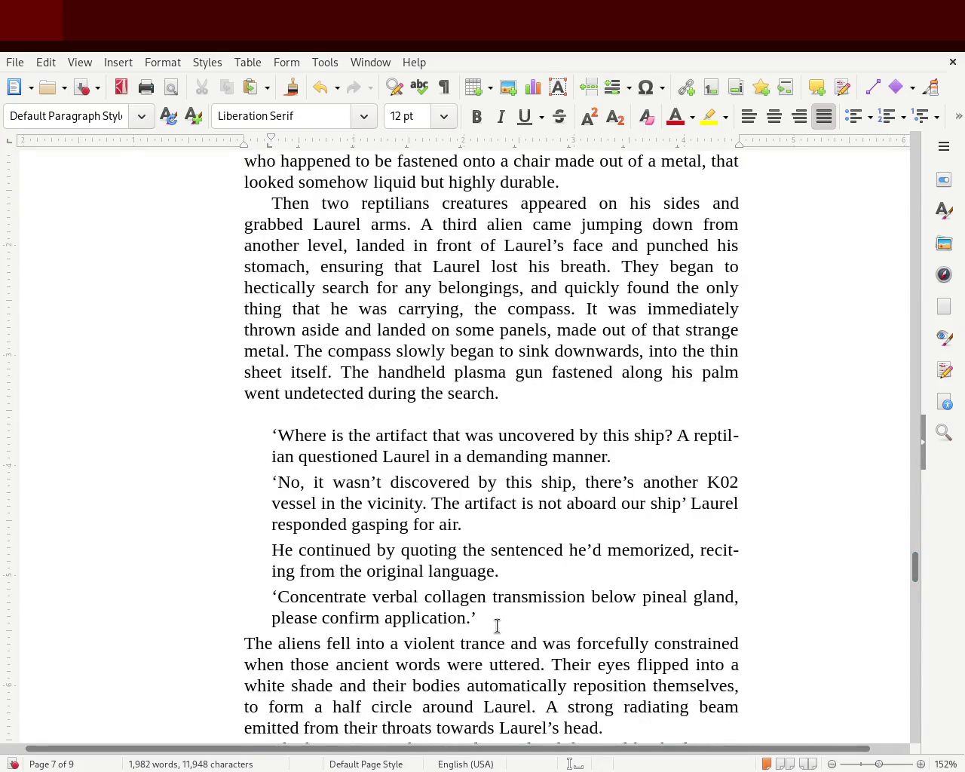
pyautogui.press('Return')
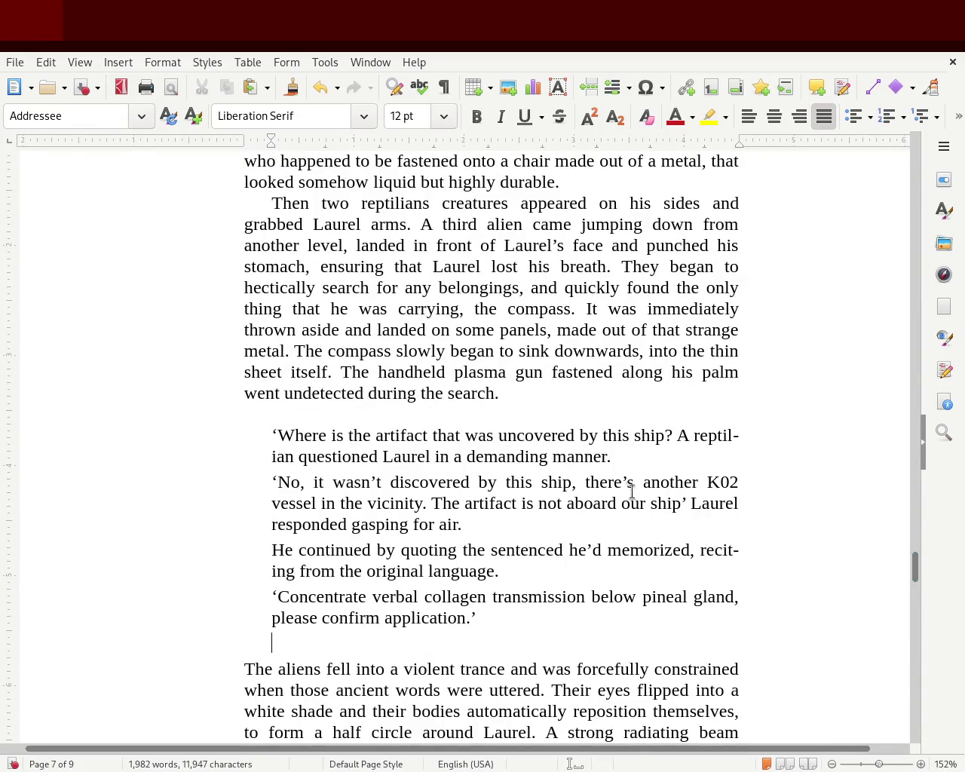
pyautogui.click(797, 504)
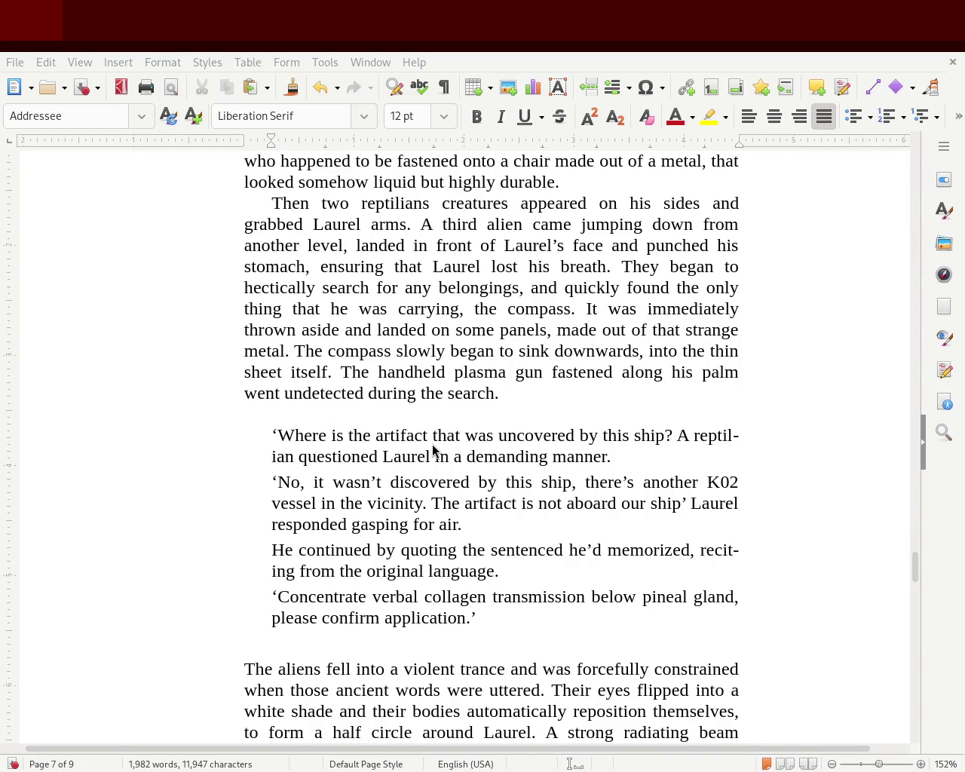
pyautogui.moveTo(521, 623); pyautogui.dragTo(196, 439)
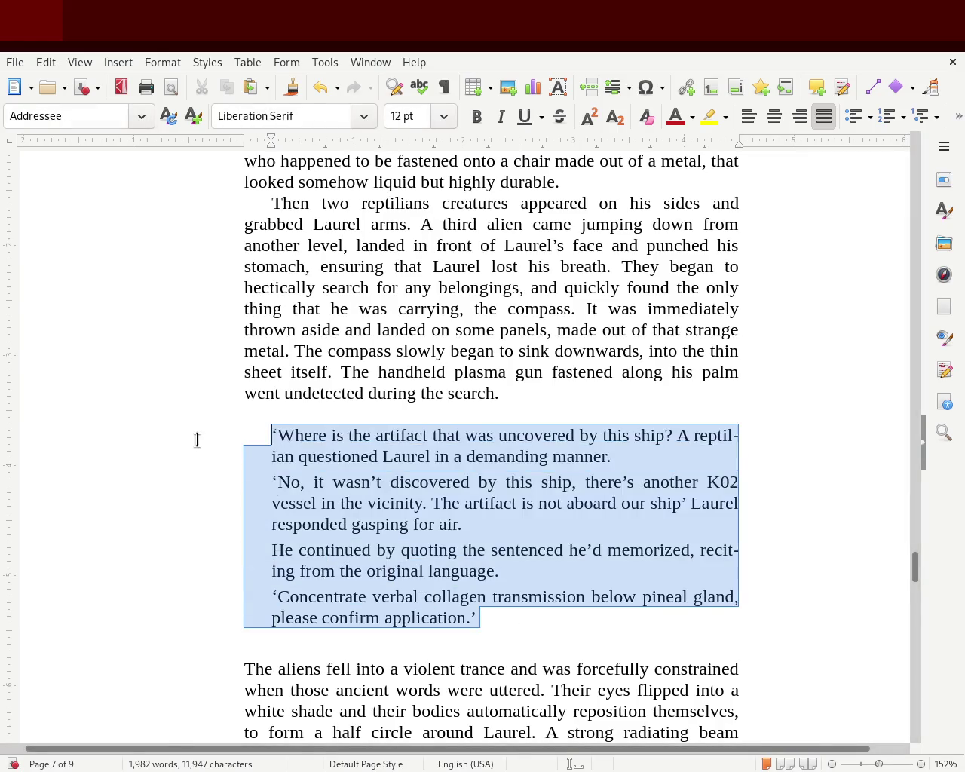
pyautogui.click(942, 213)
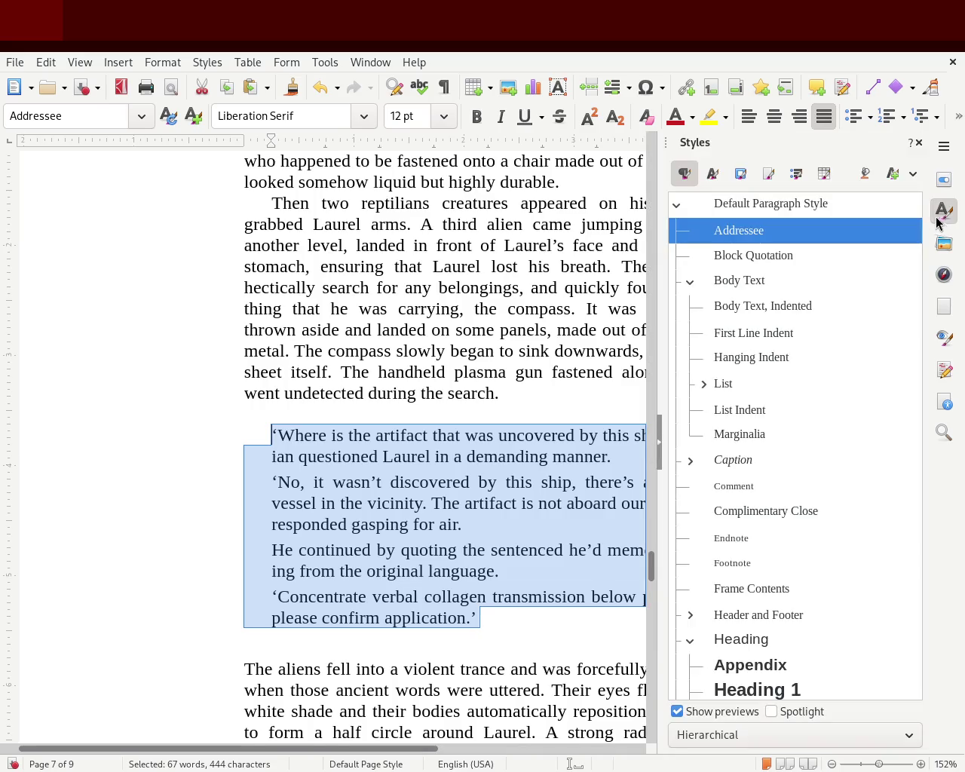
pyautogui.doubleClick(799, 260)
pyautogui.click(498, 392)
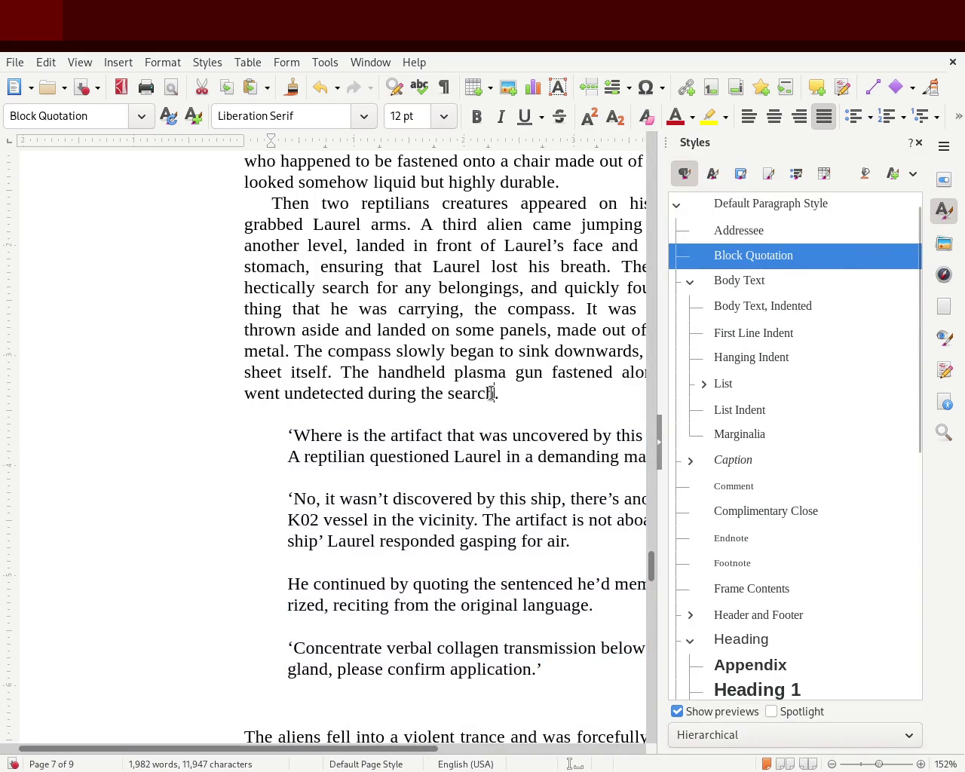
# - Narrow the Styles panel, delete the empty line after the dialogue, and close the panel
pyautogui.click(411, 498)
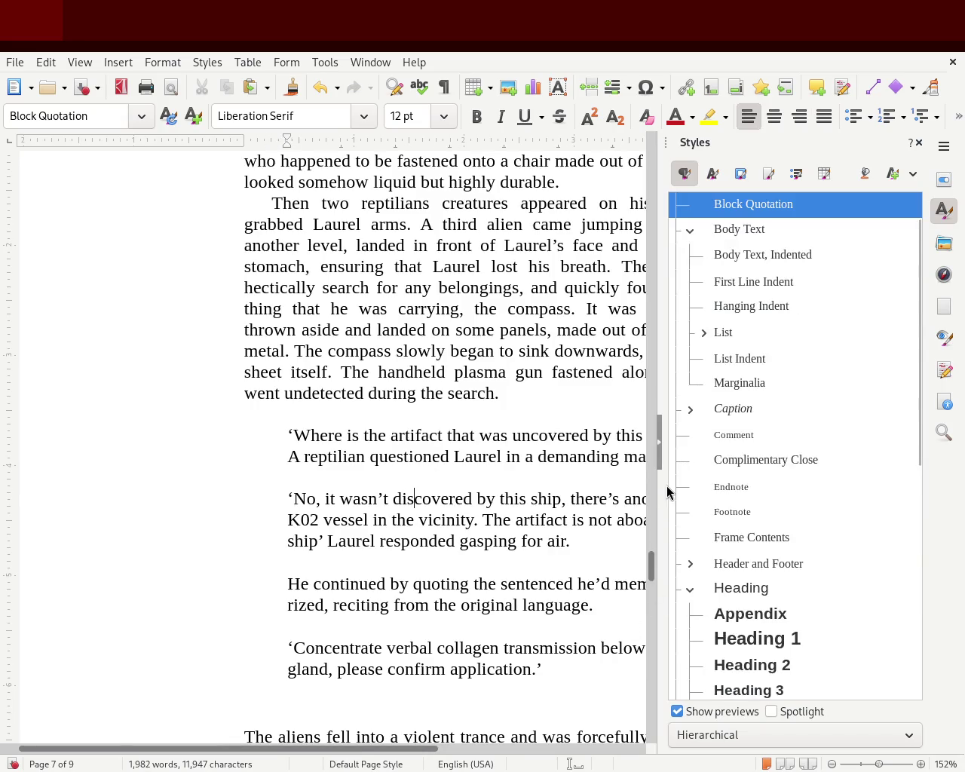
pyautogui.moveTo(661, 491); pyautogui.dragTo(680, 491)
pyautogui.click(307, 711)
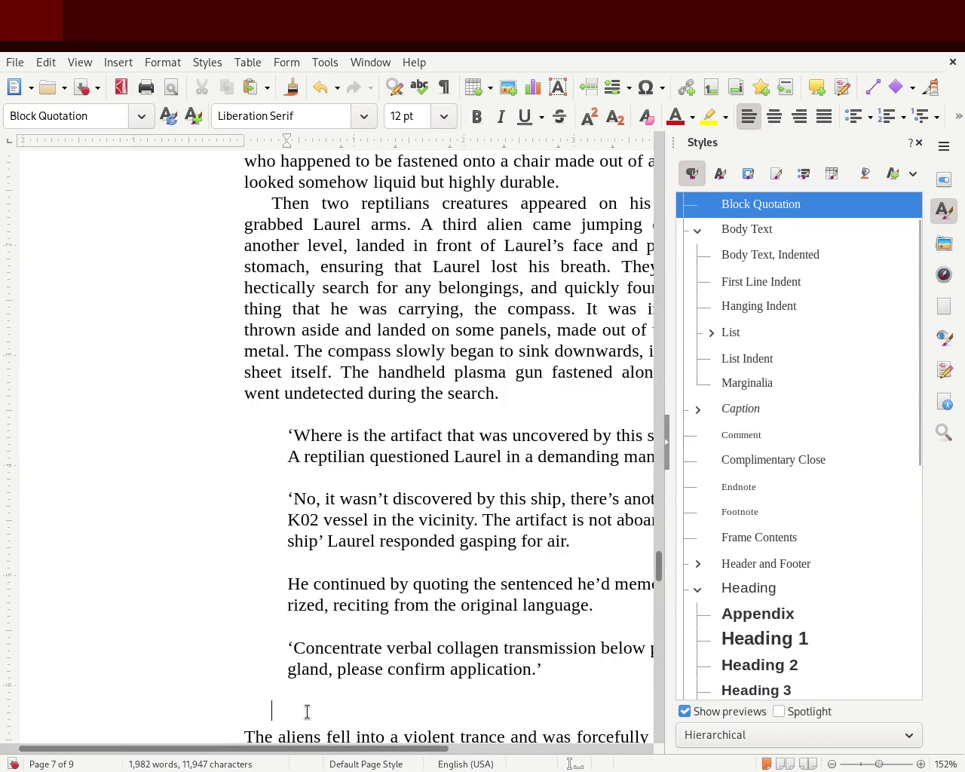
pyautogui.press('BackSpace')
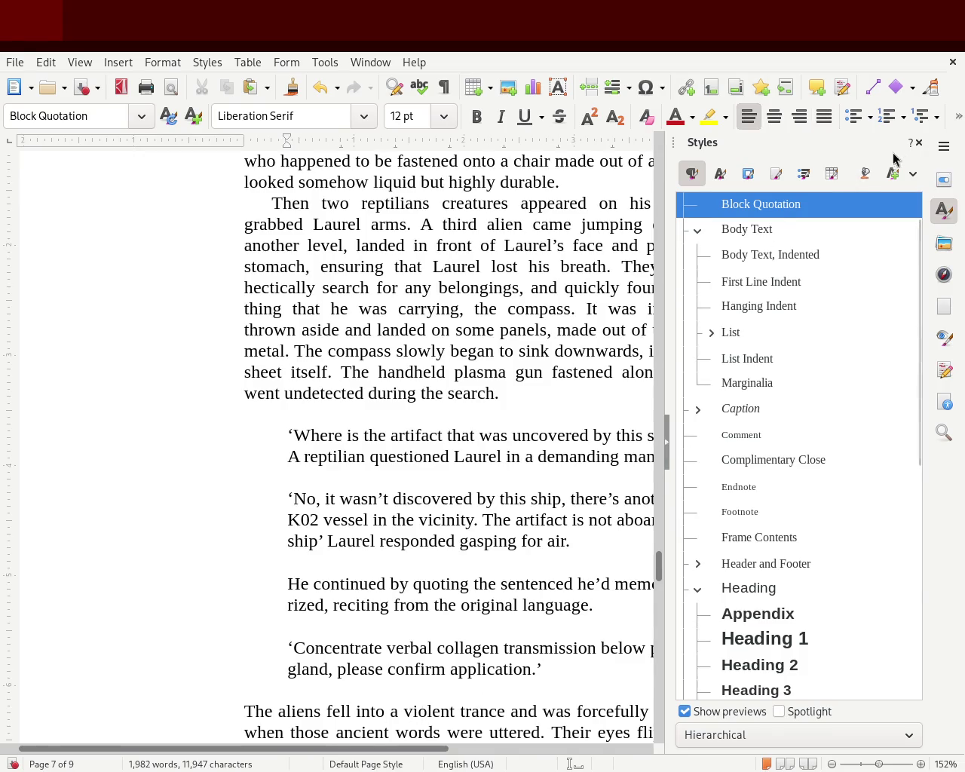
pyautogui.click(919, 142)
pyautogui.moveTo(916, 554)
pyautogui.mouseDown()
pyautogui.moveTo(921, 573)
pyautogui.moveTo(920, 545)
pyautogui.moveTo(918, 573)
pyautogui.mouseUp()
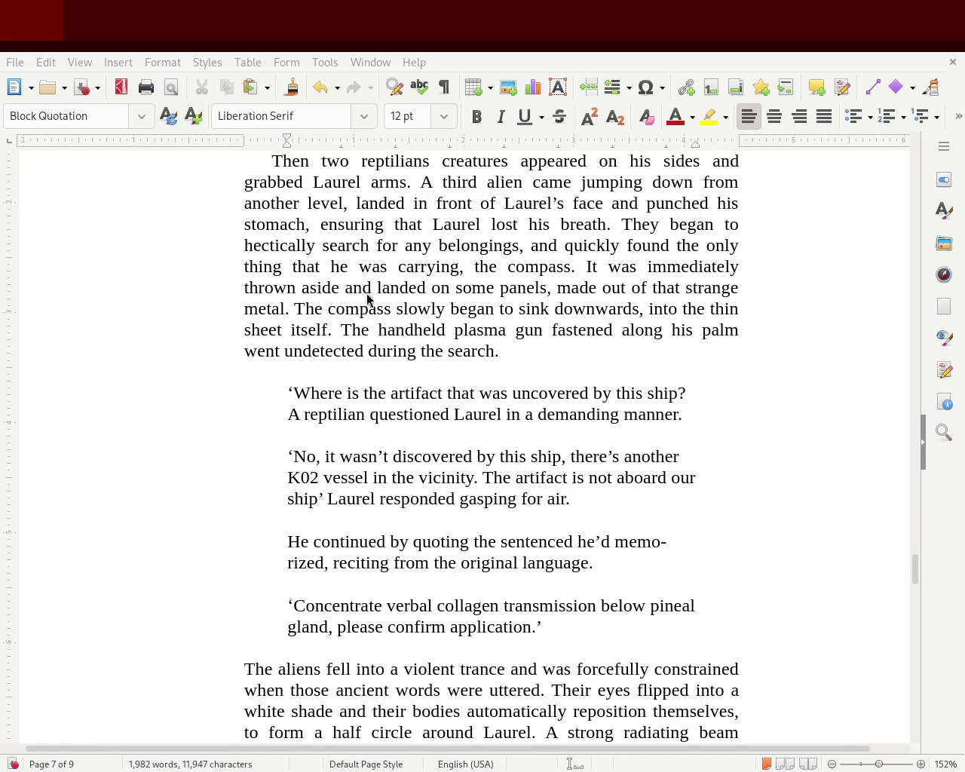
pyautogui.moveTo(915, 572)
pyautogui.mouseDown()
pyautogui.moveTo(920, 754)
pyautogui.moveTo(916, 432)
pyautogui.moveTo(915, 456)
pyautogui.mouseUp()
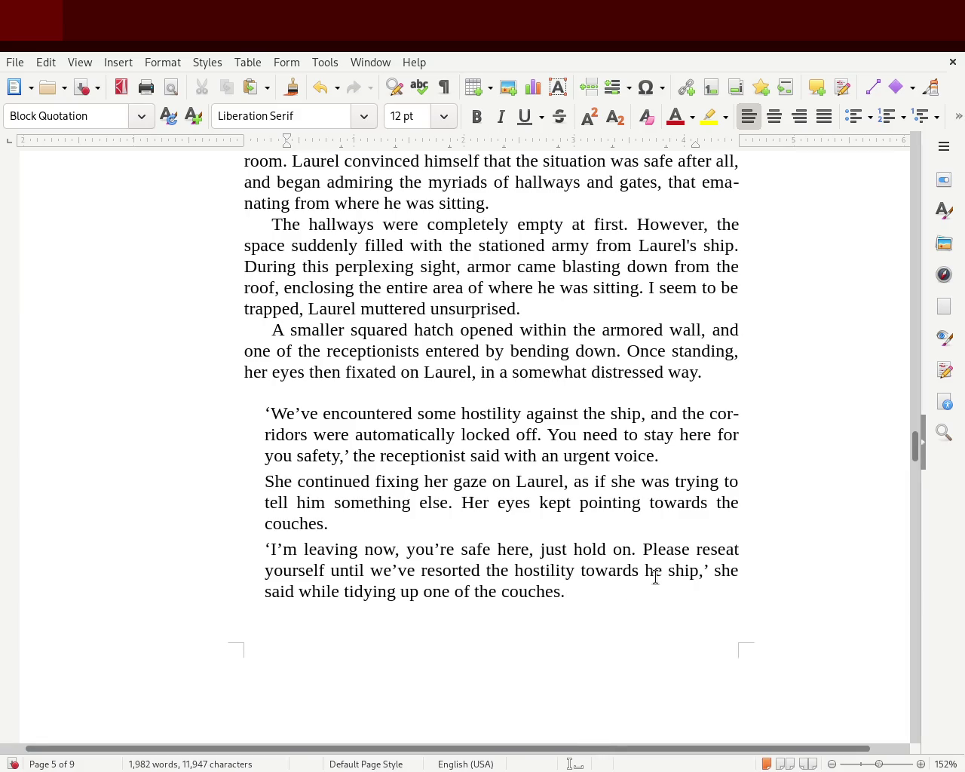
pyautogui.moveTo(916, 444)
pyautogui.mouseDown()
pyautogui.moveTo(916, 474)
pyautogui.moveTo(919, 452)
pyautogui.mouseUp()
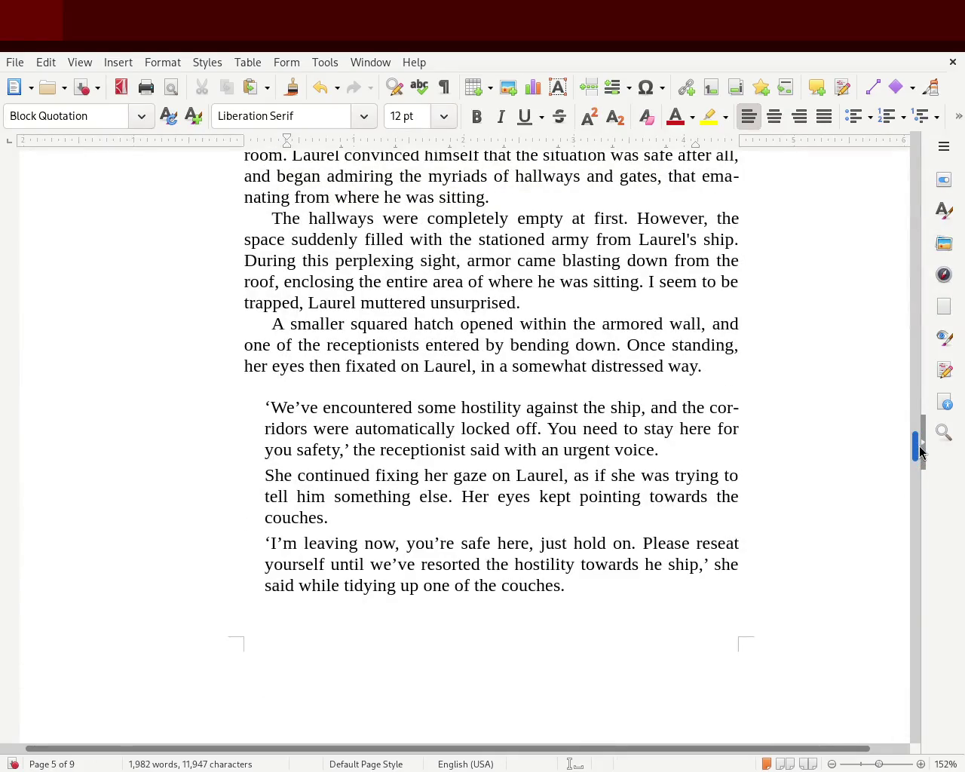
pyautogui.moveTo(920, 452)
pyautogui.mouseDown()
pyautogui.moveTo(910, 590)
pyautogui.moveTo(915, 577)
pyautogui.mouseUp()
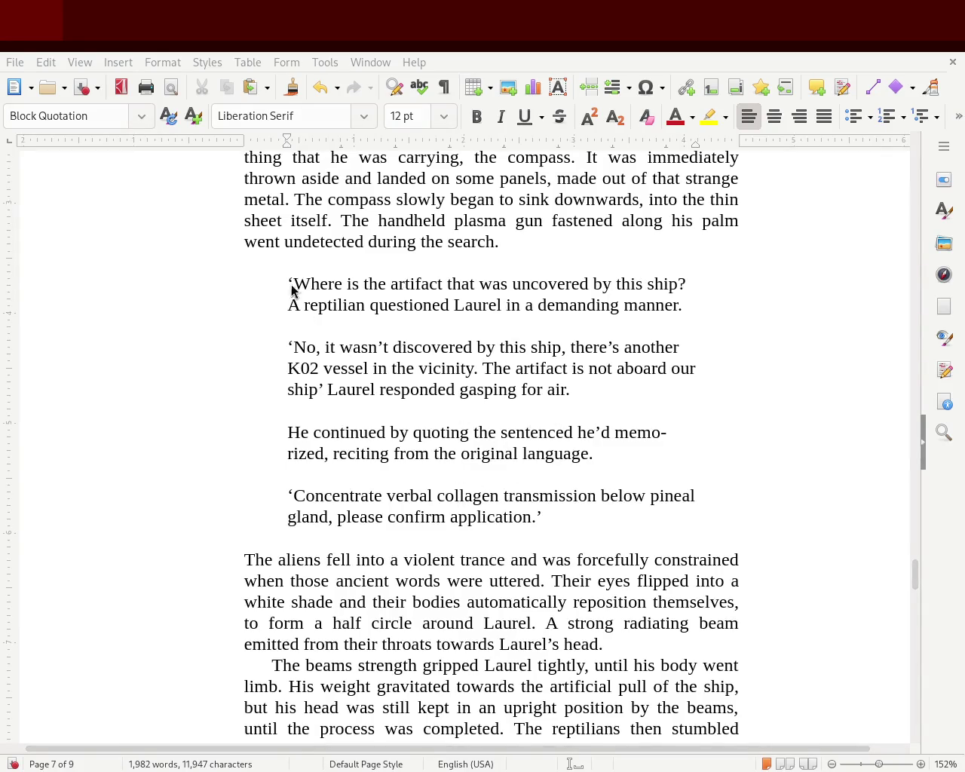
pyautogui.click(554, 519)
# - Apply the Addressee paragraph style to the page 7 dialogue paragraphs
pyautogui.moveTo(543, 517)
pyautogui.mouseDown()
pyautogui.moveTo(244, 329)
pyautogui.moveTo(207, 288)
pyautogui.mouseUp()
pyautogui.click(944, 210)
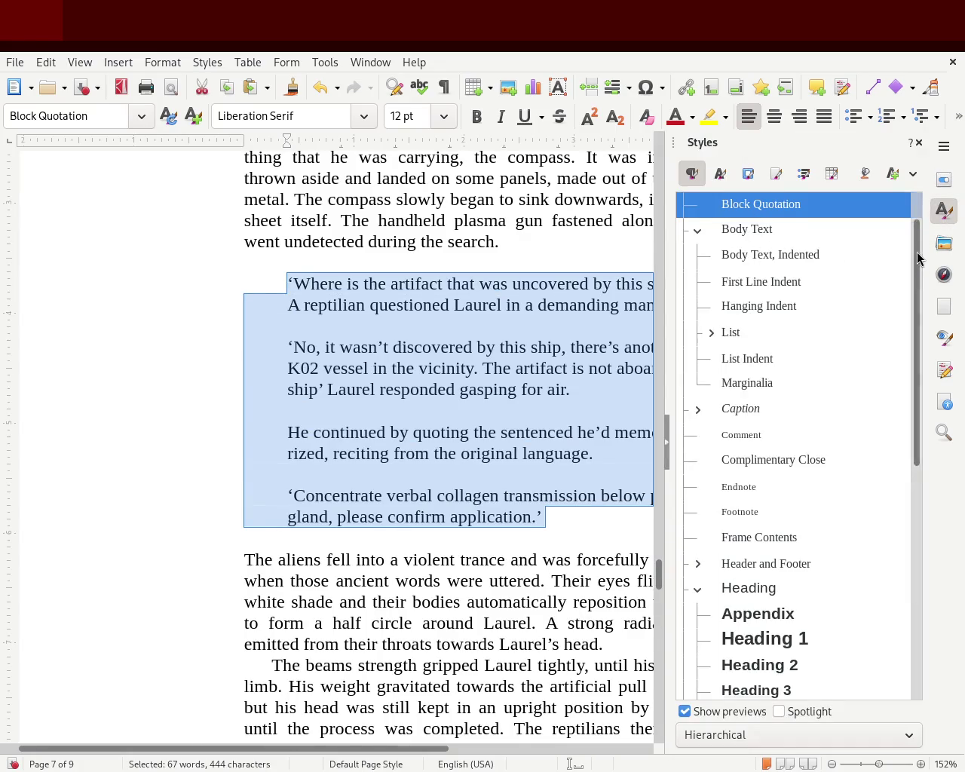
pyautogui.scroll(2, 918, 259)
pyautogui.click(757, 232)
pyautogui.doubleClick(758, 232)
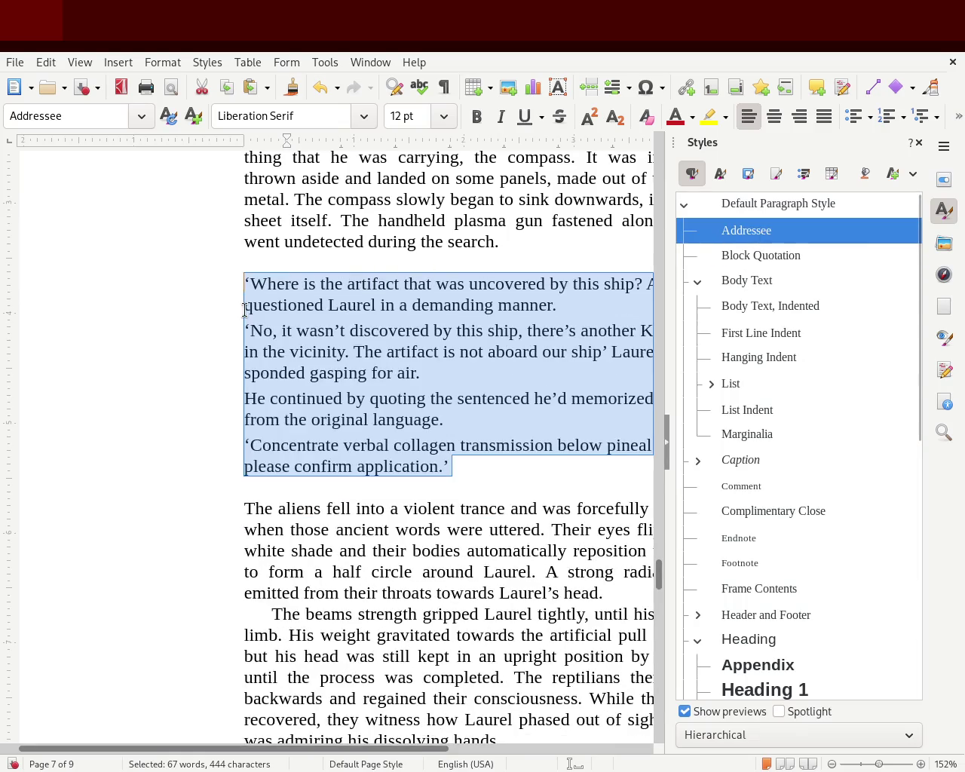
pyautogui.click(305, 254)
# - Indent the four dialogue paragraphs from the left and add an empty paragraph after them
pyautogui.moveTo(533, 476); pyautogui.dragTo(148, 287)
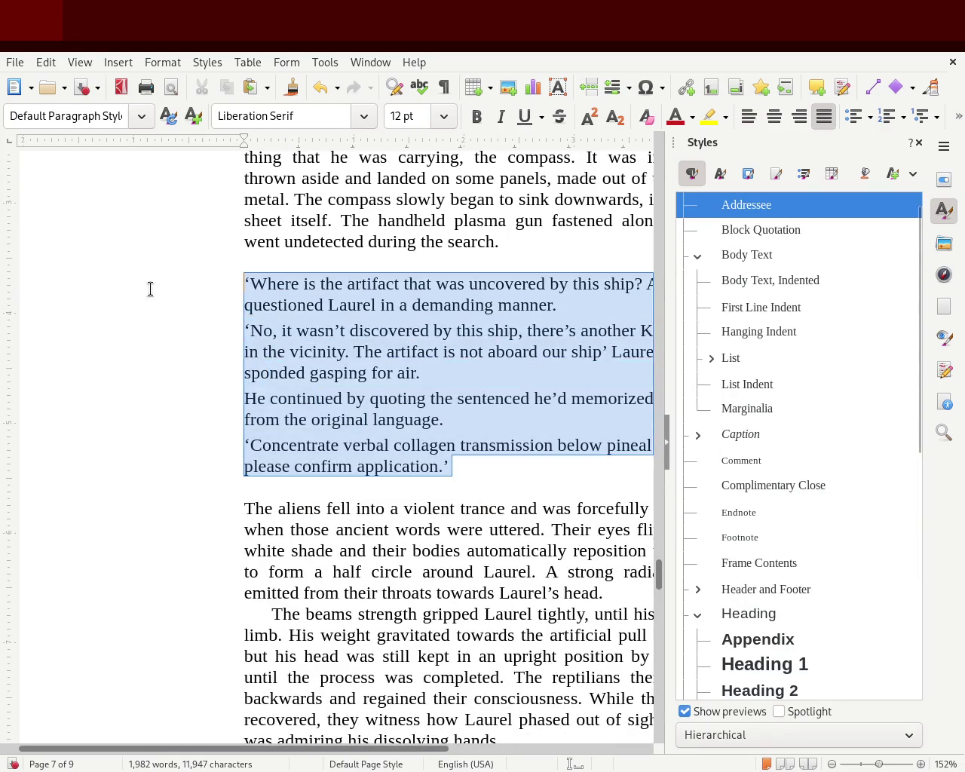
pyautogui.moveTo(248, 156); pyautogui.dragTo(269, 157)
pyautogui.click(445, 227)
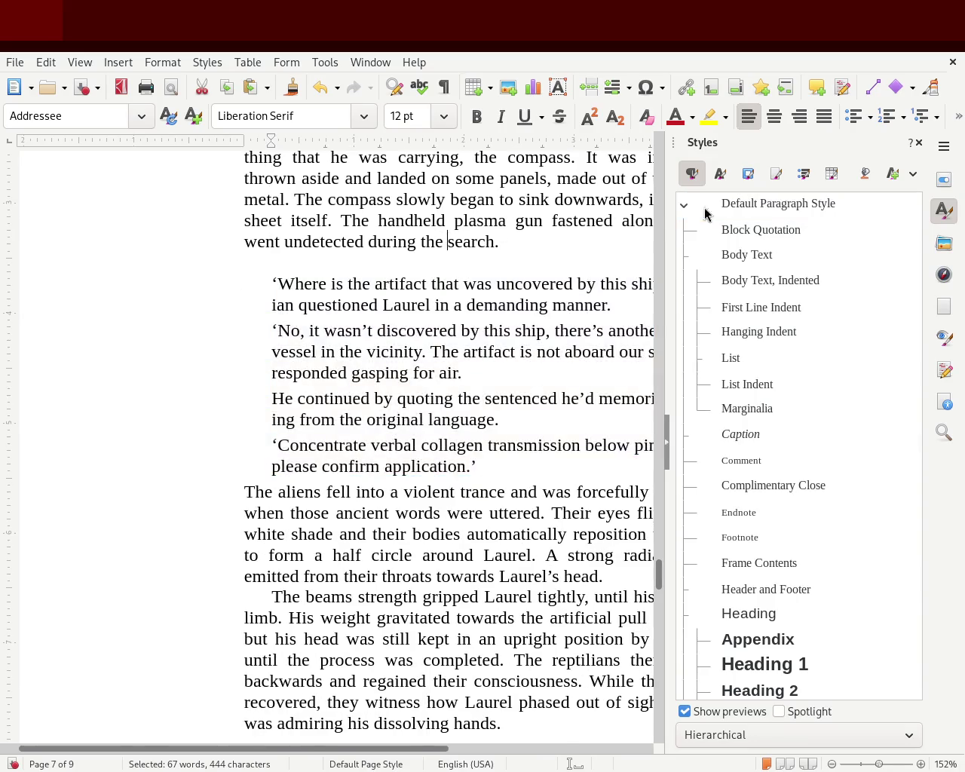
pyautogui.moveTo(493, 467)
pyautogui.mouseDown()
pyautogui.moveTo(192, 270)
pyautogui.moveTo(191, 280)
pyautogui.mouseUp()
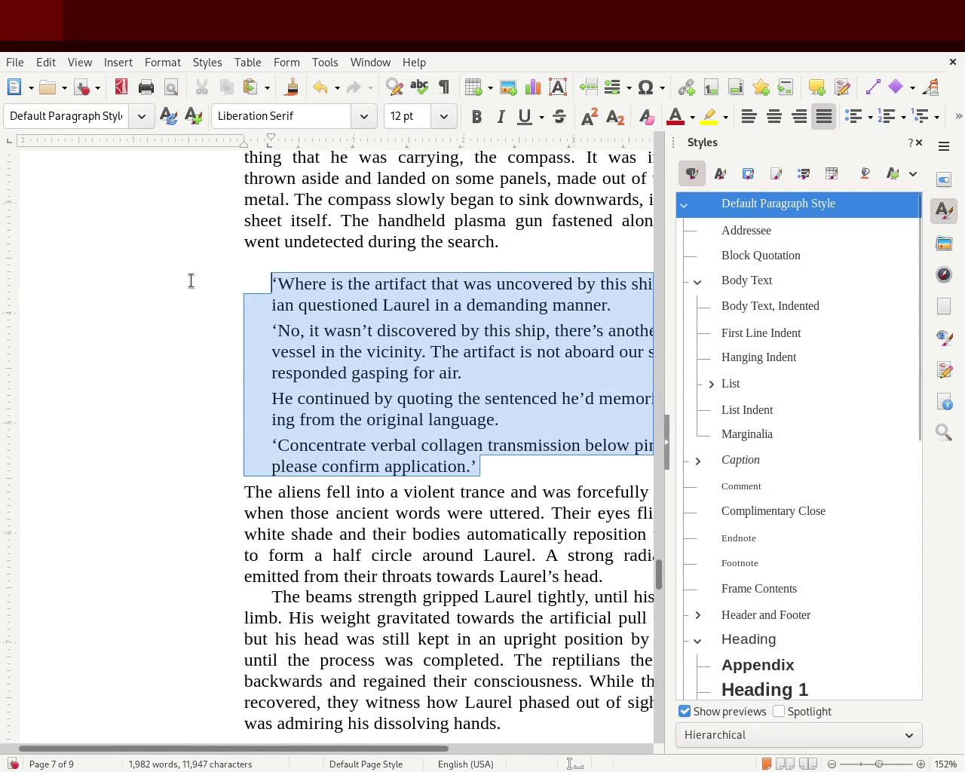
pyautogui.click(510, 466)
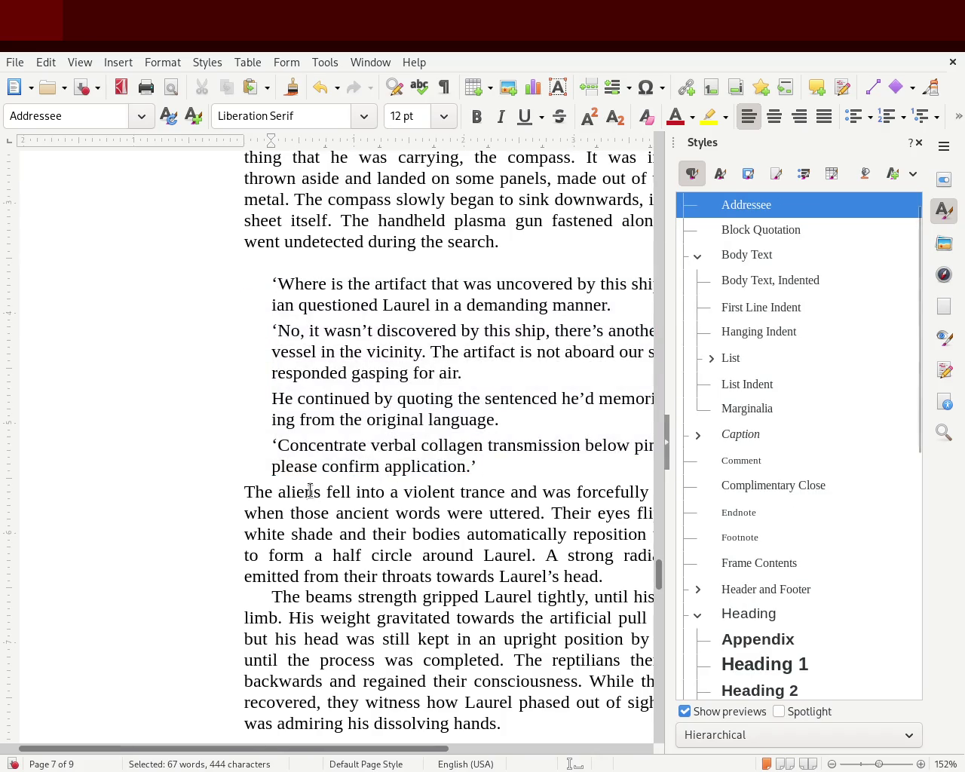
pyautogui.press('Return')
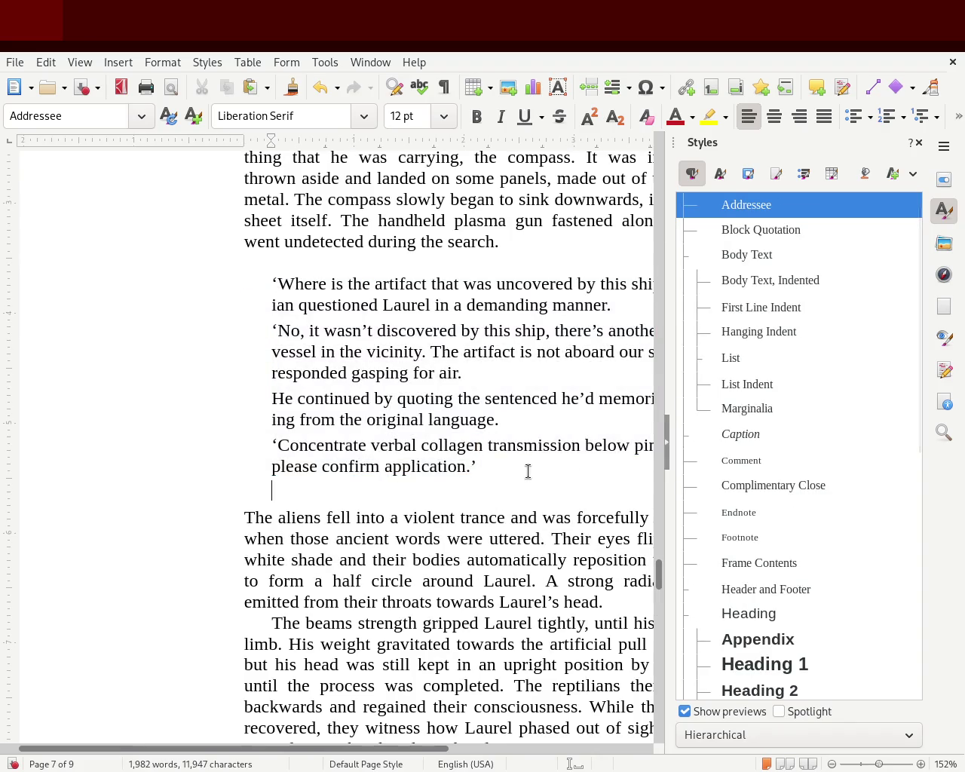
# - Justify the dialogue paragraphs and close the Styles panel to widen the text
pyautogui.moveTo(483, 458); pyautogui.dragTo(195, 287)
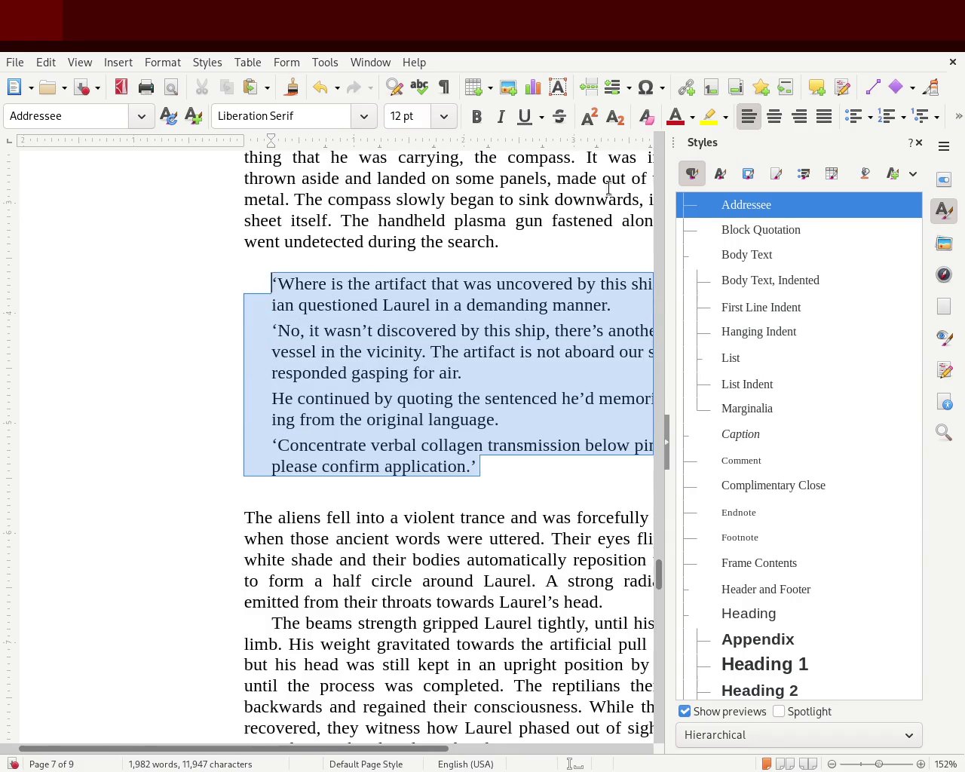
pyautogui.click(825, 116)
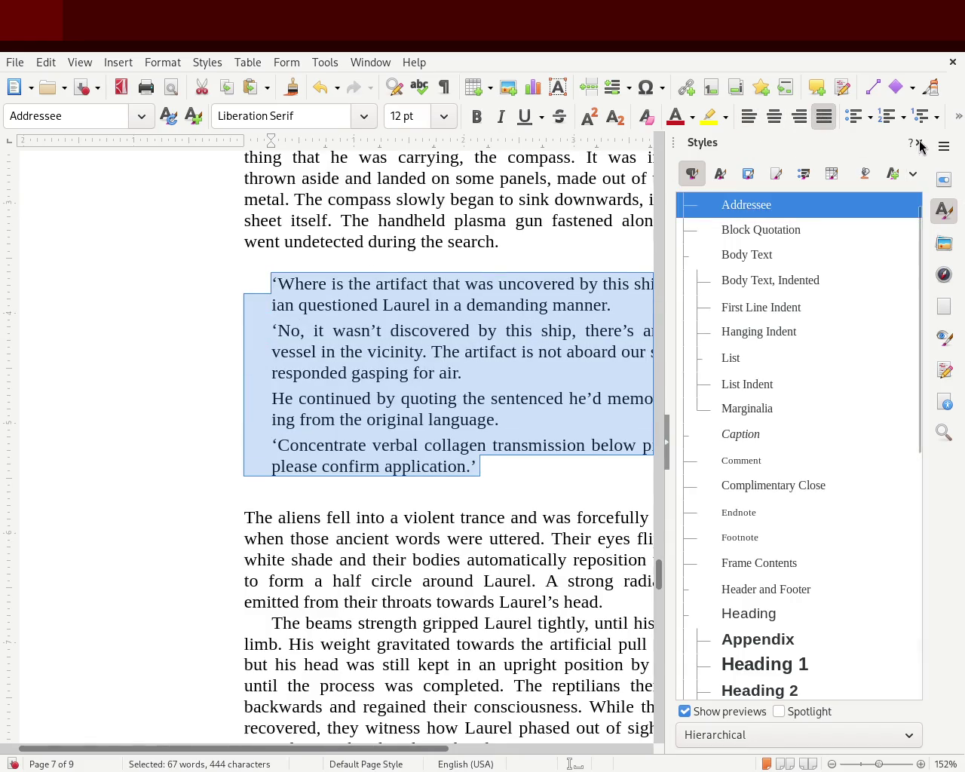
pyautogui.click(919, 143)
pyautogui.click(478, 270)
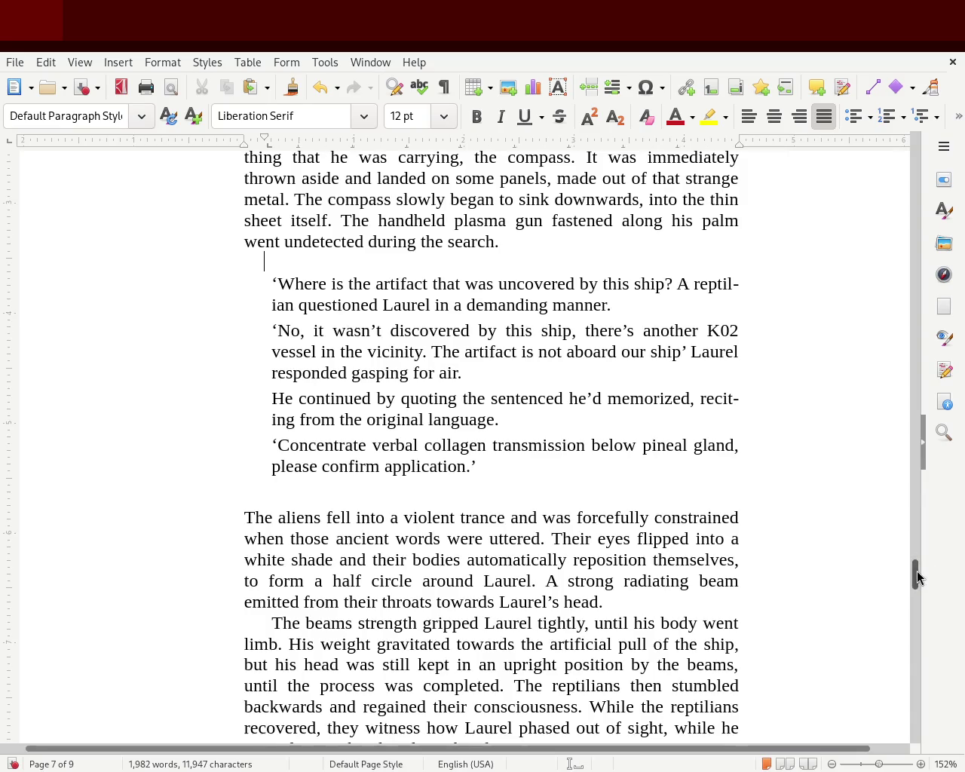
pyautogui.scroll(3, 920, 567)
pyautogui.moveTo(918, 567)
pyautogui.mouseDown()
pyautogui.moveTo(934, 486)
pyautogui.moveTo(926, 576)
pyautogui.mouseUp()
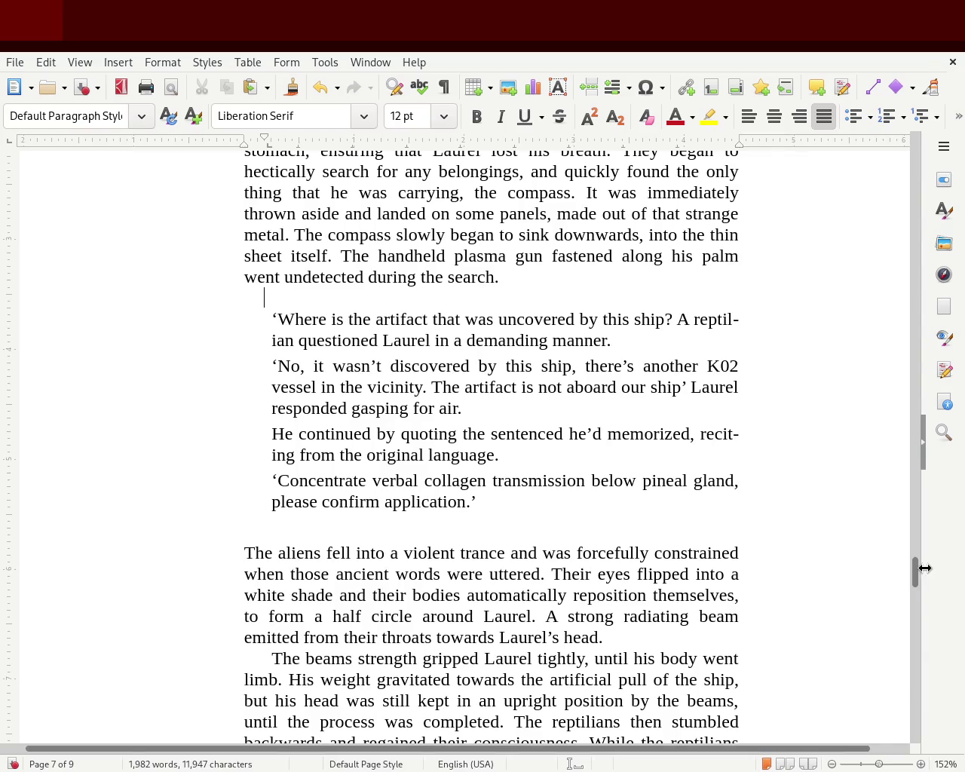
# - Apply Block Quotation to the chapter 2 receptionist dialogue on page 5
pyautogui.click(396, 295)
pyautogui.moveTo(915, 574)
pyautogui.mouseDown()
pyautogui.moveTo(917, 657)
pyautogui.moveTo(913, 586)
pyautogui.moveTo(931, 421)
pyautogui.moveTo(932, 430)
pyautogui.mouseUp()
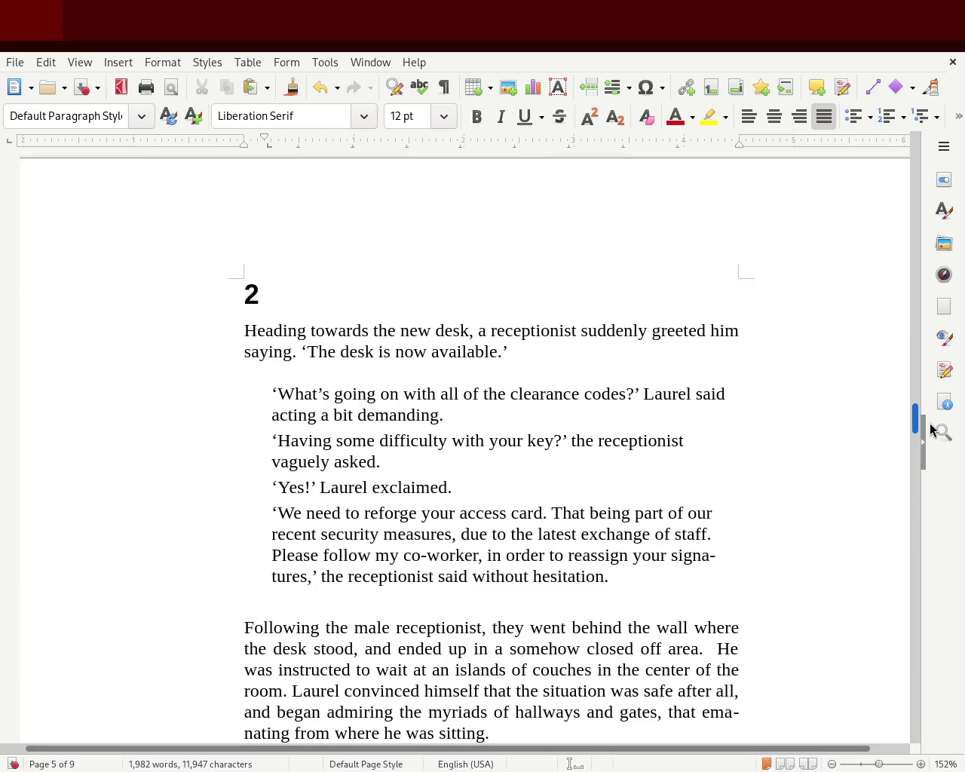
pyautogui.moveTo(932, 430); pyautogui.dragTo(927, 432)
pyautogui.moveTo(609, 558)
pyautogui.mouseDown()
pyautogui.moveTo(295, 458)
pyautogui.moveTo(177, 381)
pyautogui.mouseUp()
pyautogui.click(943, 210)
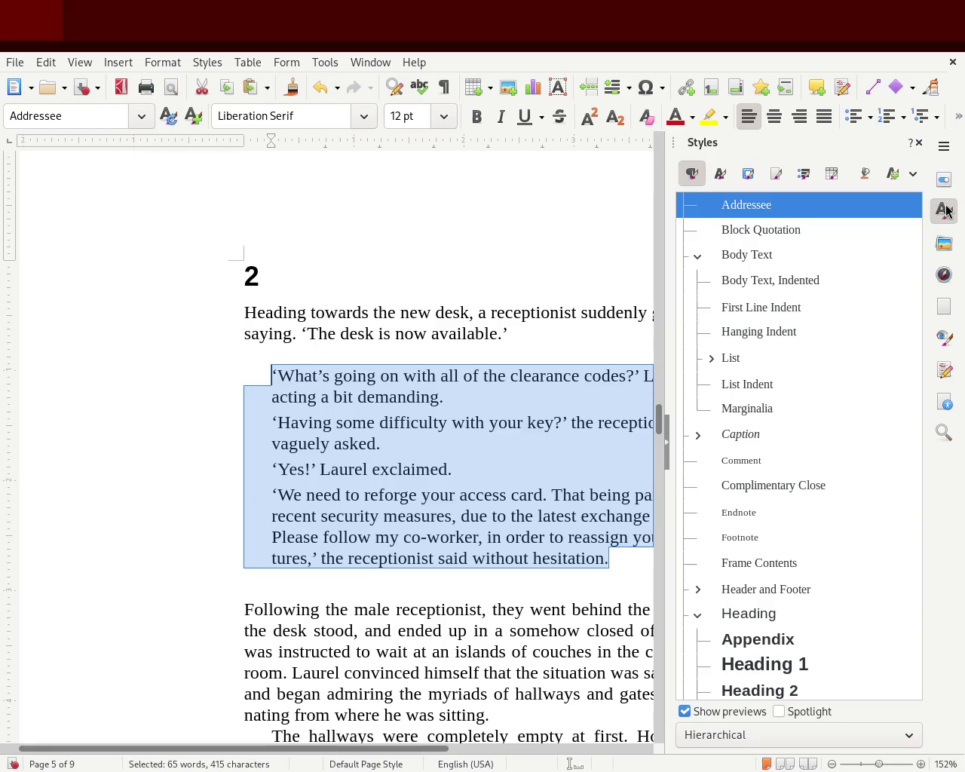
pyautogui.doubleClick(807, 235)
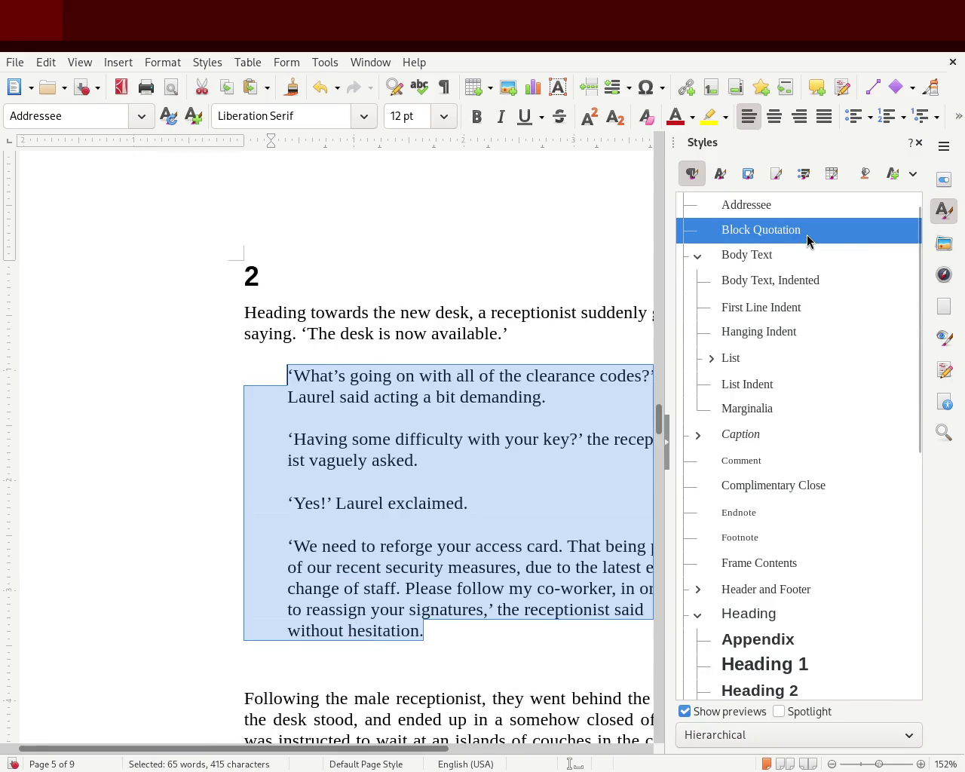
pyautogui.click(403, 398)
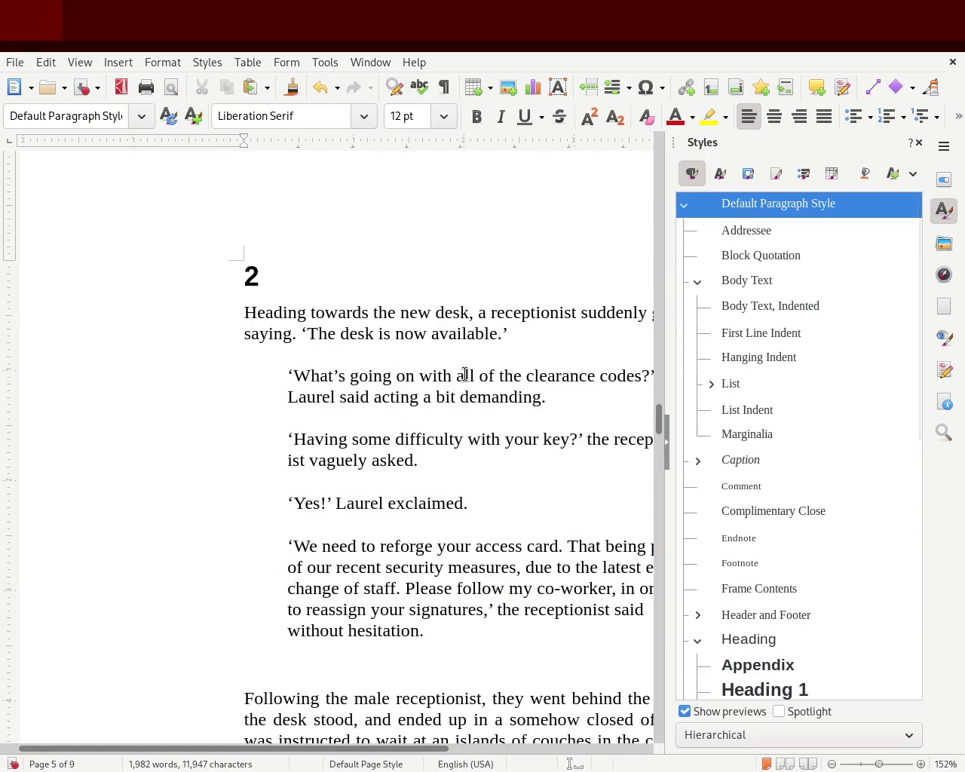
# - Remove the extra blank line after the dialogue and close the Styles panel
pyautogui.press('BackSpace')
pyautogui.press('Return')
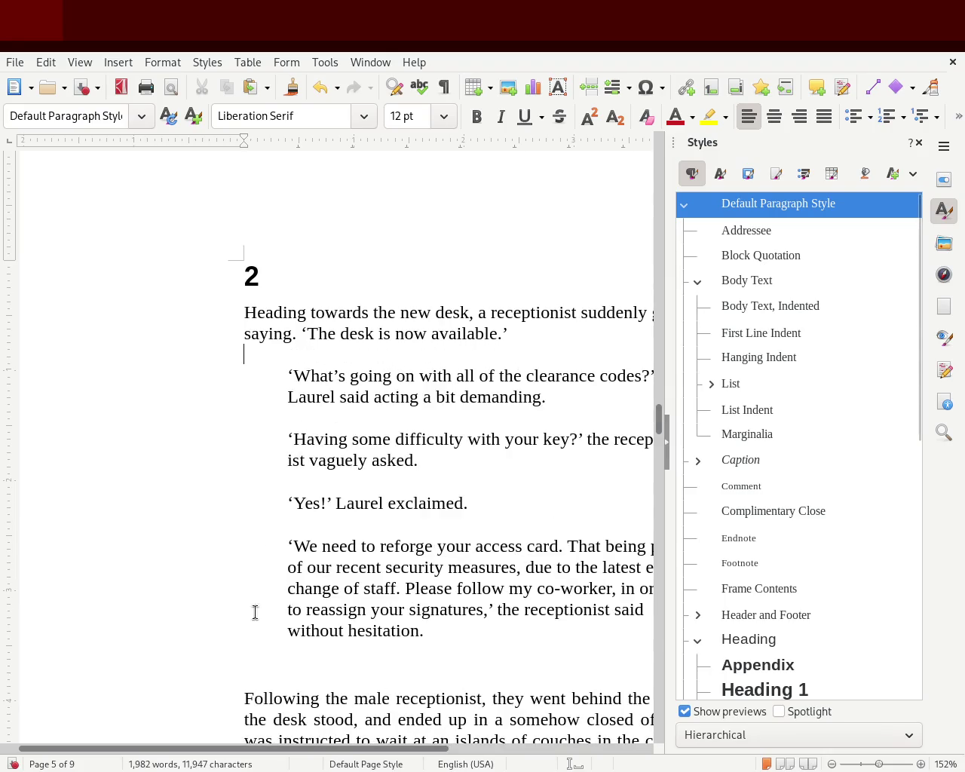
pyautogui.press('BackSpace')
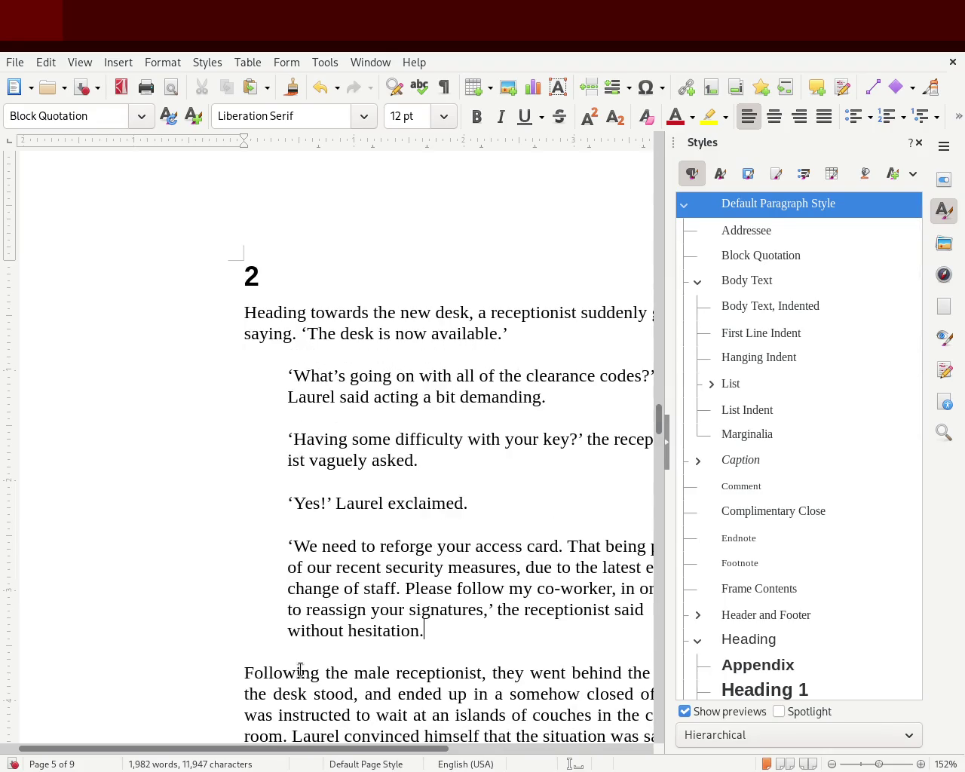
pyautogui.click(919, 142)
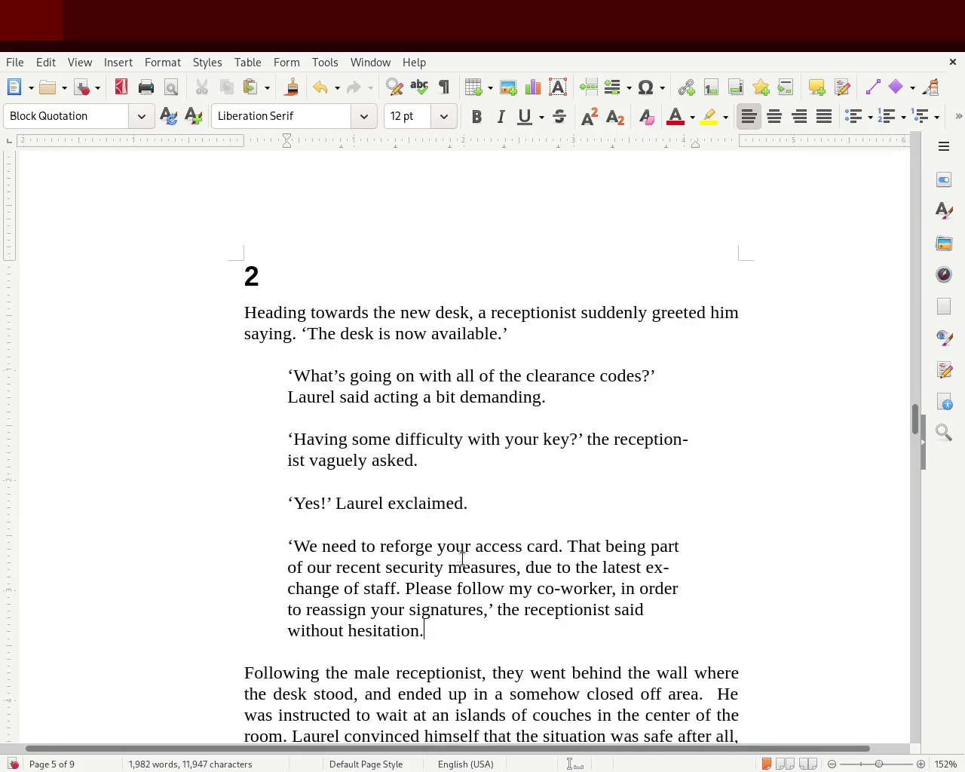
pyautogui.moveTo(444, 633); pyautogui.dragTo(45, 382)
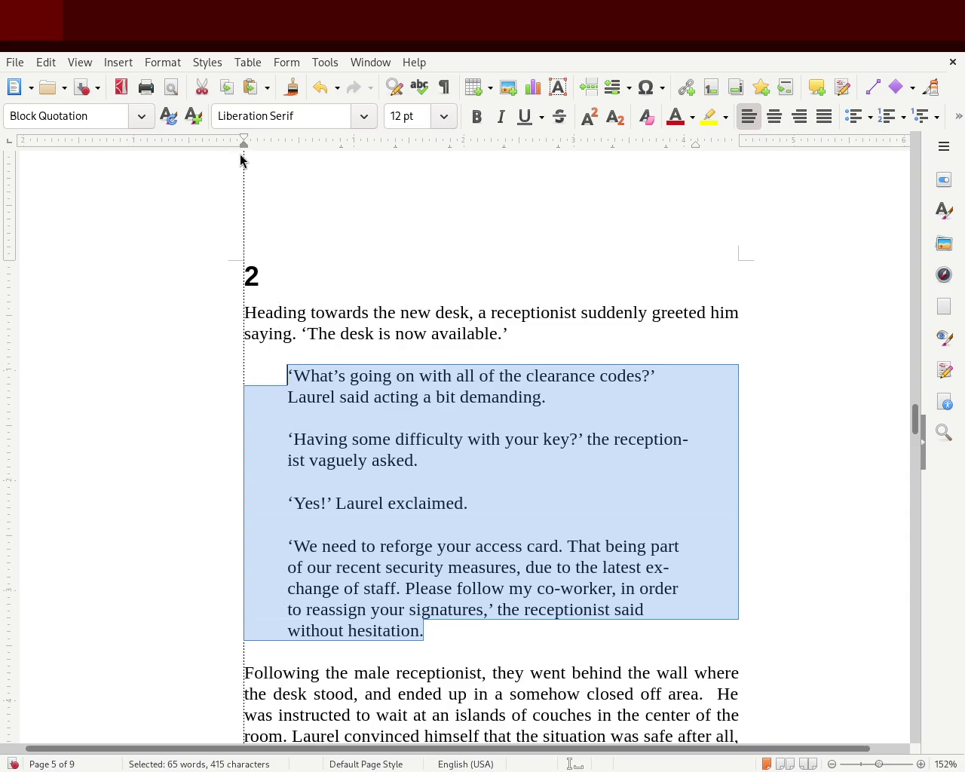
# - Reset the dialogue's left indent to the margin, then drag it slightly right on the ruler
pyautogui.moveTo(240, 154); pyautogui.dragTo(240, 154)
pyautogui.click(211, 438)
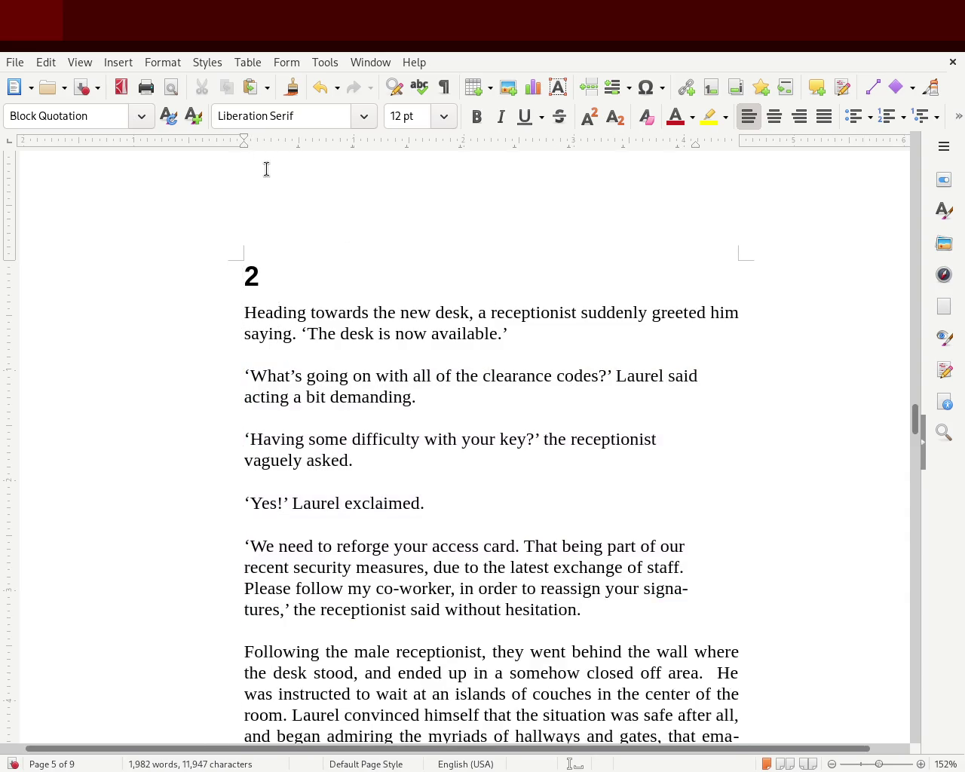
pyautogui.moveTo(632, 613); pyautogui.dragTo(205, 355)
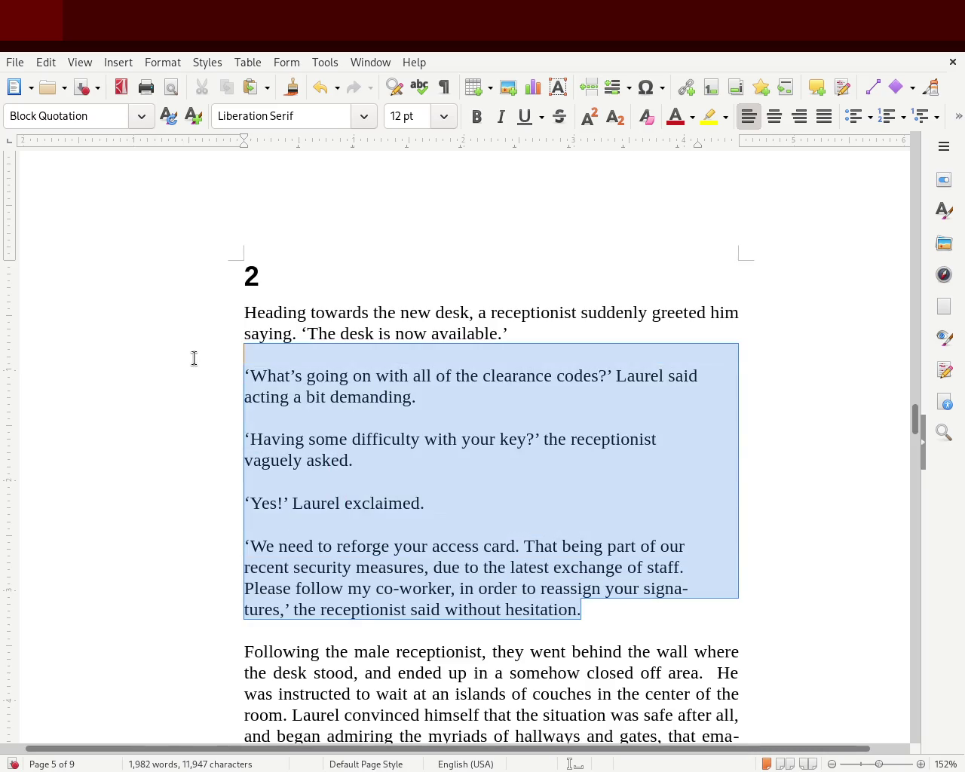
pyautogui.moveTo(246, 148); pyautogui.dragTo(270, 154)
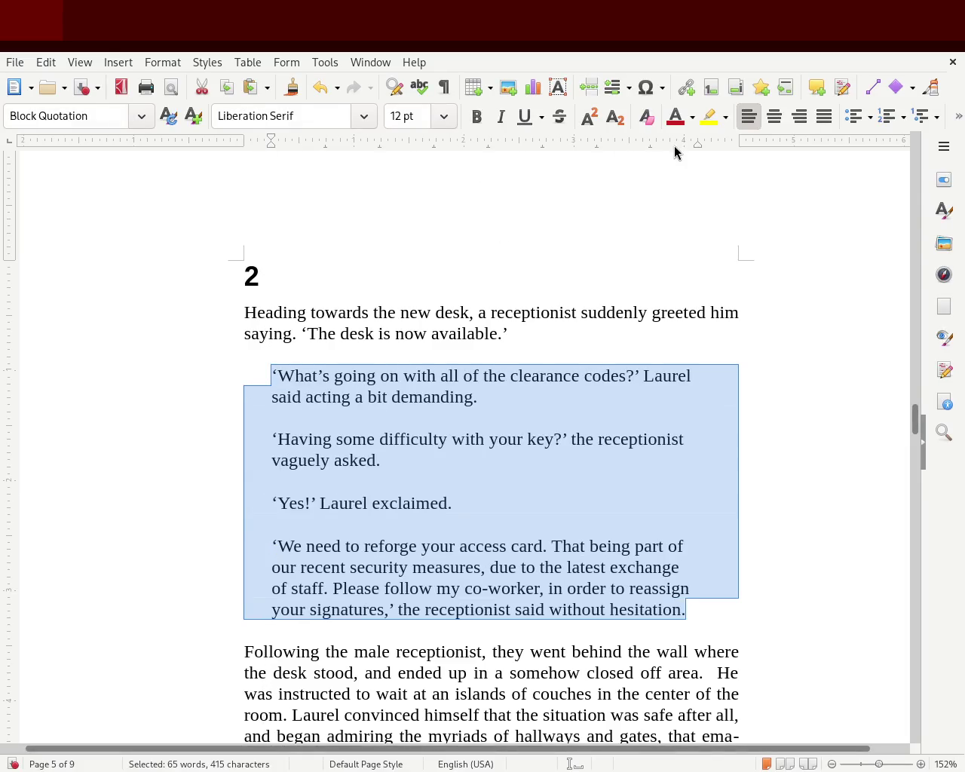
pyautogui.click(692, 338)
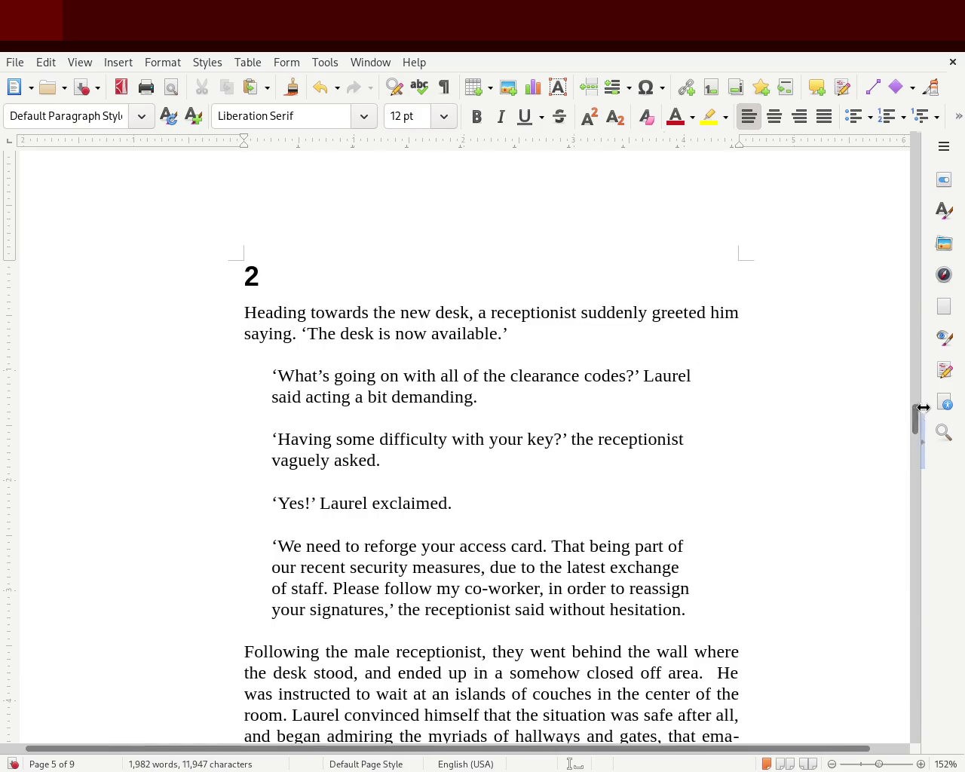
pyautogui.click(921, 415)
pyautogui.click(919, 142)
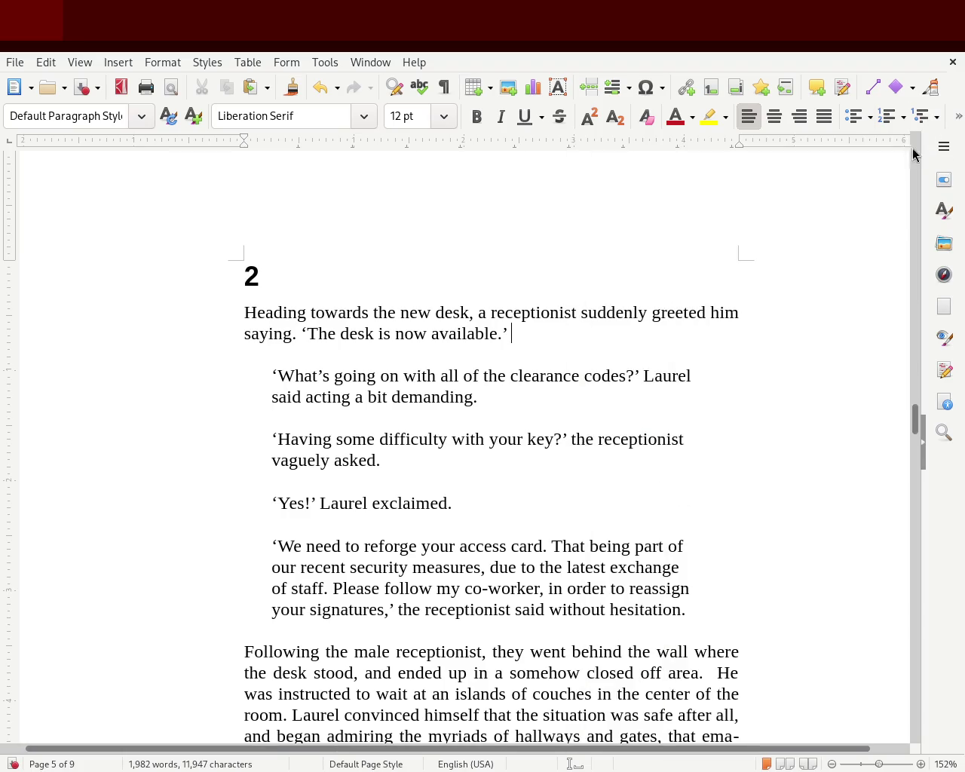
pyautogui.moveTo(915, 407)
pyautogui.mouseDown()
pyautogui.moveTo(917, 499)
pyautogui.moveTo(932, 458)
pyautogui.mouseUp()
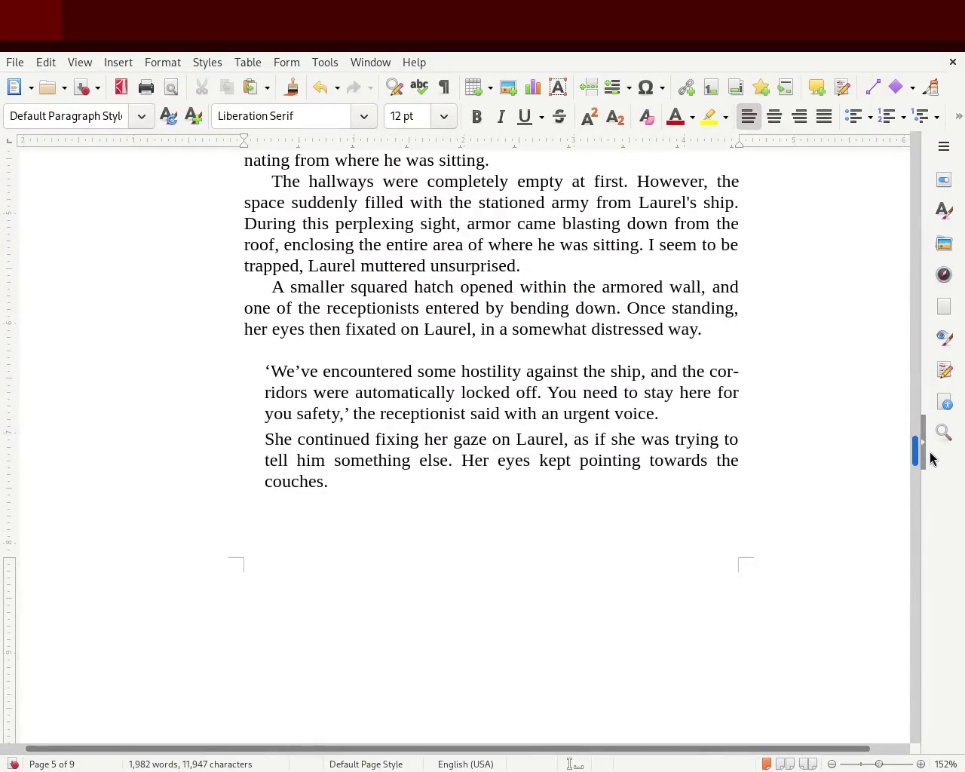
# - Undo back to Addressee style, add an empty paragraph after 'hesitation.', and scroll to page 3
pyautogui.moveTo(932, 457); pyautogui.dragTo(933, 427)
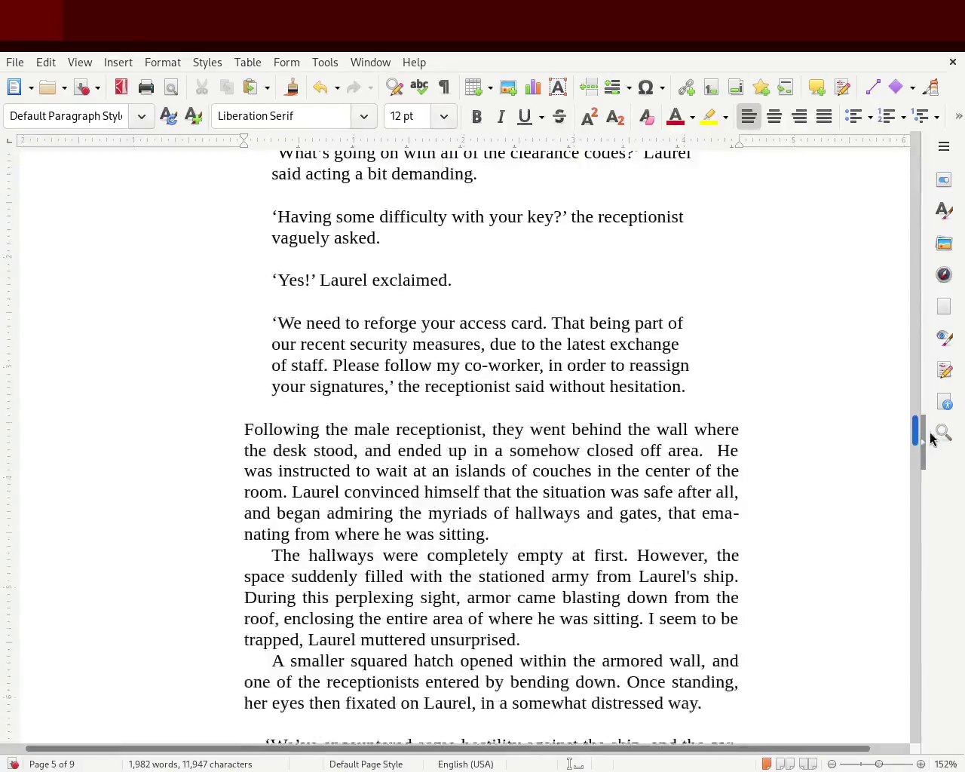
pyautogui.hotkey('ctrl', 'z')
pyautogui.hotkey('ctrl', 'z')
pyautogui.hotkey('ctrl', 'z')
pyautogui.hotkey('ctrl', 'z')
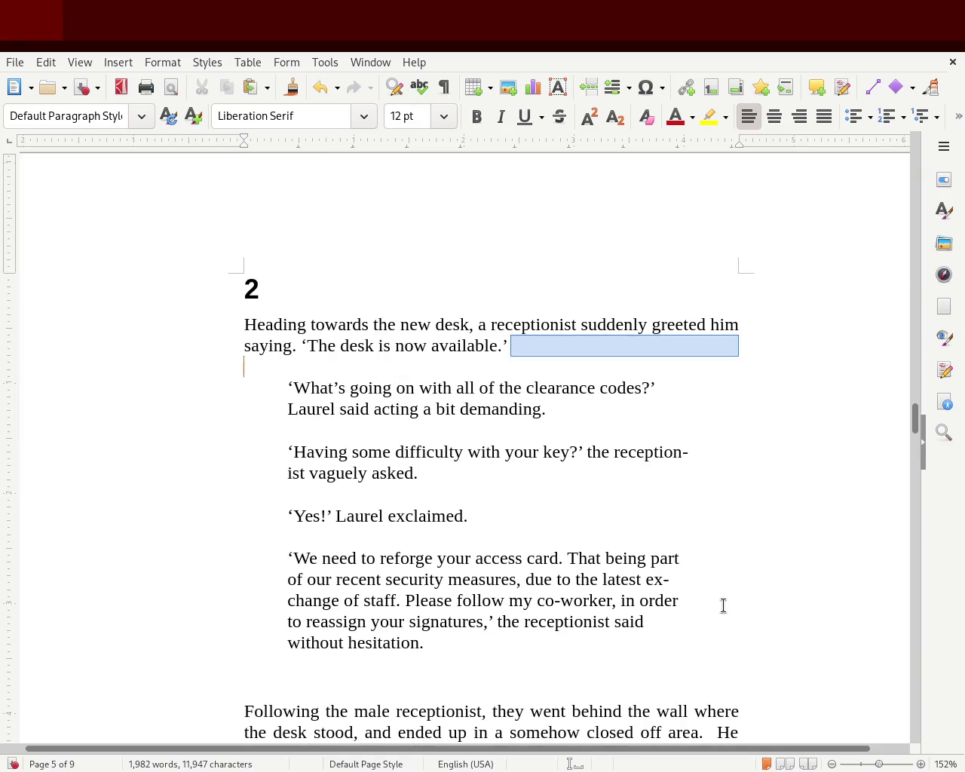
pyautogui.hotkey('ctrl', 'z')
pyautogui.click(305, 593)
pyautogui.hotkey('ctrl', 'z')
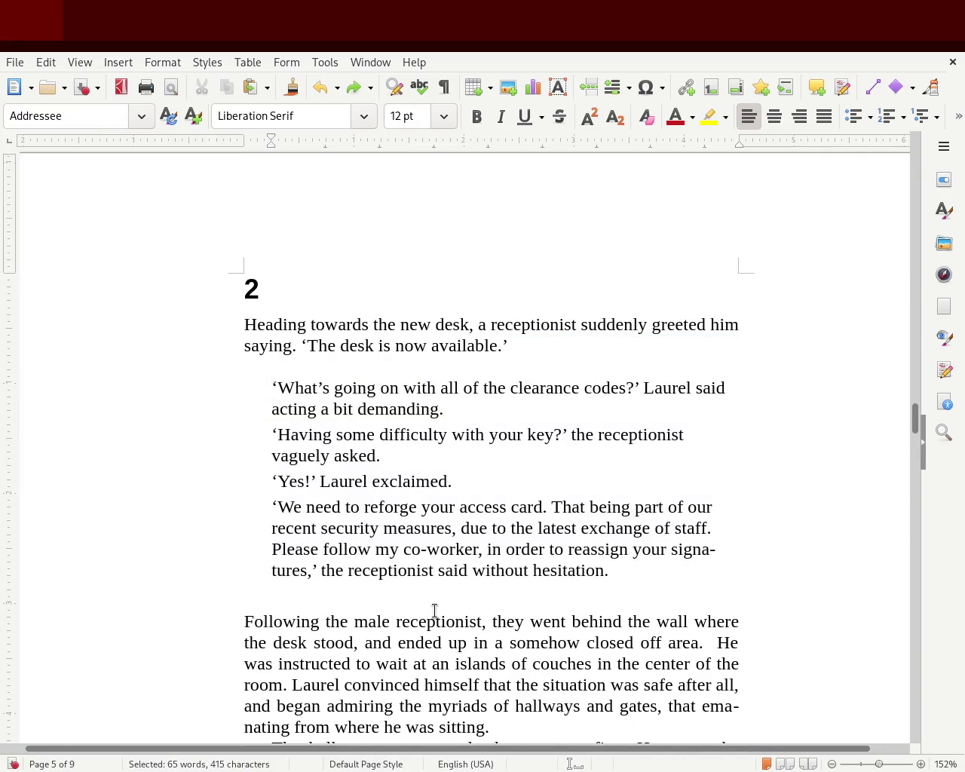
pyautogui.press('Return')
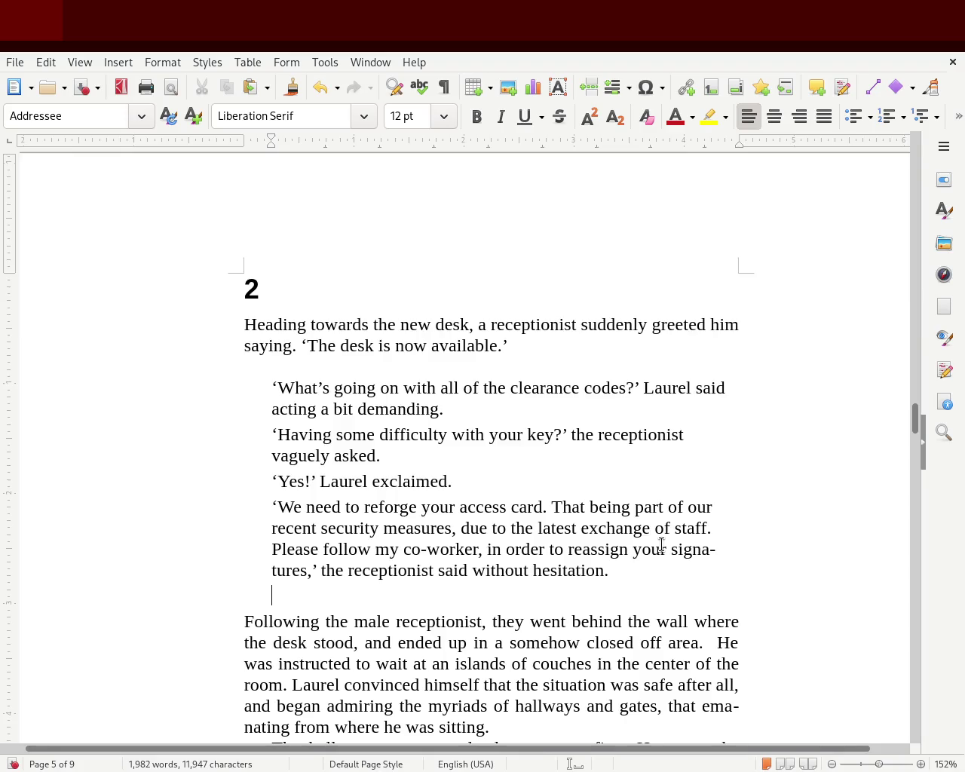
pyautogui.moveTo(916, 420)
pyautogui.mouseDown()
pyautogui.moveTo(920, 295)
pyautogui.moveTo(918, 311)
pyautogui.mouseUp()
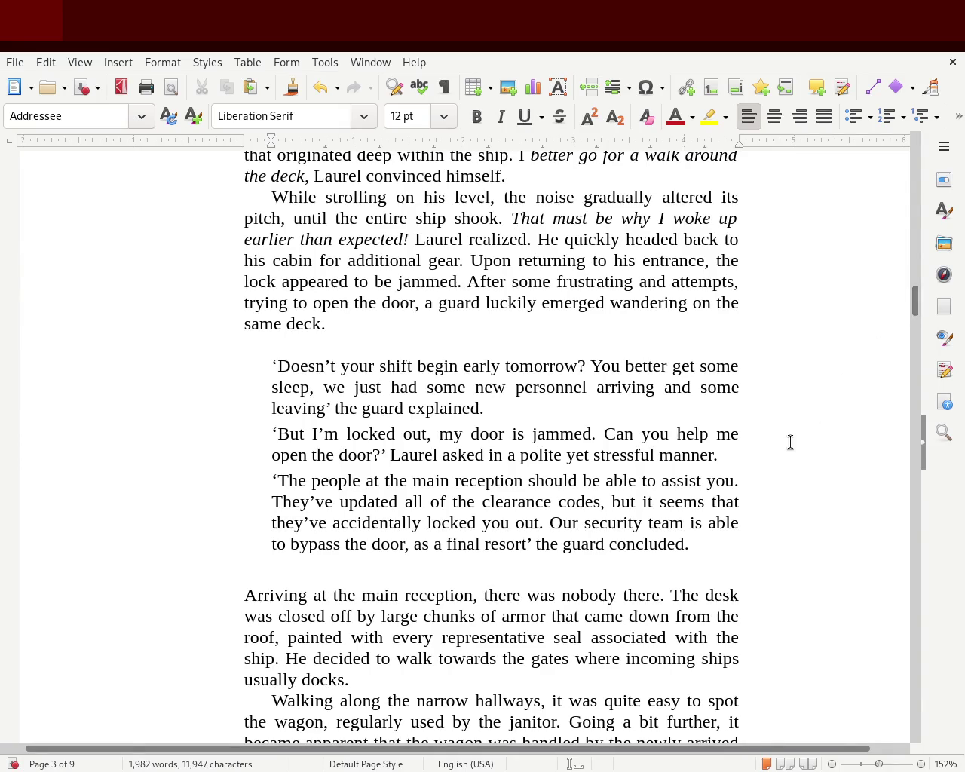
# - Apply the Marginalia paragraph style to the three guard dialogue paragraphs
pyautogui.moveTo(690, 545)
pyautogui.mouseDown()
pyautogui.moveTo(453, 501)
pyautogui.moveTo(204, 390)
pyautogui.moveTo(190, 369)
pyautogui.mouseUp()
pyautogui.click(944, 211)
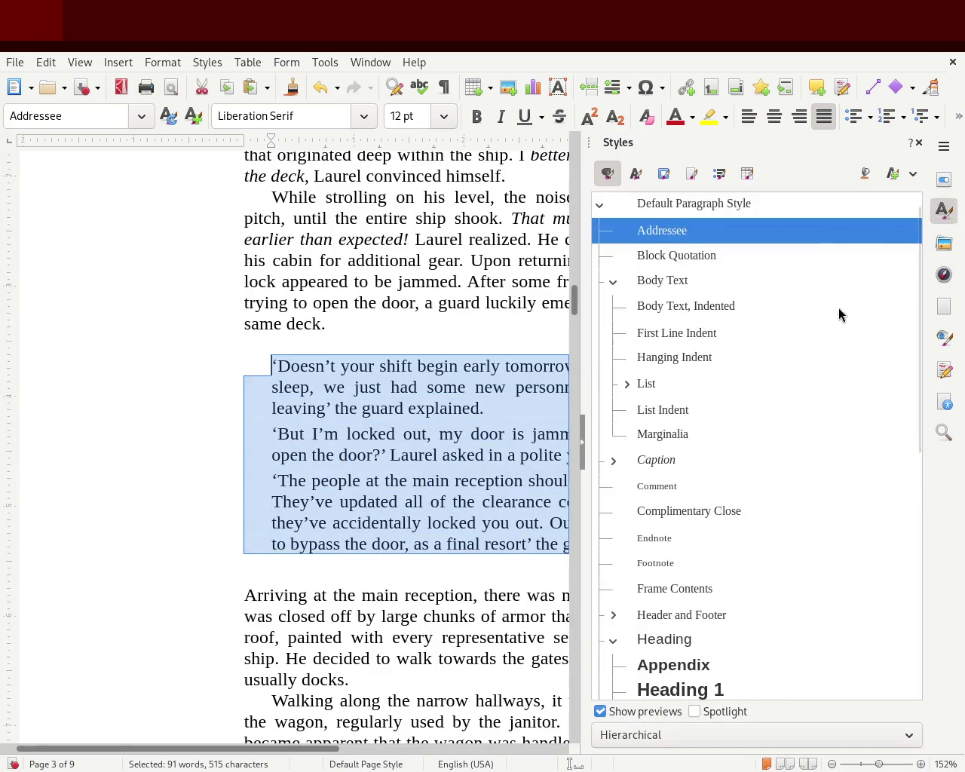
pyautogui.doubleClick(688, 435)
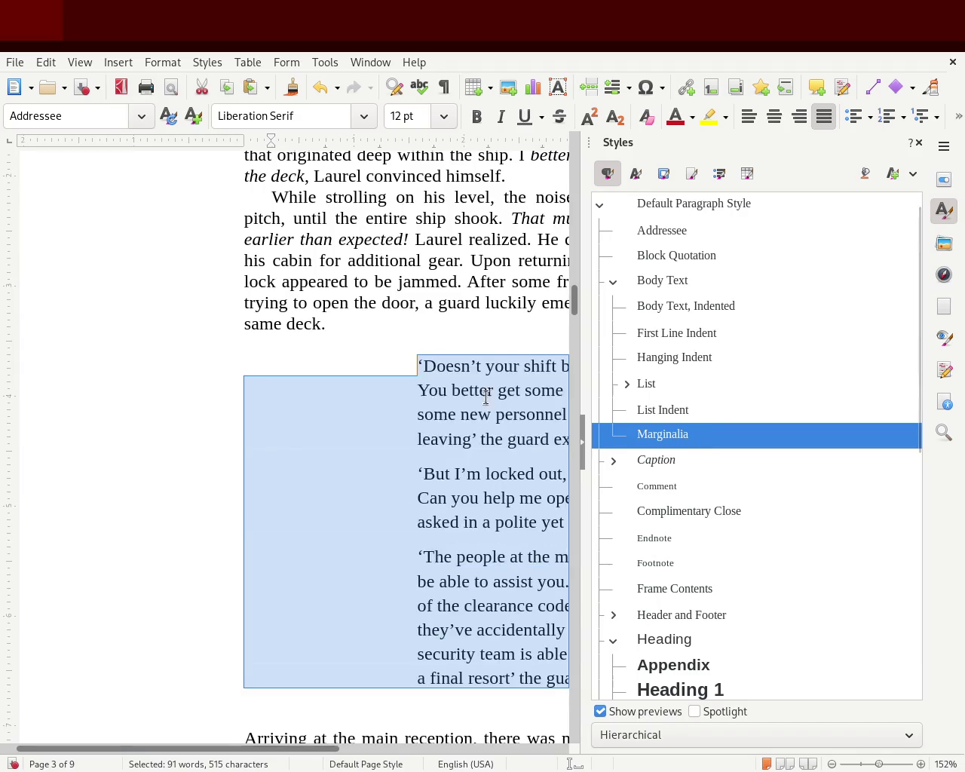
pyautogui.click(919, 142)
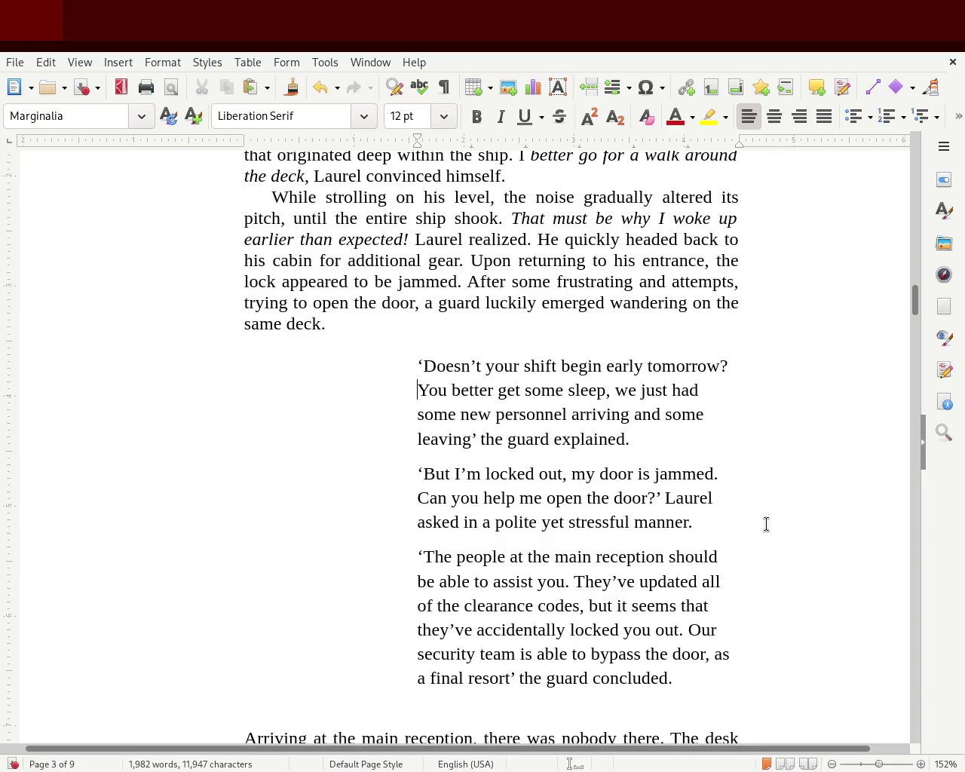
# - Tidy the blank lines so one empty paragraph follows 'the guard concluded.'
pyautogui.press('Up')
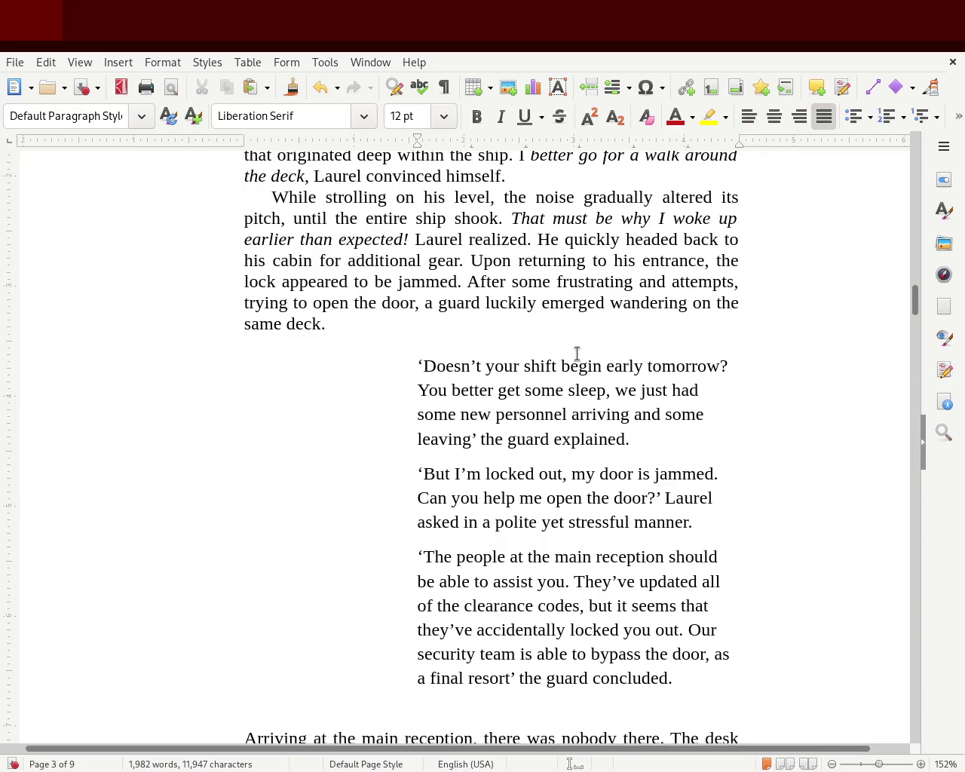
pyautogui.press('BackSpace')
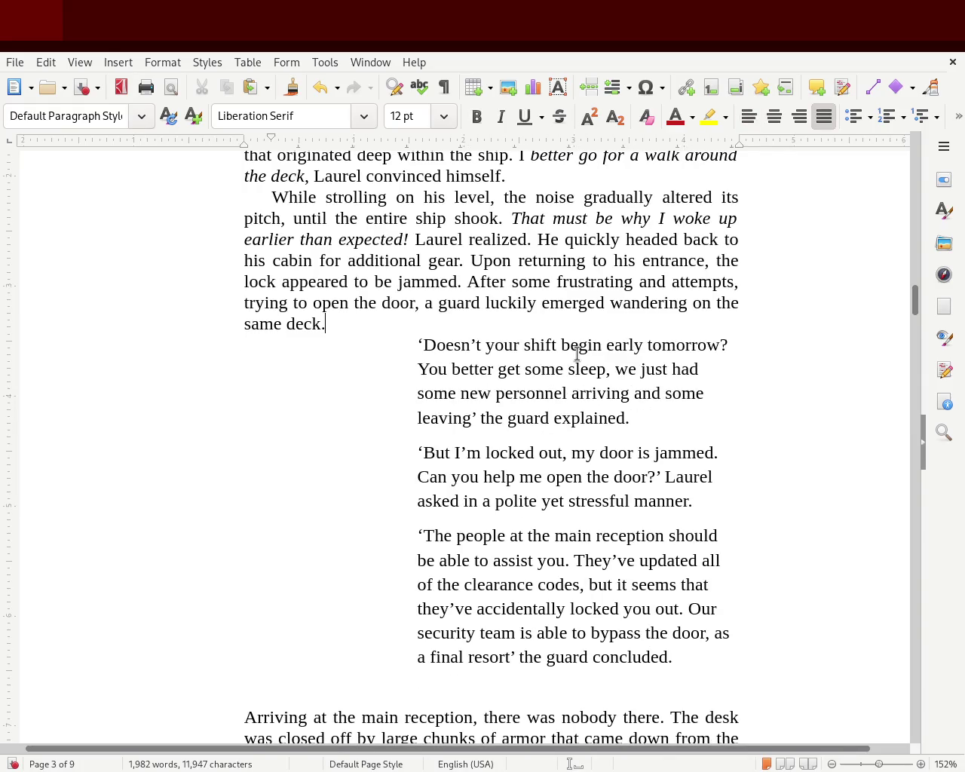
pyautogui.press('Return')
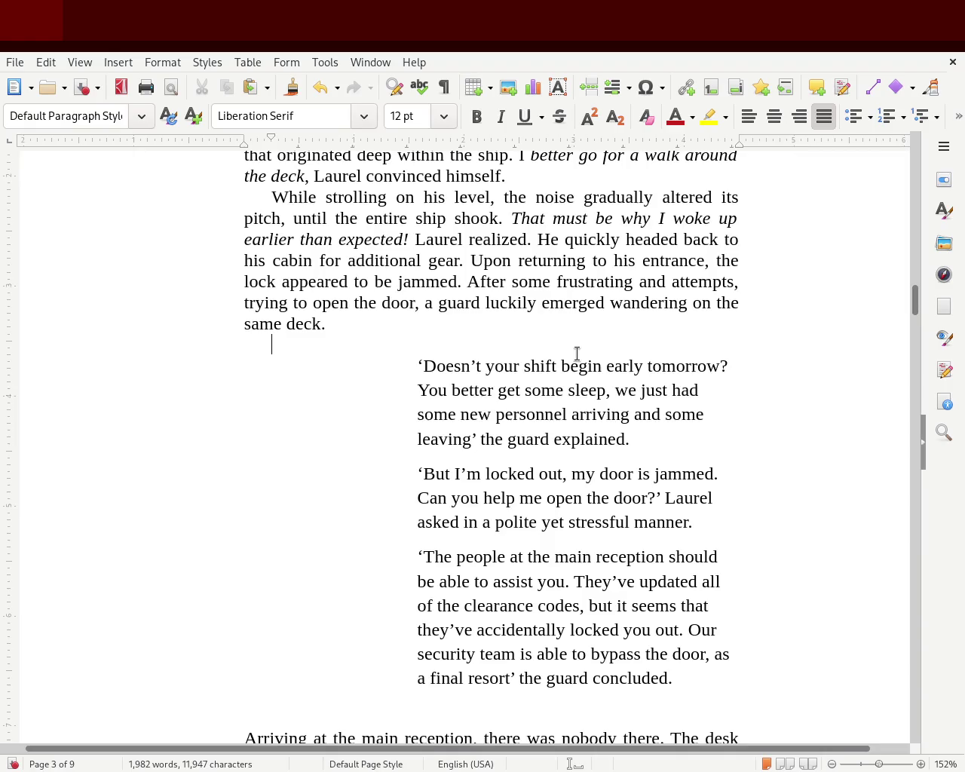
pyautogui.click(487, 719)
pyautogui.press('BackSpace')
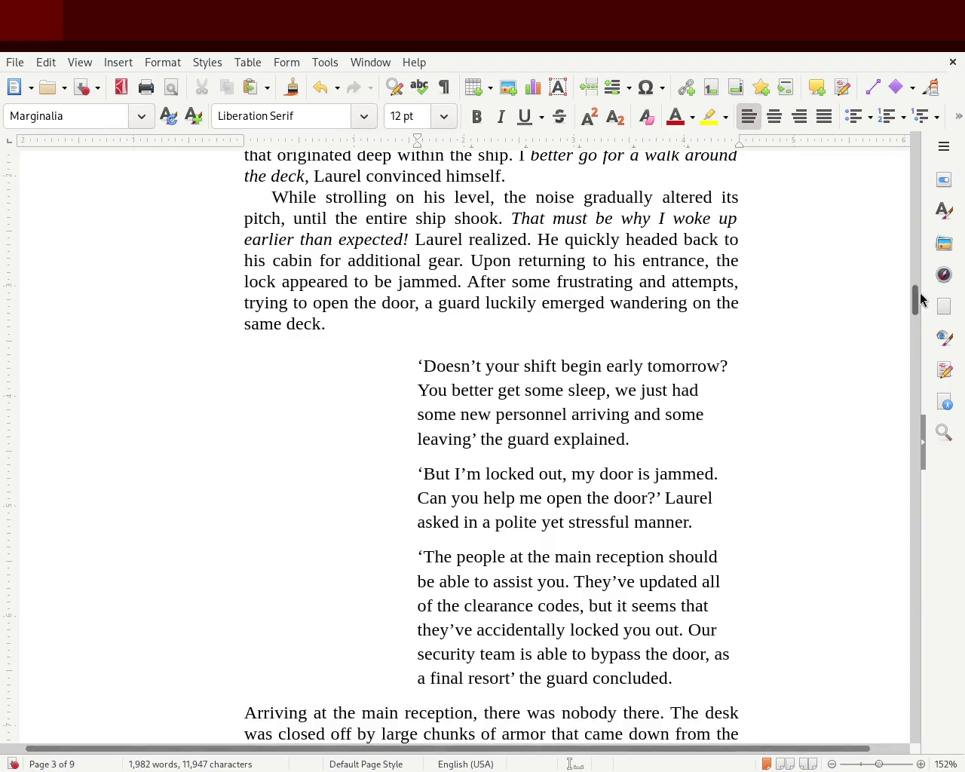
pyautogui.moveTo(915, 302); pyautogui.dragTo(923, 320)
pyautogui.scroll(1, 923, 321)
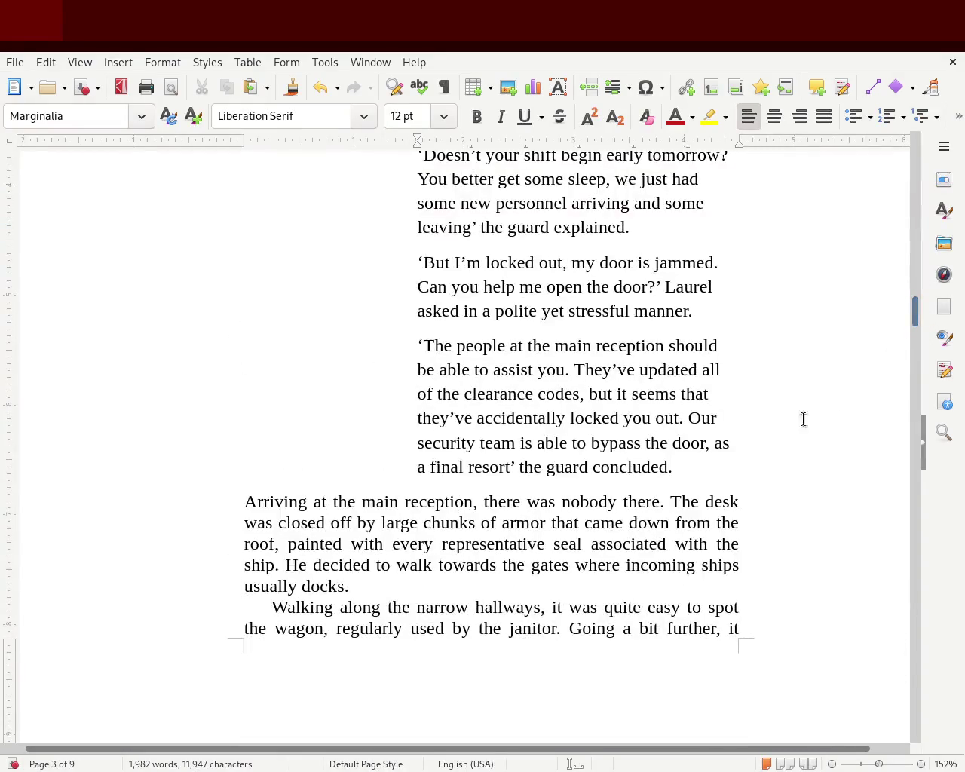
pyautogui.press('Return')
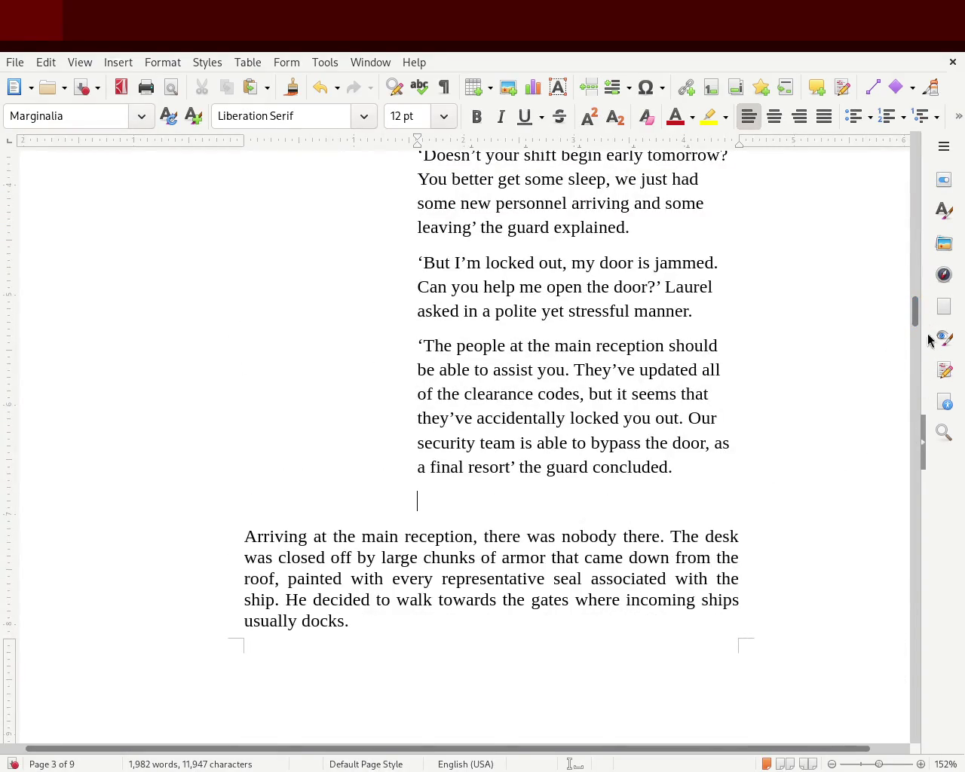
pyautogui.moveTo(913, 309)
pyautogui.mouseDown()
pyautogui.moveTo(908, 283)
pyautogui.moveTo(905, 305)
pyautogui.mouseUp()
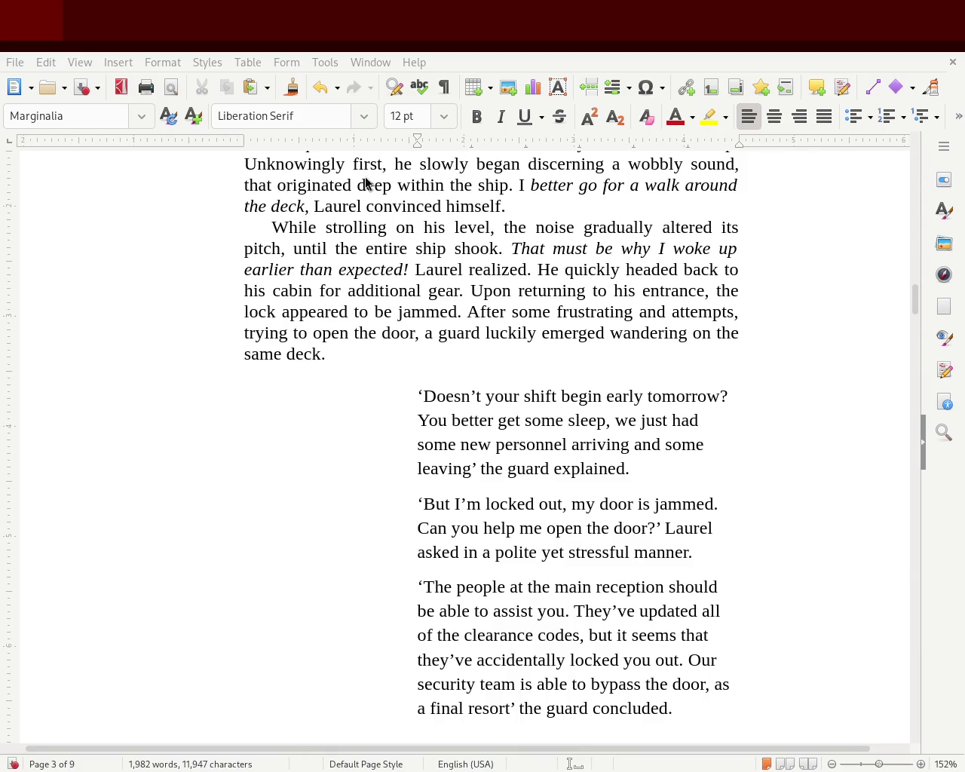
# - Apply the Marginalia style to the four janitor dialogue paragraphs on page 4
pyautogui.moveTo(914, 300)
pyautogui.mouseDown()
pyautogui.moveTo(915, 172)
pyautogui.moveTo(897, 355)
pyautogui.mouseUp()
pyautogui.moveTo(388, 540)
pyautogui.mouseDown()
pyautogui.moveTo(211, 382)
pyautogui.moveTo(158, 263)
pyautogui.mouseUp()
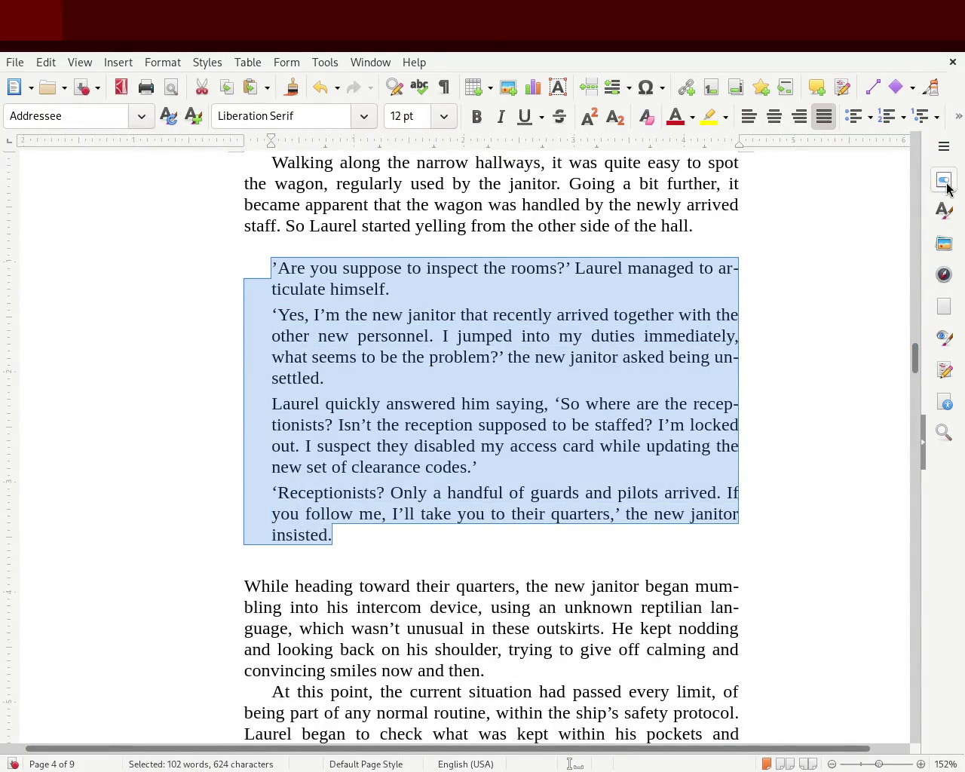
pyautogui.click(945, 210)
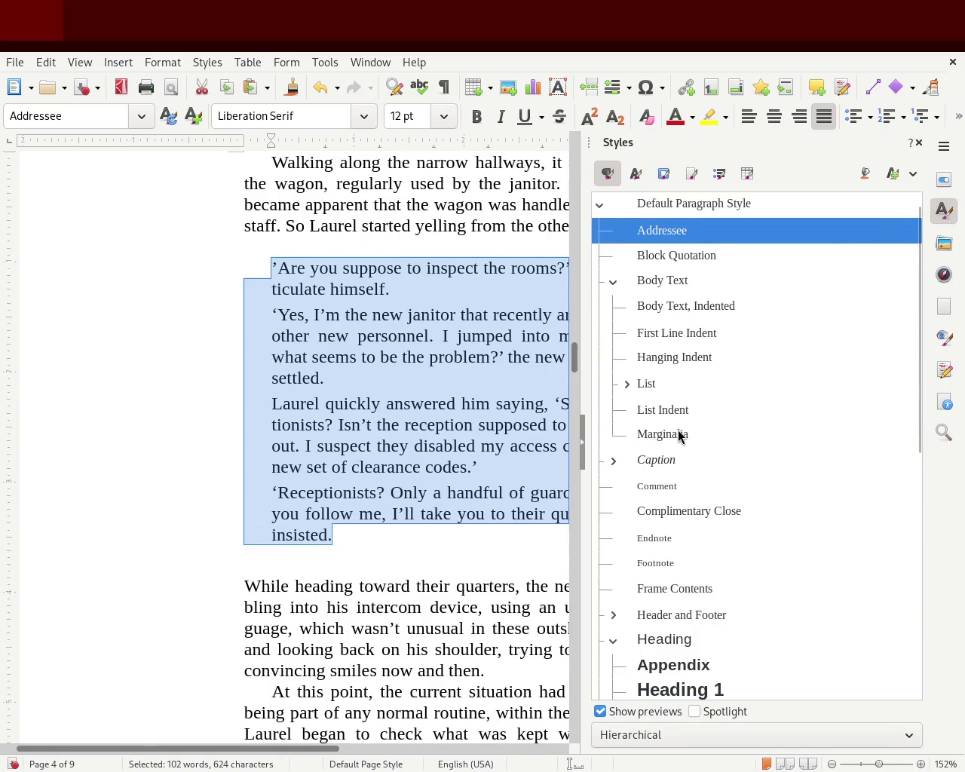
pyautogui.doubleClick(679, 435)
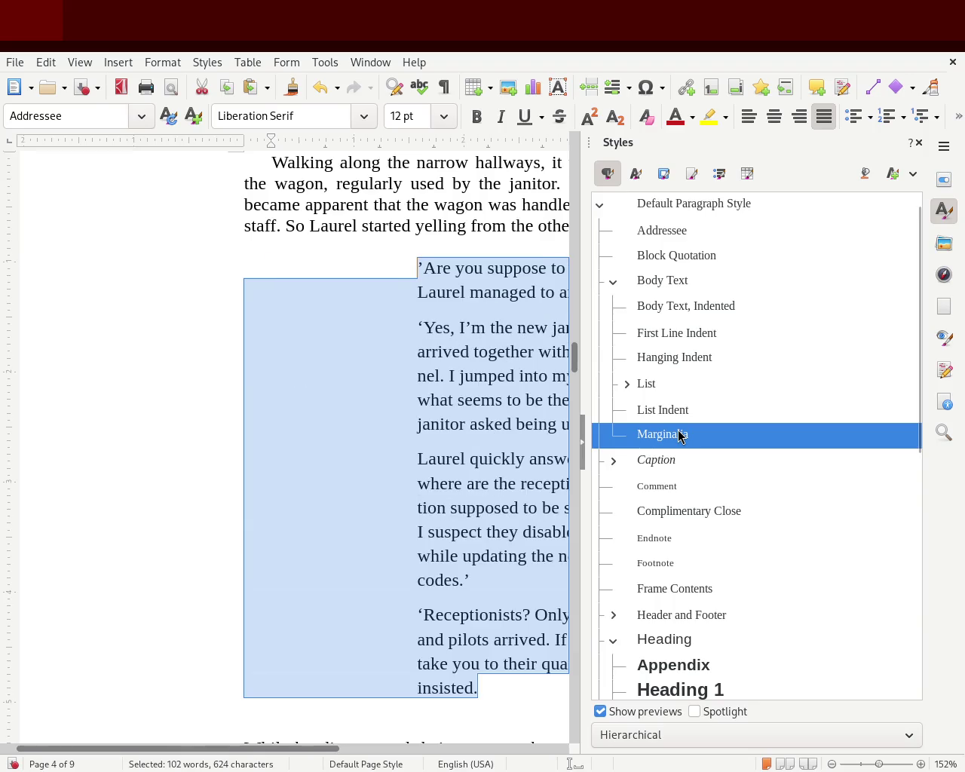
pyautogui.click(920, 143)
pyautogui.click(473, 267)
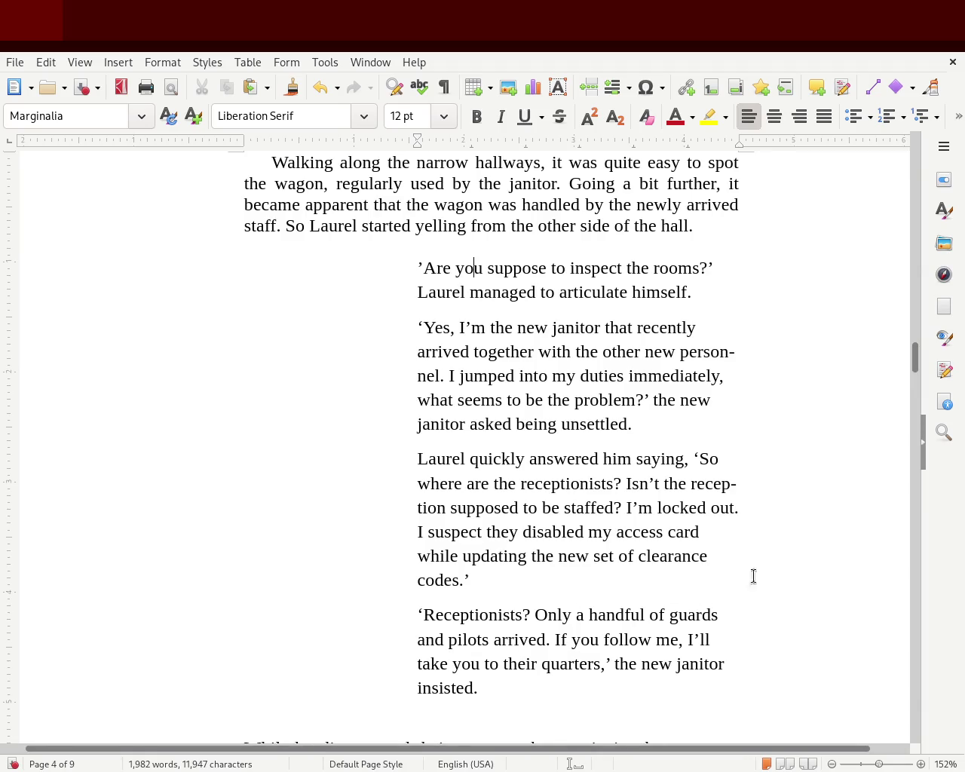
pyautogui.moveTo(916, 361)
pyautogui.mouseDown()
pyautogui.moveTo(917, 383)
pyautogui.moveTo(907, 278)
pyautogui.moveTo(908, 290)
pyautogui.mouseUp()
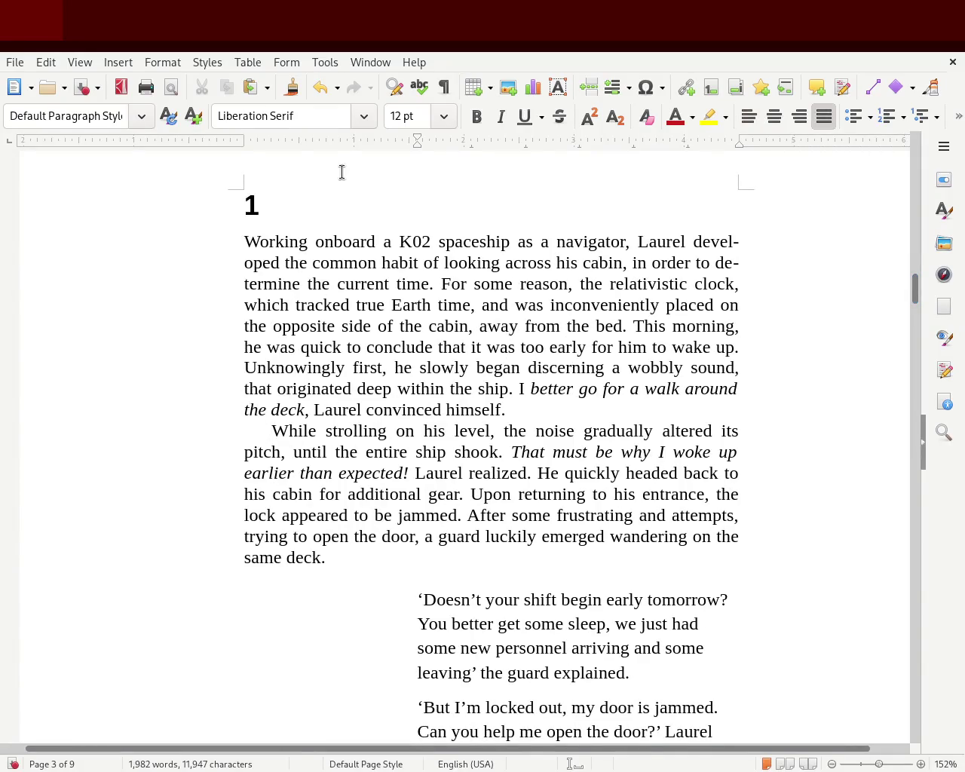
# - Deepen the first-line indent of the 'While strolling' paragraph with a Tab
pyautogui.moveTo(236, 145); pyautogui.dragTo(238, 141)
pyautogui.press('Tab')
pyautogui.click(572, 304)
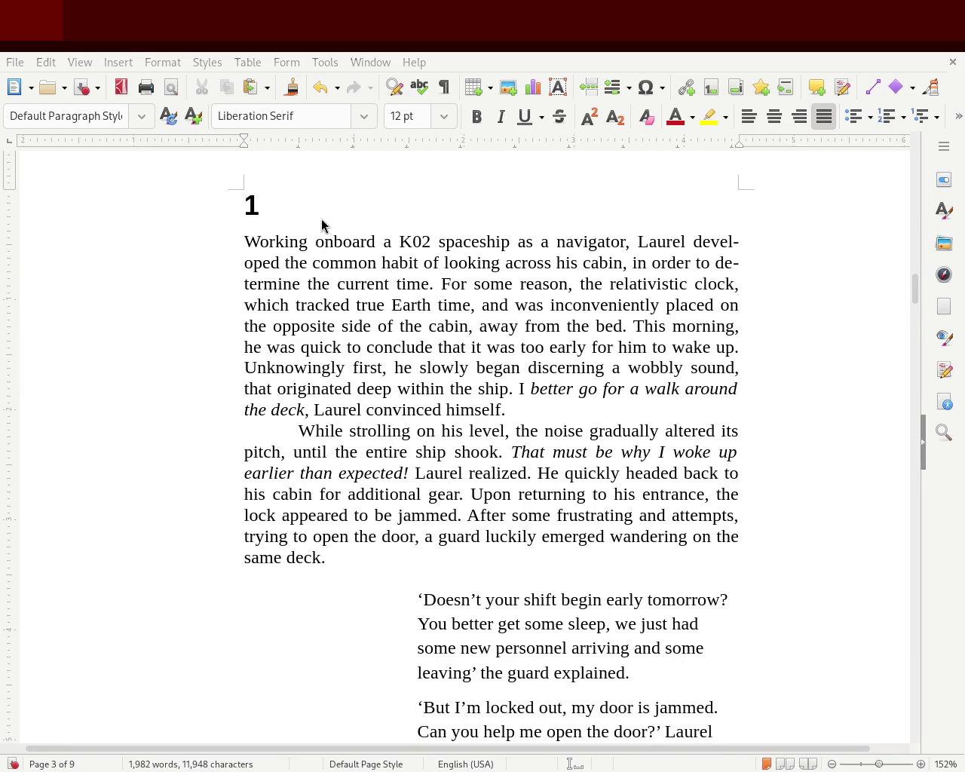
pyautogui.moveTo(915, 291)
pyautogui.moveTo(915, 294)
pyautogui.mouseDown()
pyautogui.moveTo(914, 308)
pyautogui.moveTo(911, 276)
pyautogui.moveTo(900, 355)
pyautogui.moveTo(901, 347)
pyautogui.mouseUp()
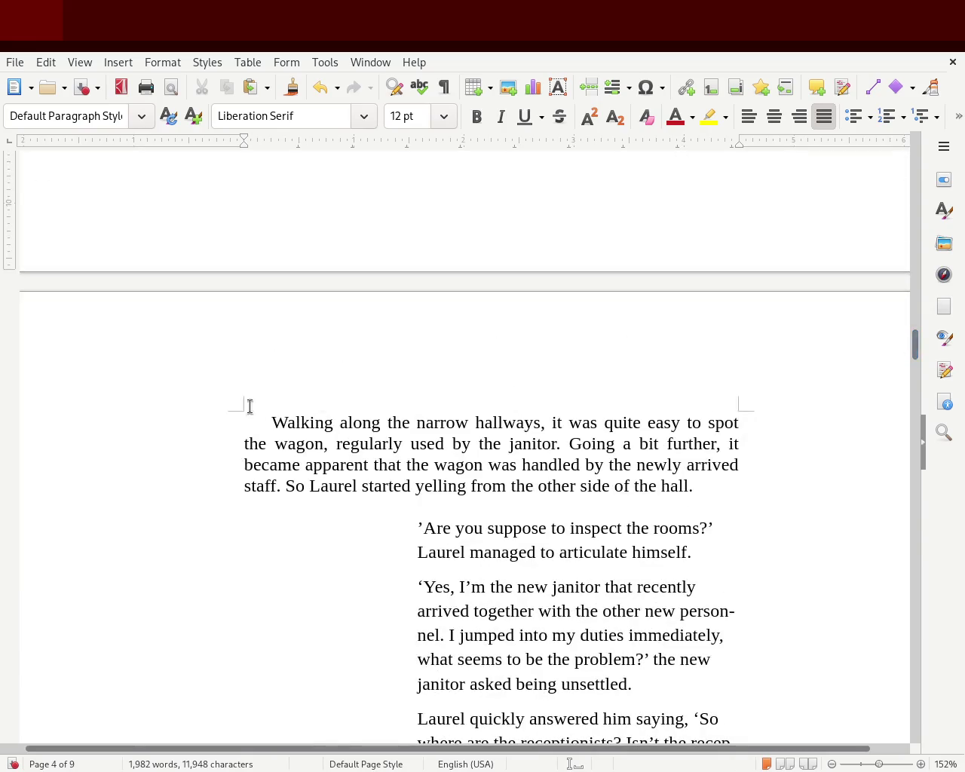
# - Drag the 'Walking along' paragraph's first-line indent back to the left margin
pyautogui.click(270, 421)
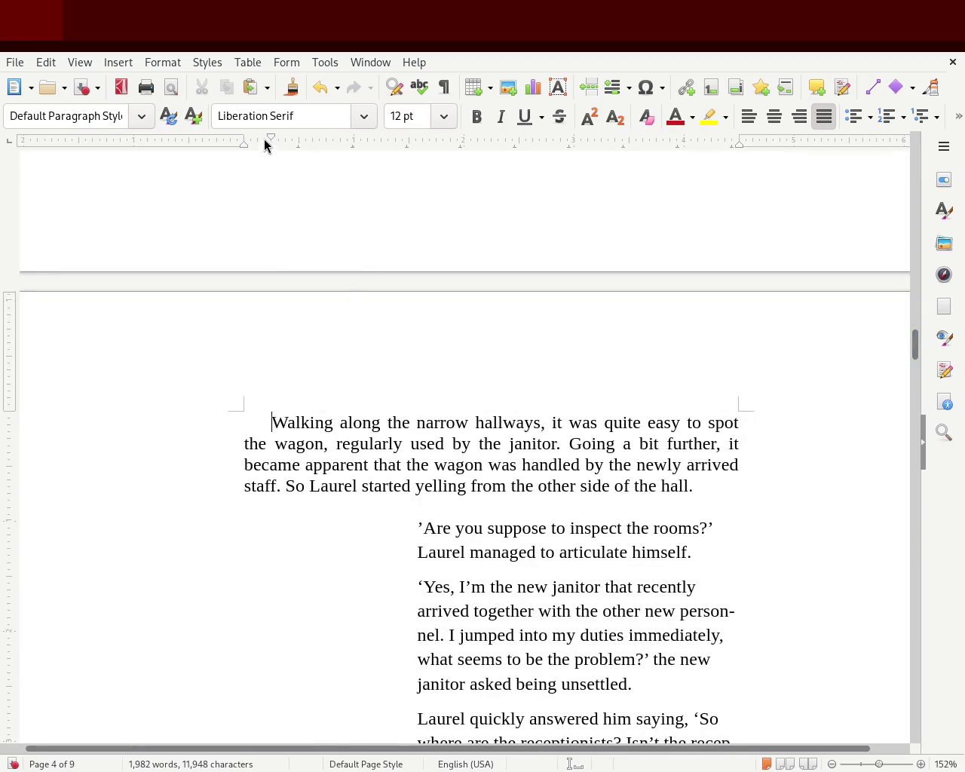
pyautogui.moveTo(246, 139); pyautogui.dragTo(245, 140)
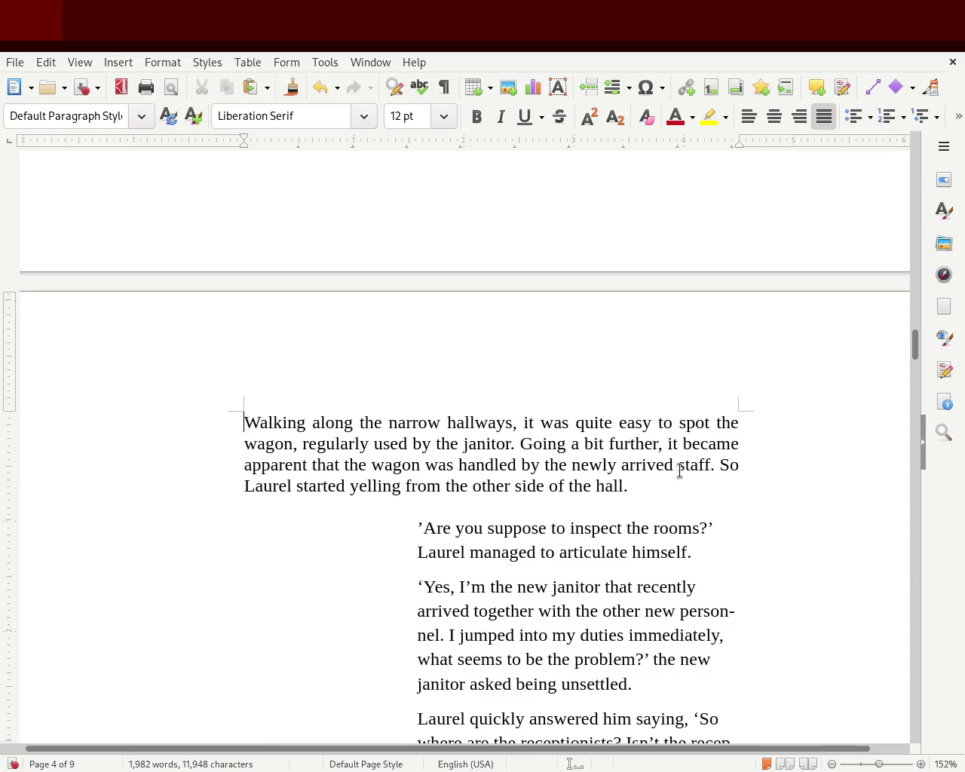
pyautogui.moveTo(912, 361)
pyautogui.mouseDown()
pyautogui.moveTo(906, 301)
pyautogui.moveTo(888, 400)
pyautogui.mouseUp()
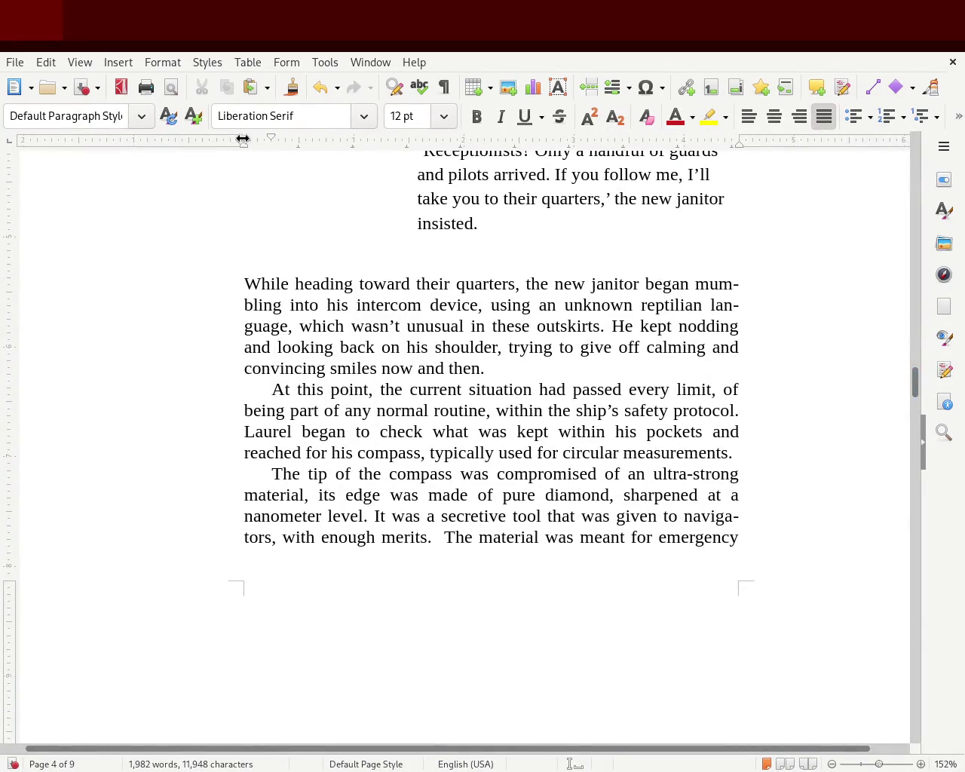
# - Give the 'At this point' and 'The tip' paragraphs deeper, Tab-based first-line indents
pyautogui.moveTo(239, 142); pyautogui.dragTo(244, 143)
pyautogui.click(244, 390)
pyautogui.press('Tab')
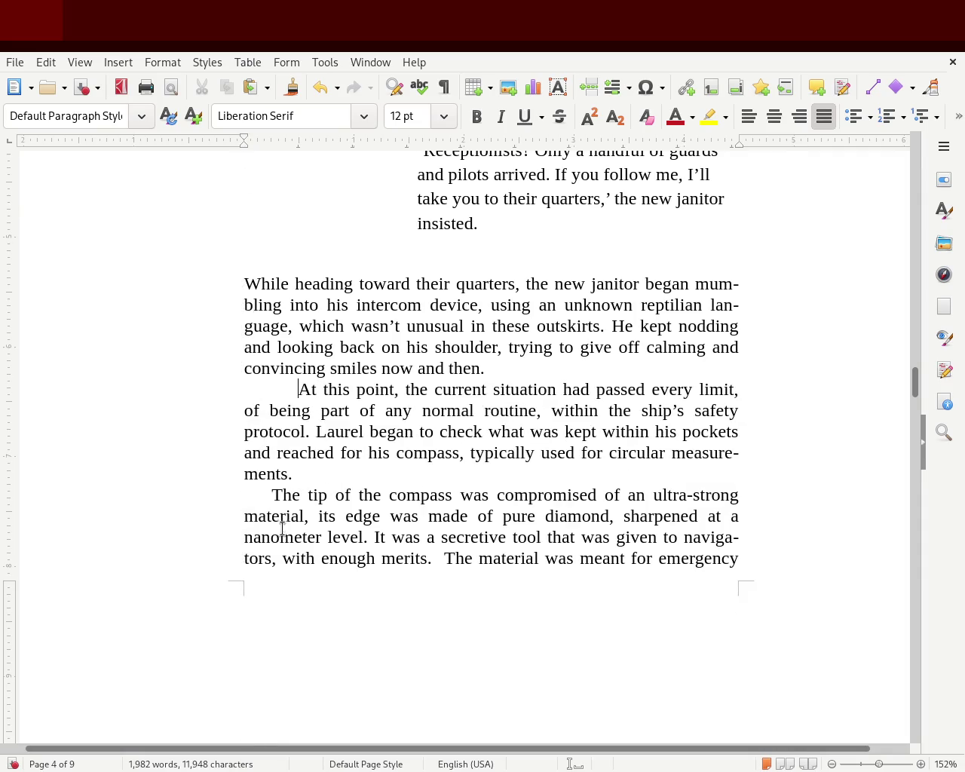
pyautogui.moveTo(246, 142)
pyautogui.mouseDown()
pyautogui.moveTo(264, 140)
pyautogui.moveTo(242, 140)
pyautogui.mouseUp()
pyautogui.press('Tab')
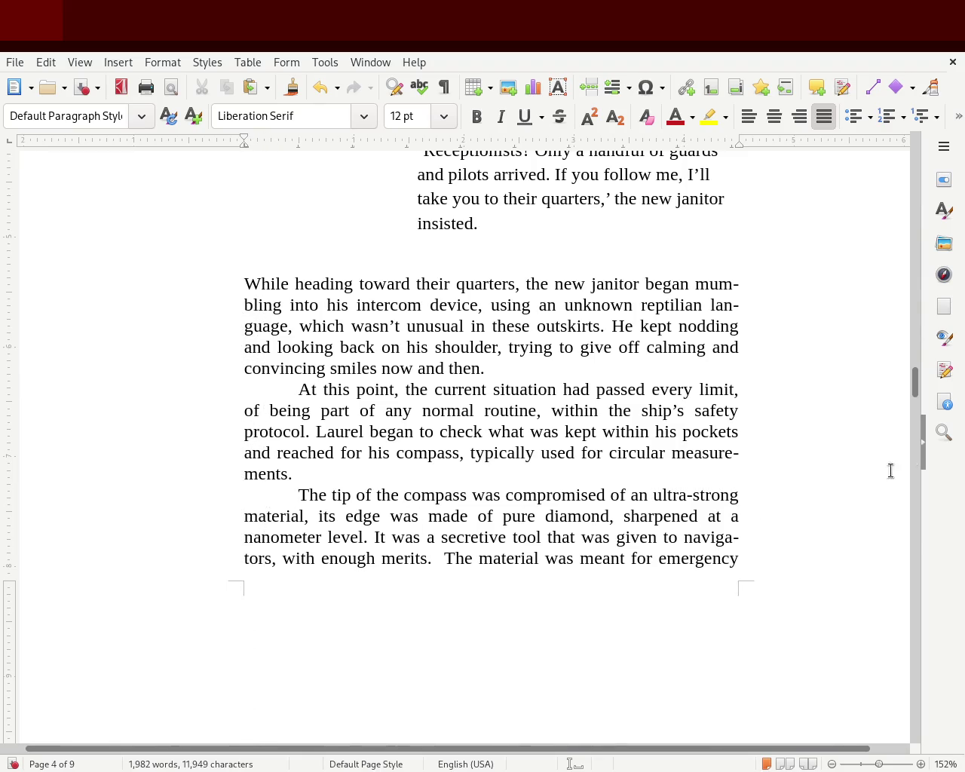
pyautogui.moveTo(915, 388)
pyautogui.mouseDown()
pyautogui.moveTo(918, 376)
pyautogui.moveTo(919, 389)
pyautogui.mouseUp()
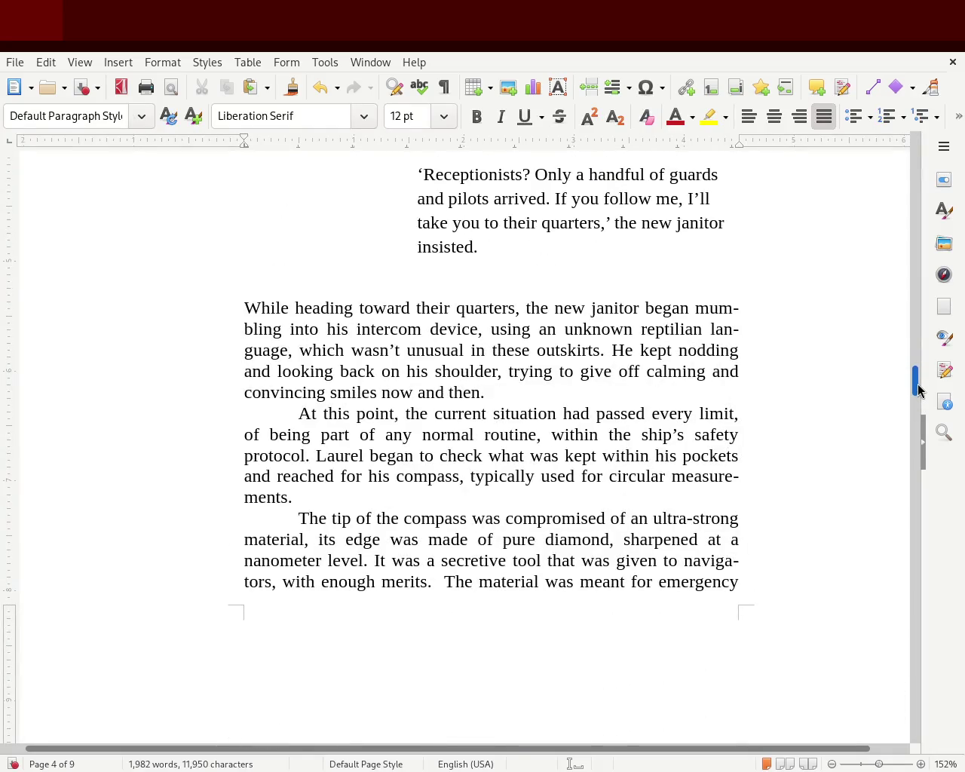
pyautogui.moveTo(918, 390); pyautogui.dragTo(917, 310)
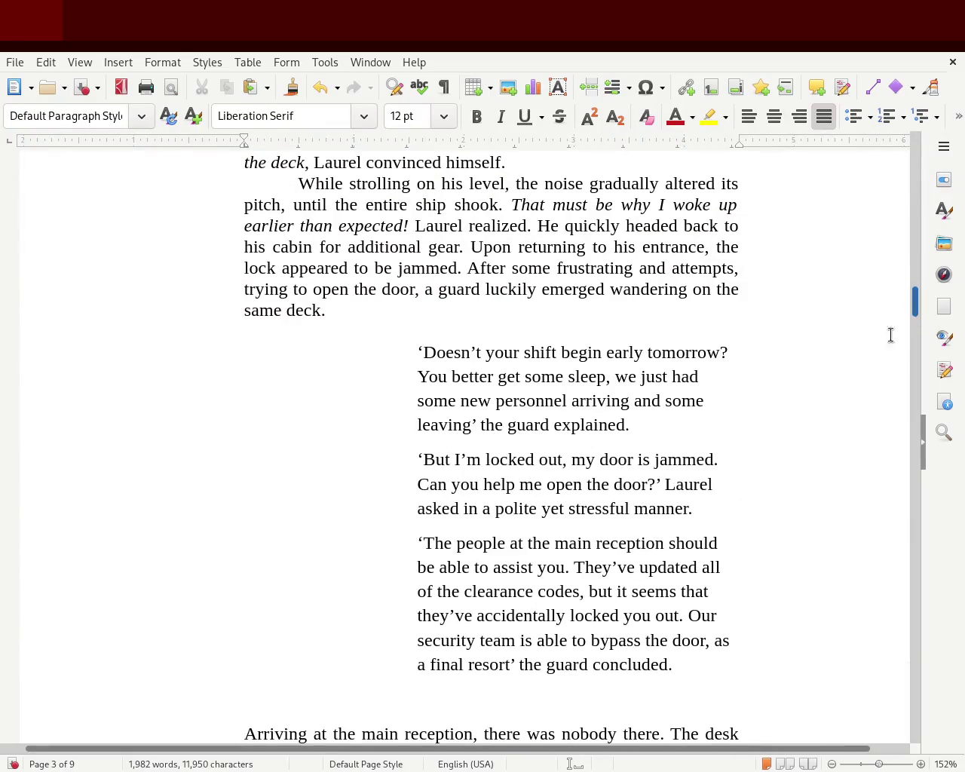
# - Try justifying the three guard dialogue paragraphs, then undo the justification
pyautogui.moveTo(691, 665)
pyautogui.mouseDown()
pyautogui.moveTo(429, 421)
pyautogui.moveTo(374, 349)
pyautogui.mouseUp()
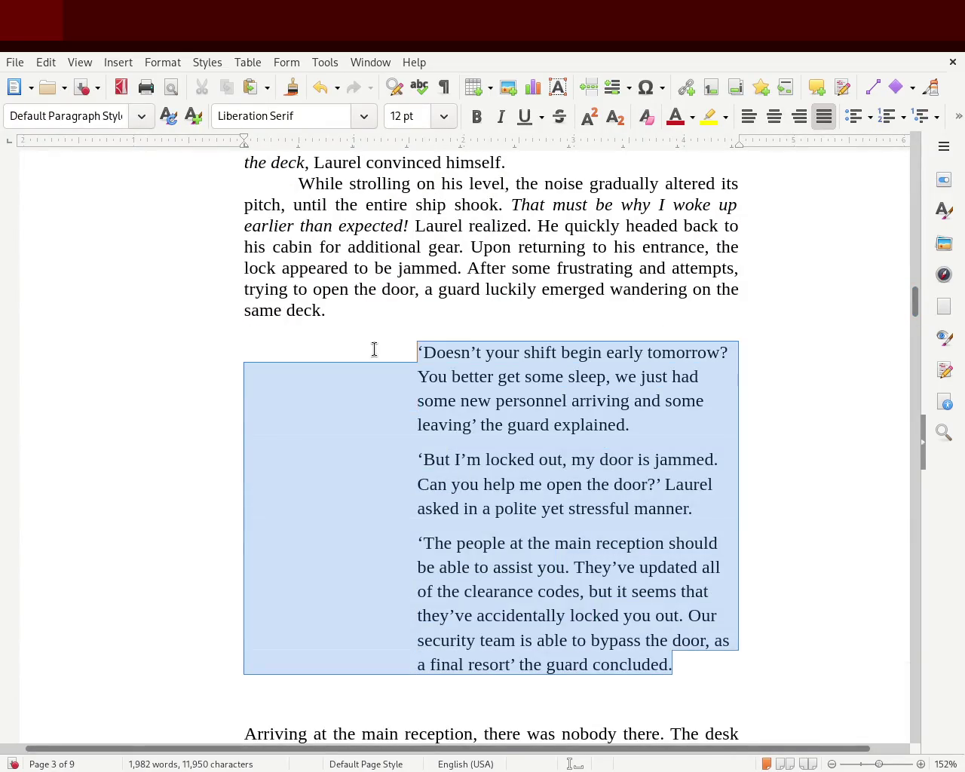
pyautogui.click(824, 116)
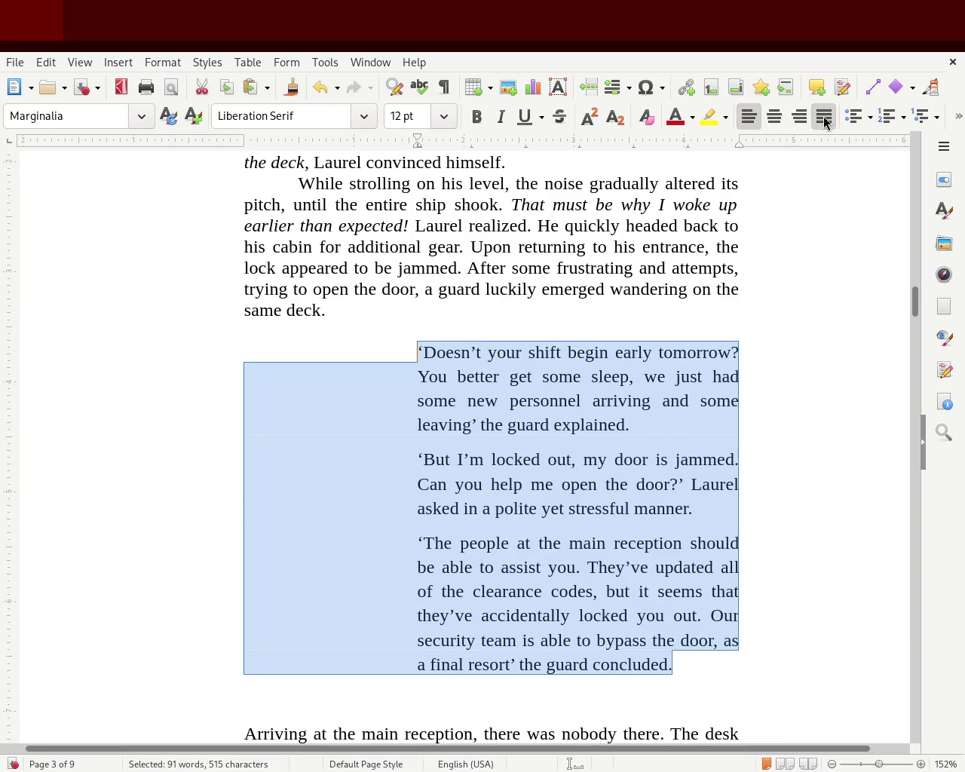
pyautogui.click(827, 372)
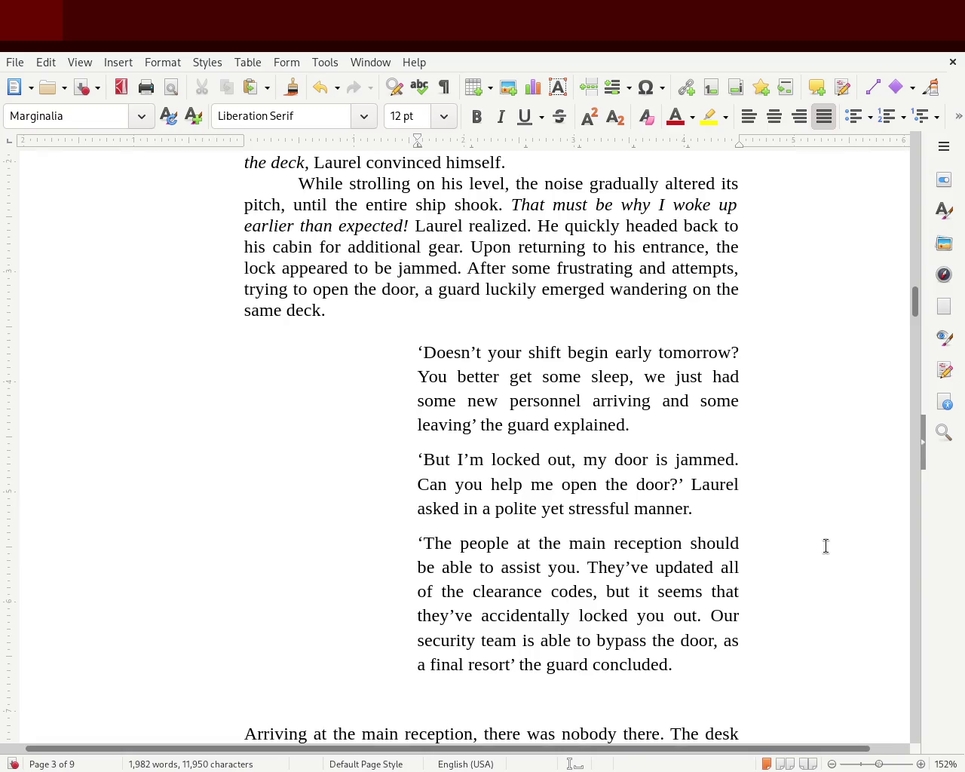
pyautogui.hotkey('ctrl', 'z')
pyautogui.click(818, 483)
pyautogui.moveTo(697, 674)
pyautogui.mouseDown()
pyautogui.moveTo(457, 478)
pyautogui.moveTo(380, 359)
pyautogui.mouseUp()
pyautogui.click(595, 459)
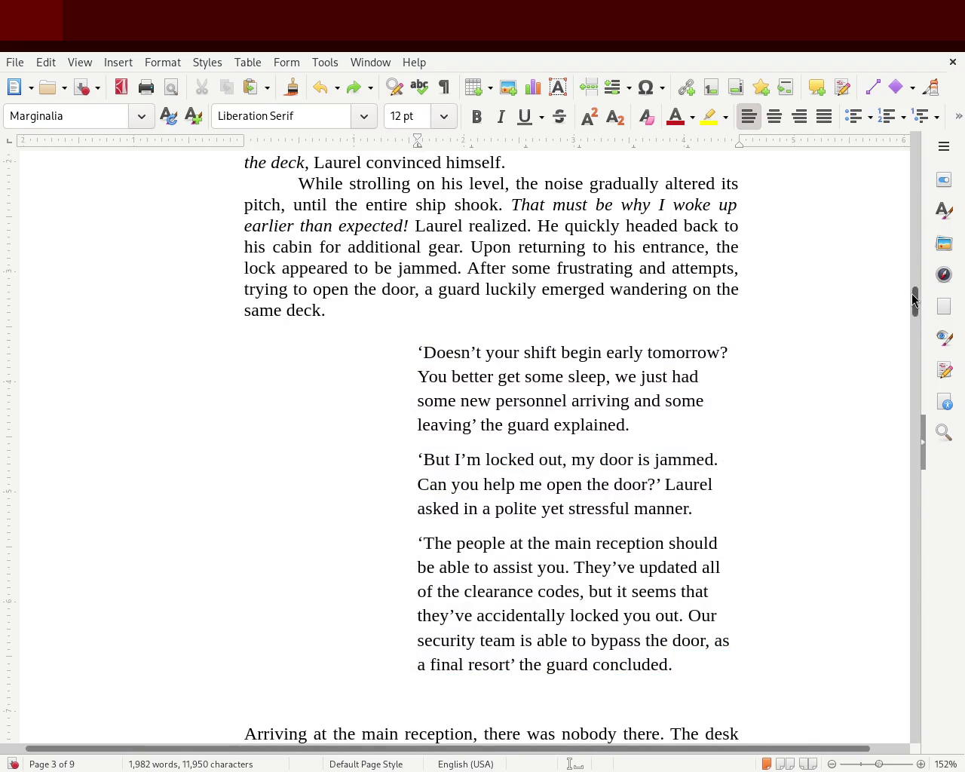
pyautogui.scroll(-3, 915, 307)
pyautogui.moveTo(915, 307); pyautogui.dragTo(916, 289)
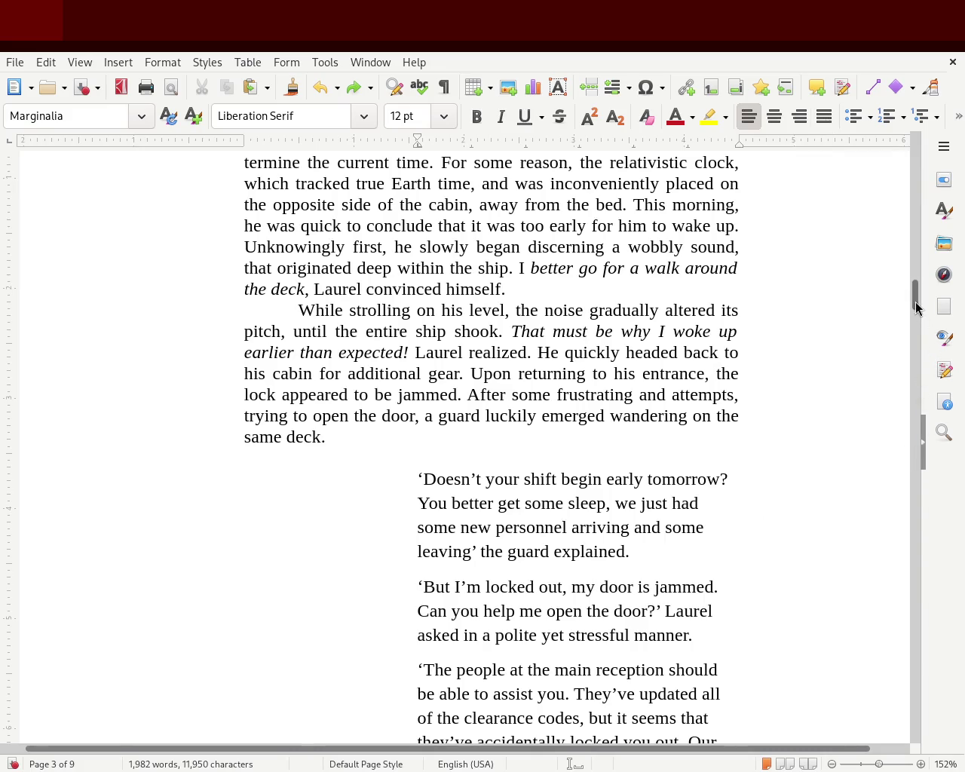
pyautogui.moveTo(915, 301); pyautogui.dragTo(916, 312)
# - Try right, left and justified alignment on the dialogue, leaving it left-aligned
pyautogui.moveTo(688, 586)
pyautogui.mouseDown()
pyautogui.moveTo(556, 460)
pyautogui.moveTo(399, 267)
pyautogui.moveTo(390, 242)
pyautogui.mouseUp()
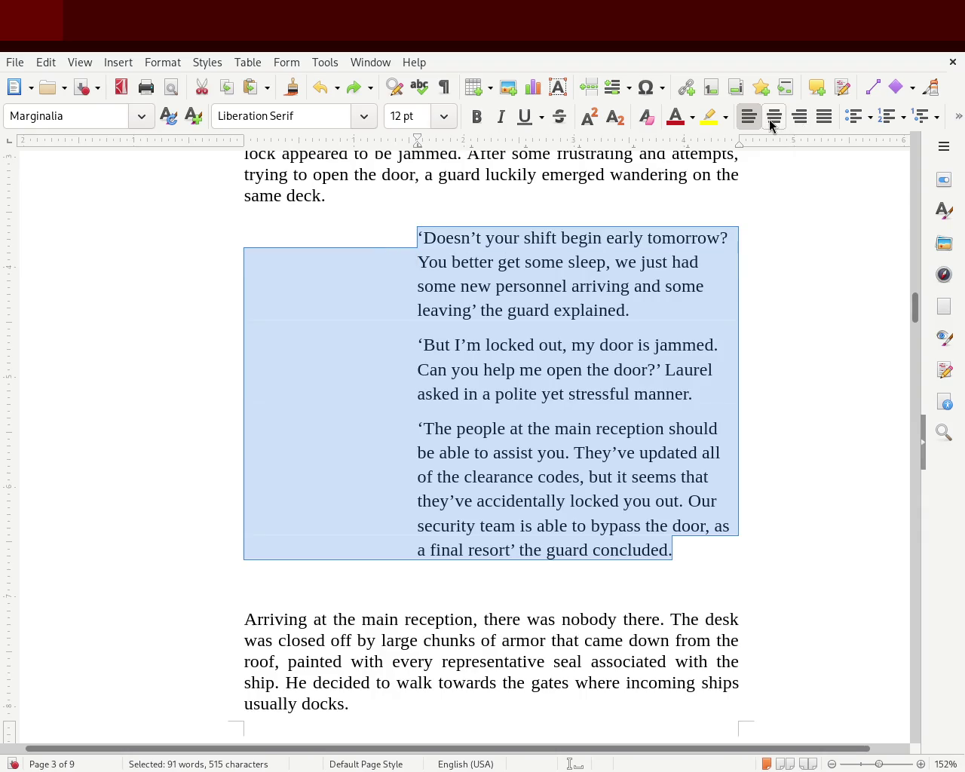
pyautogui.click(799, 121)
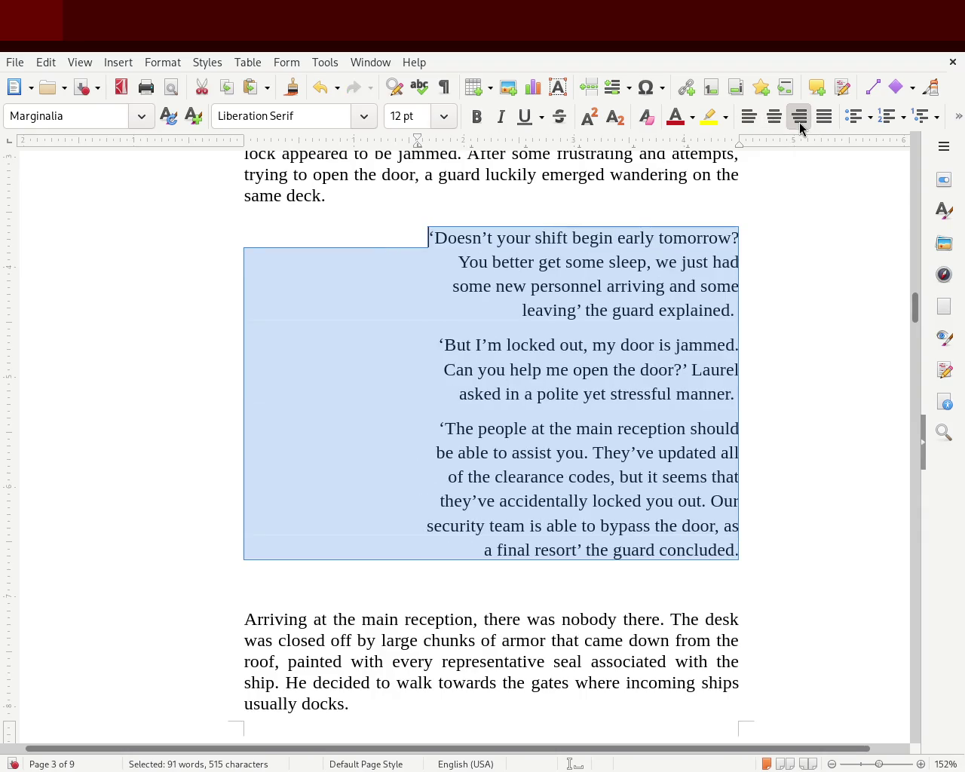
pyautogui.click(841, 349)
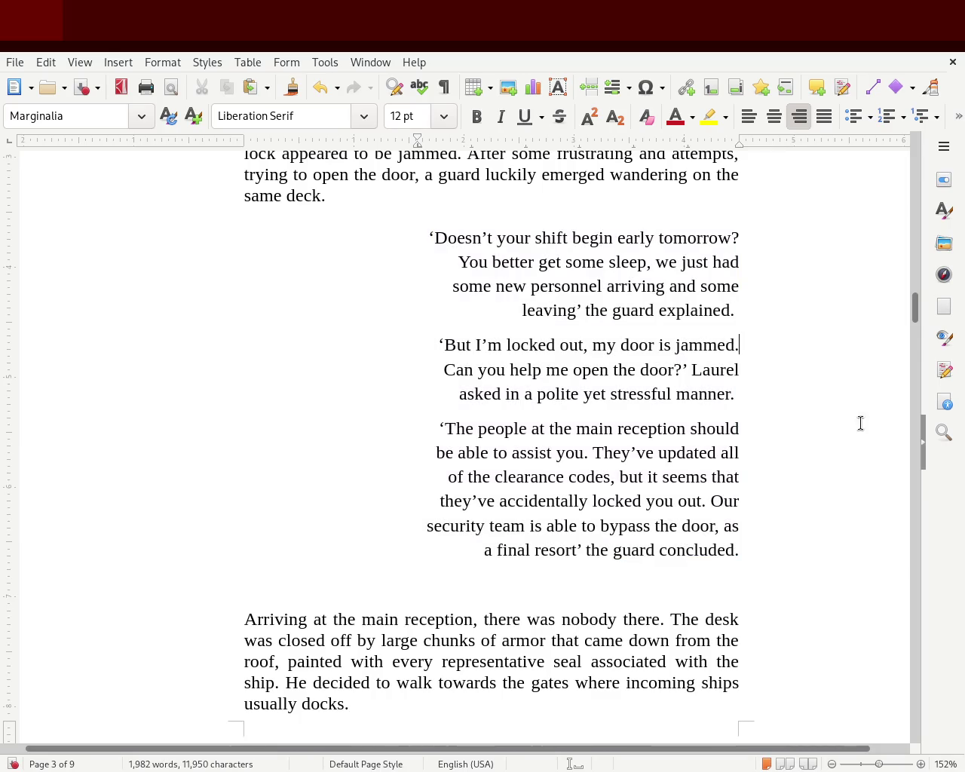
pyautogui.moveTo(762, 556); pyautogui.dragTo(378, 242)
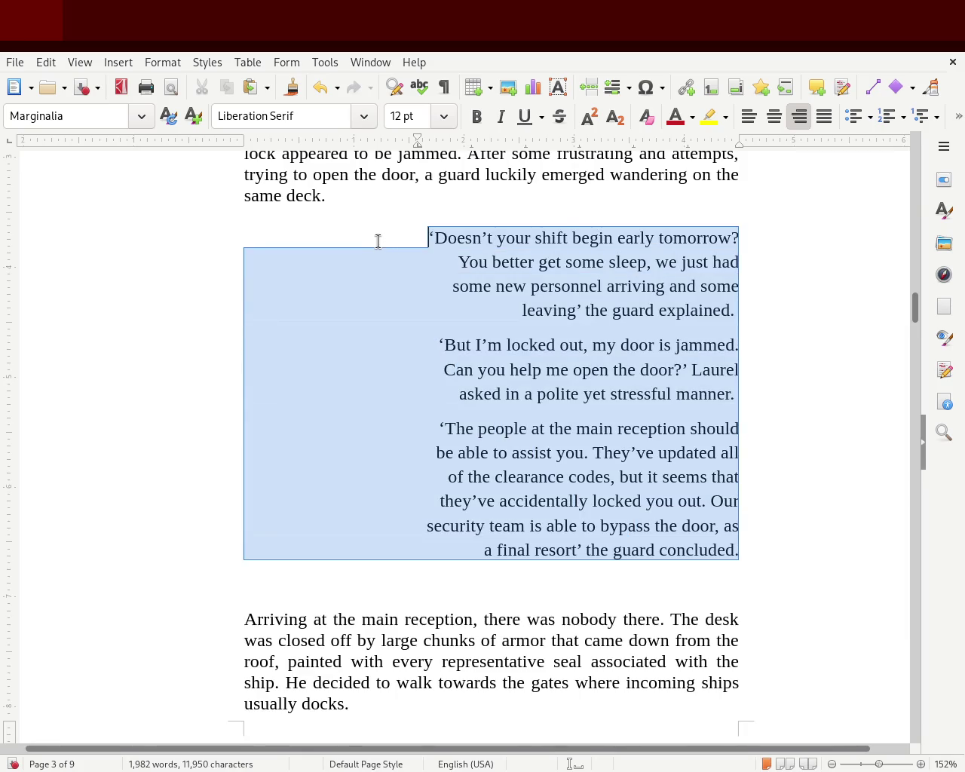
pyautogui.click(748, 116)
pyautogui.click(792, 267)
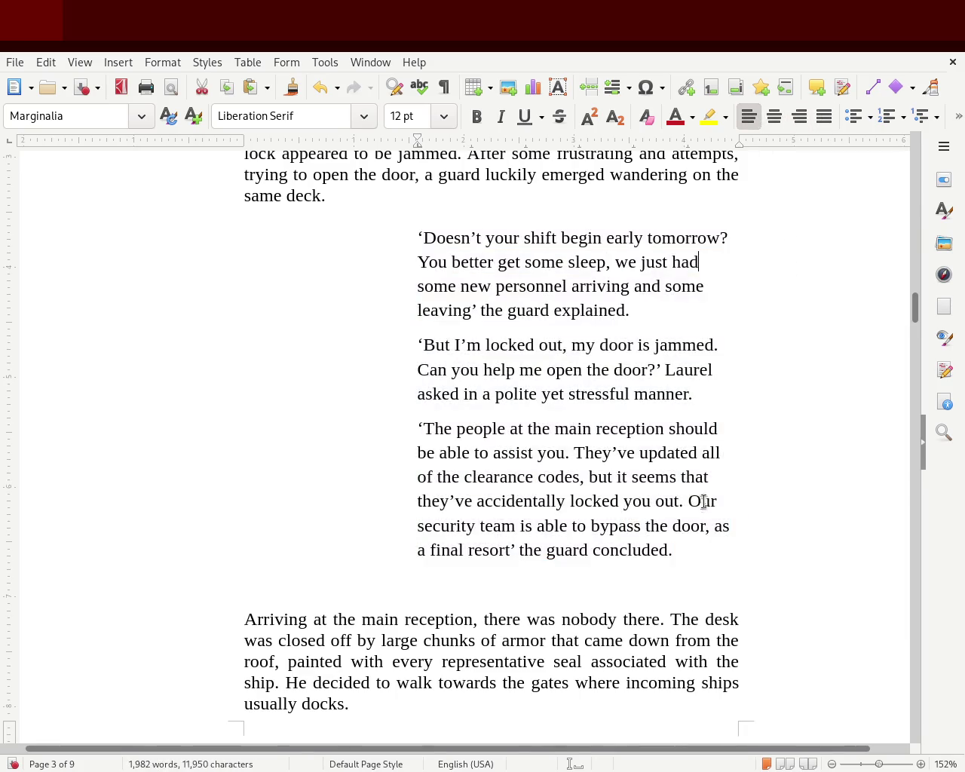
pyautogui.moveTo(698, 551); pyautogui.dragTo(339, 247)
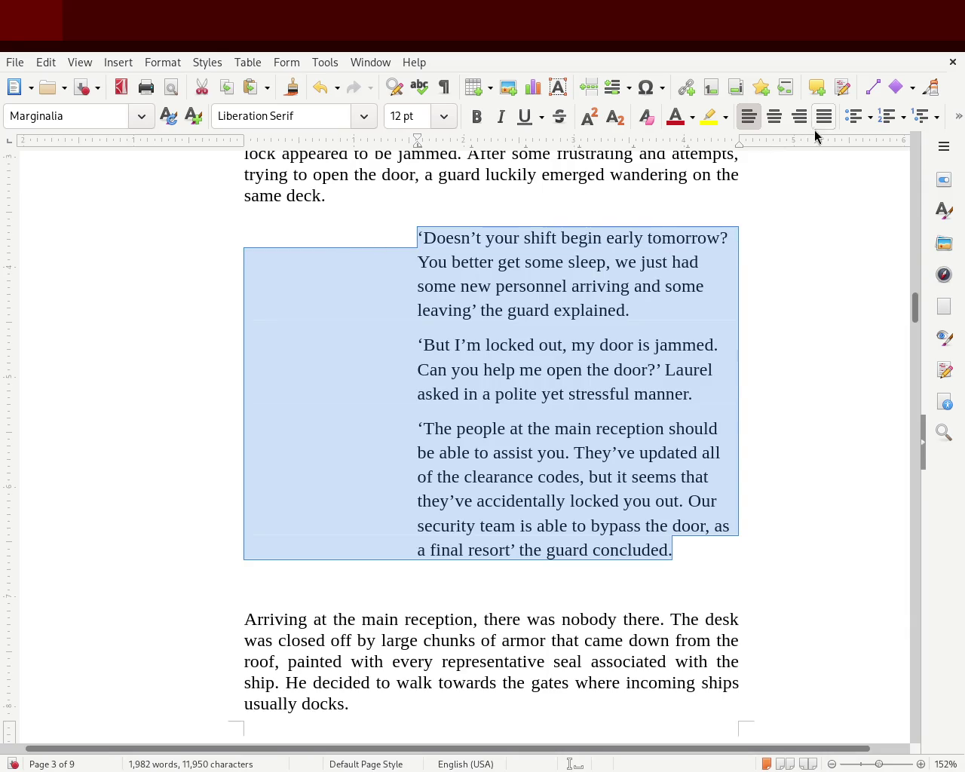
pyautogui.click(822, 119)
pyautogui.click(834, 333)
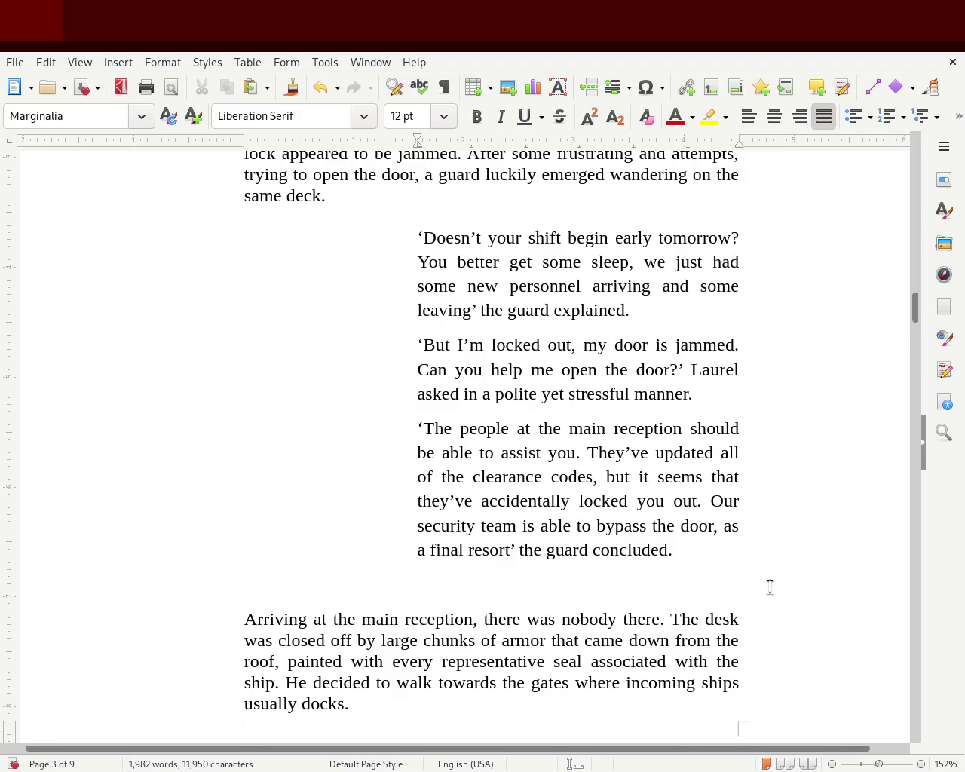
pyautogui.moveTo(917, 323)
pyautogui.mouseDown()
pyautogui.moveTo(914, 289)
pyautogui.moveTo(915, 307)
pyautogui.mouseUp()
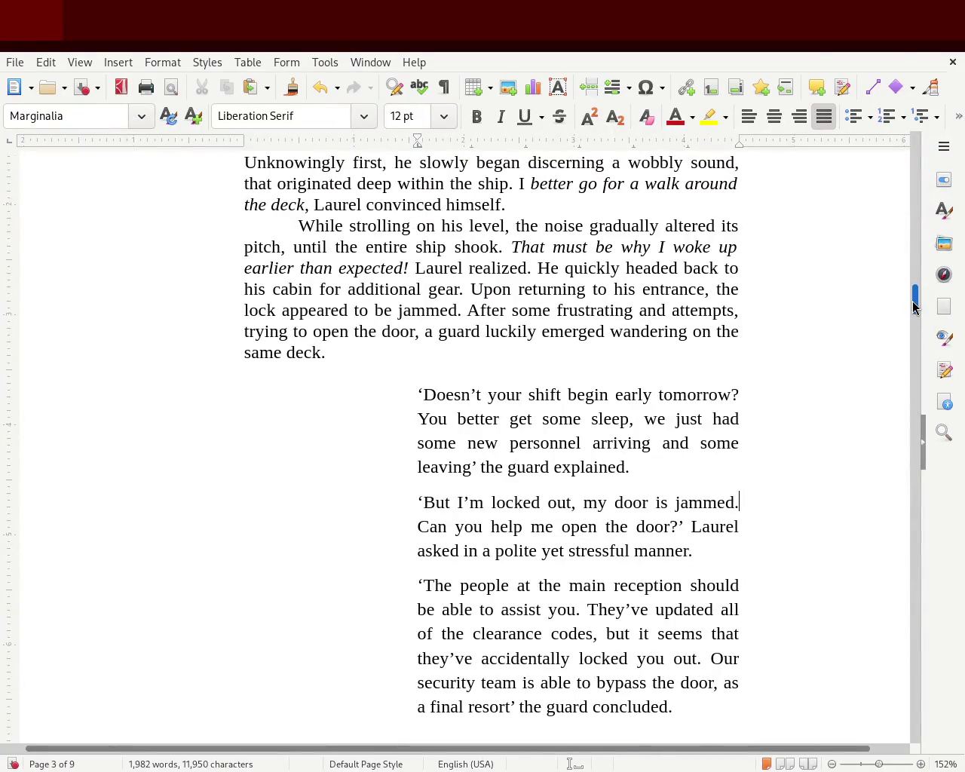
pyautogui.hotkey('ctrl', 'a')
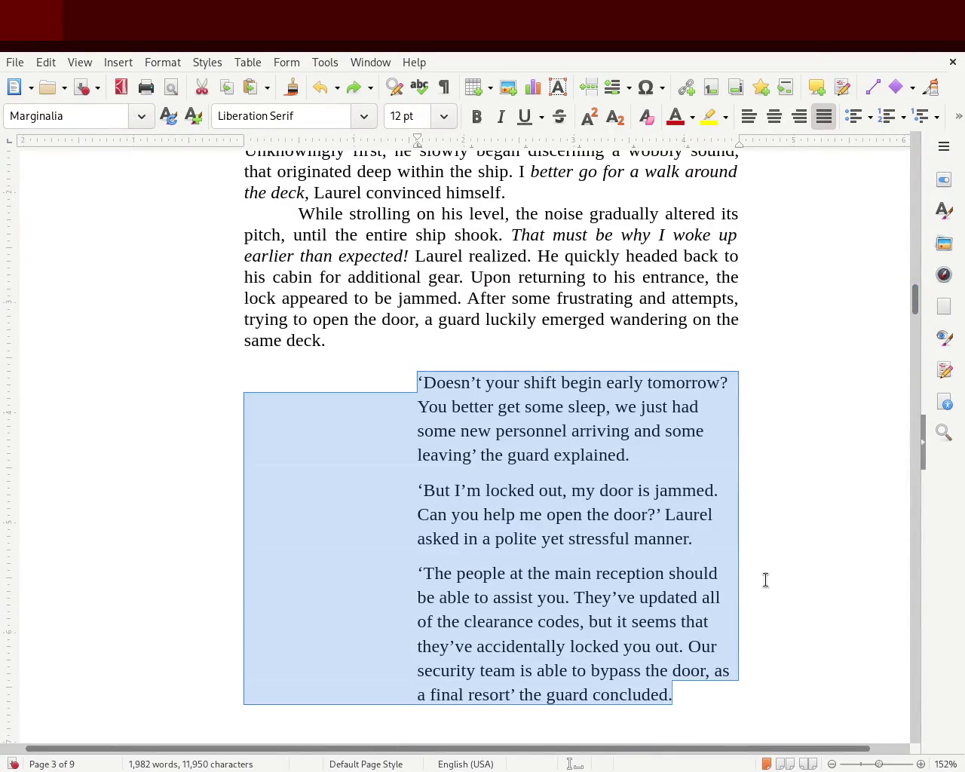
pyautogui.hotkey('ctrl', 'z')
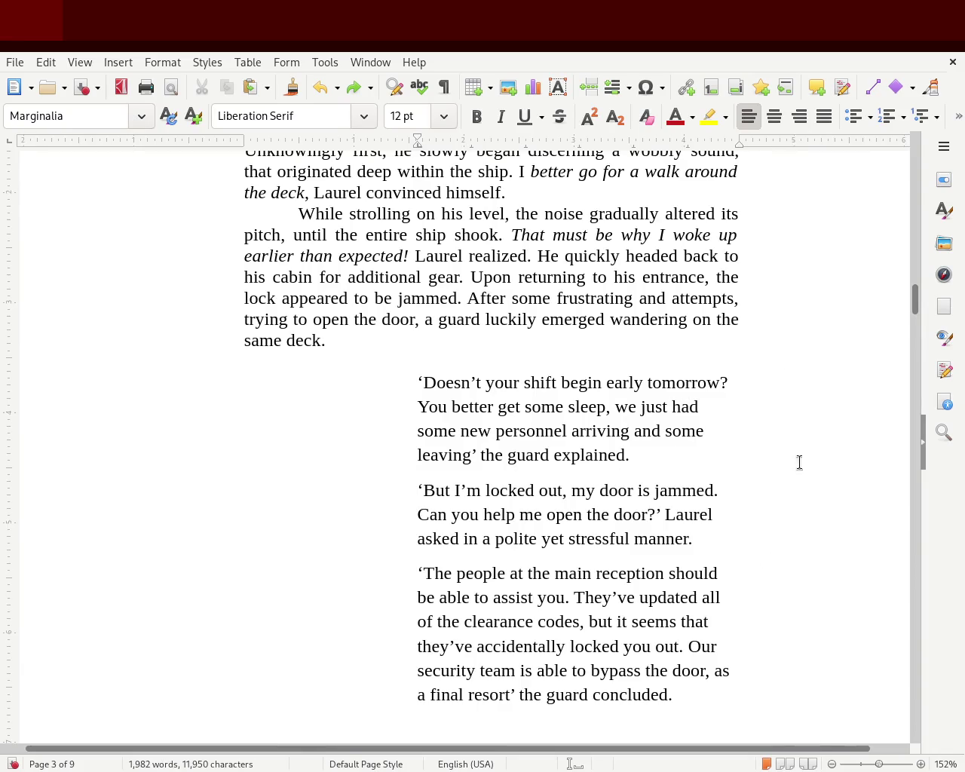
pyautogui.scroll(3, 918, 296)
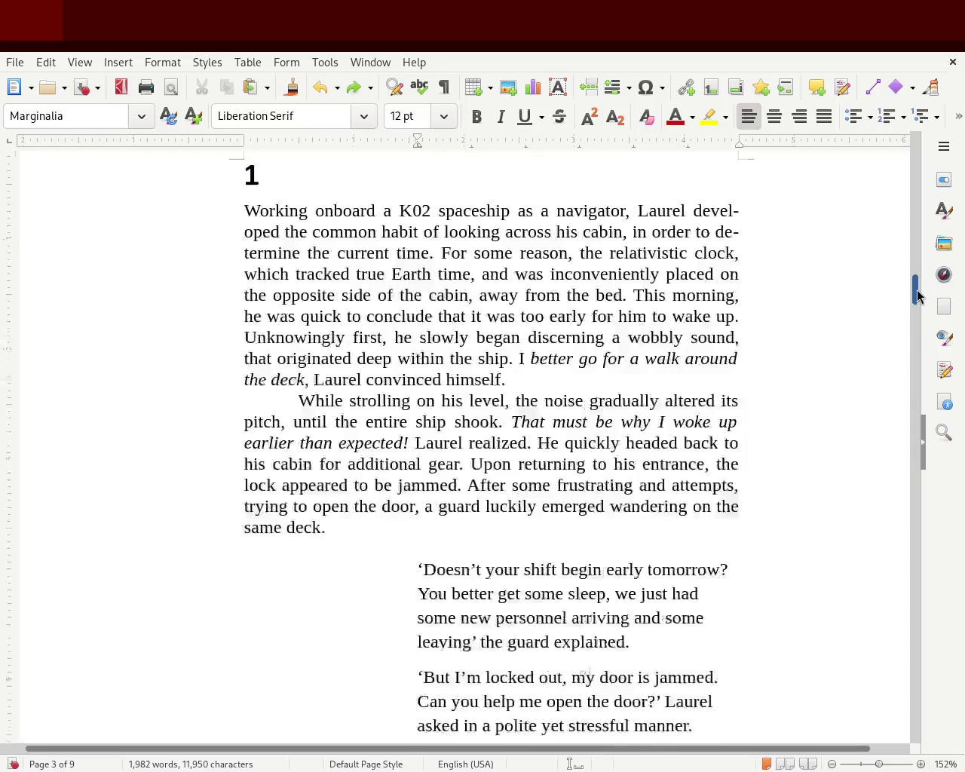
# - Select the four janitor dialogue paragraphs on page 4 and justify them
pyautogui.moveTo(919, 296); pyautogui.dragTo(912, 367)
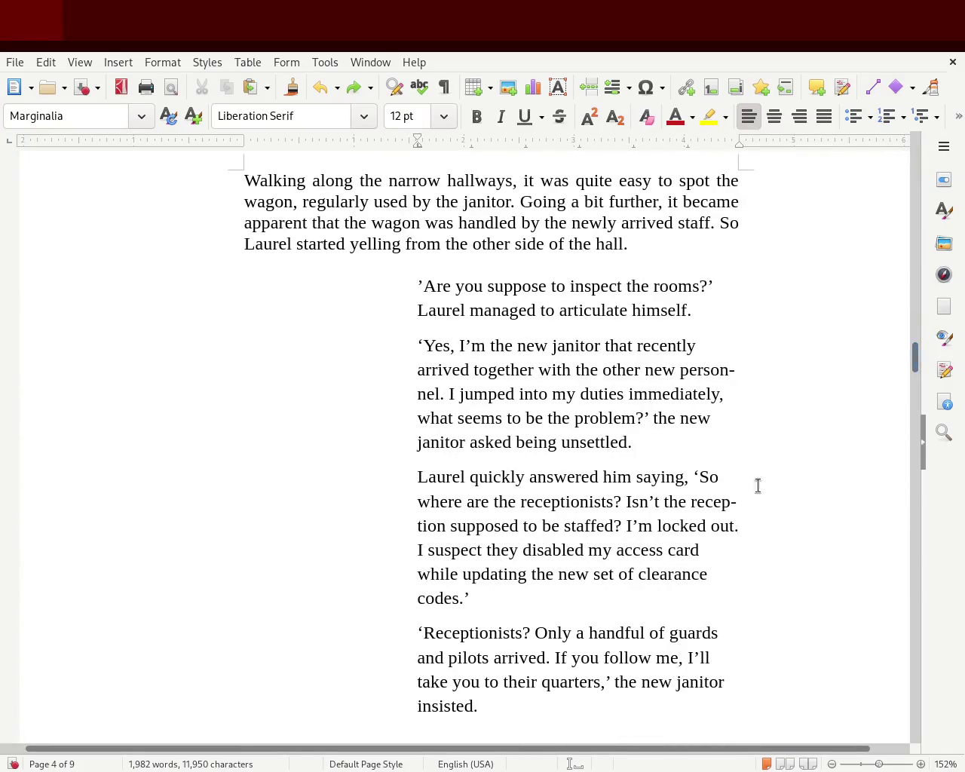
pyautogui.moveTo(496, 703)
pyautogui.mouseDown()
pyautogui.moveTo(362, 403)
pyautogui.moveTo(366, 286)
pyautogui.mouseUp()
pyautogui.click(825, 118)
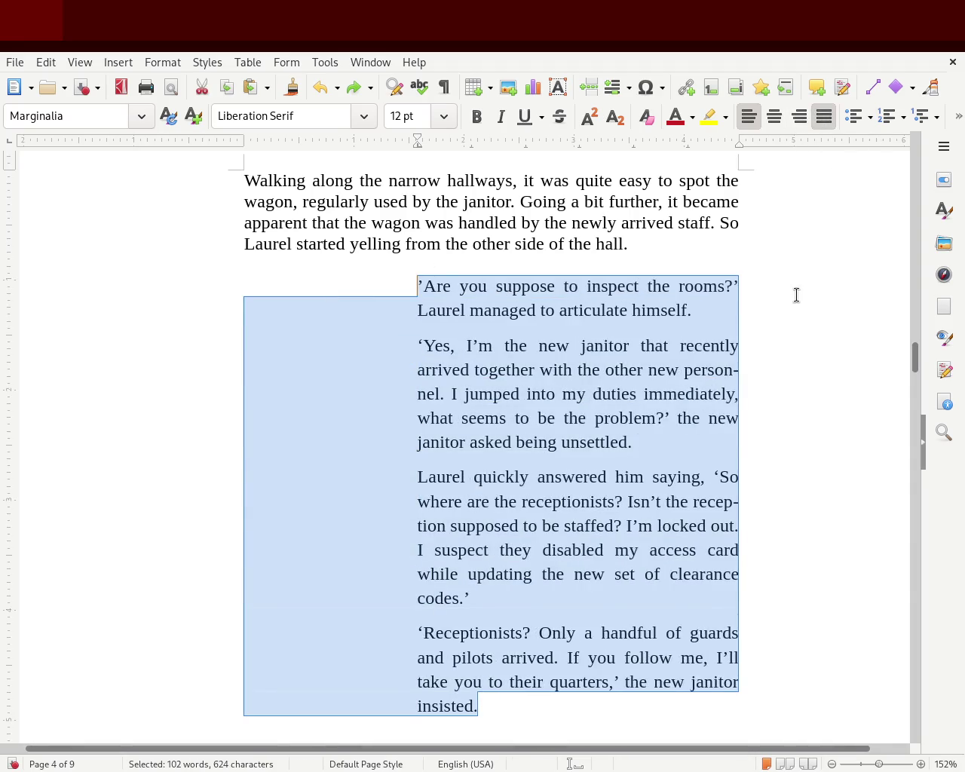
pyautogui.click(795, 295)
pyautogui.scroll(-3, 915, 358)
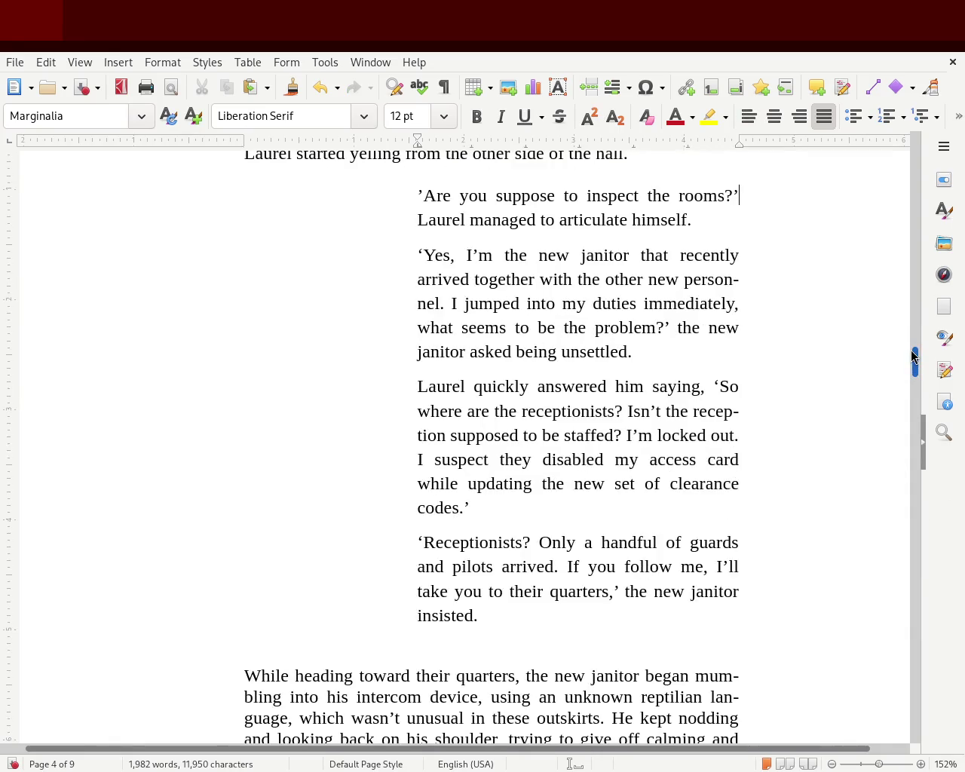
pyautogui.moveTo(916, 362)
pyautogui.mouseDown()
pyautogui.moveTo(919, 376)
pyautogui.moveTo(918, 346)
pyautogui.mouseUp()
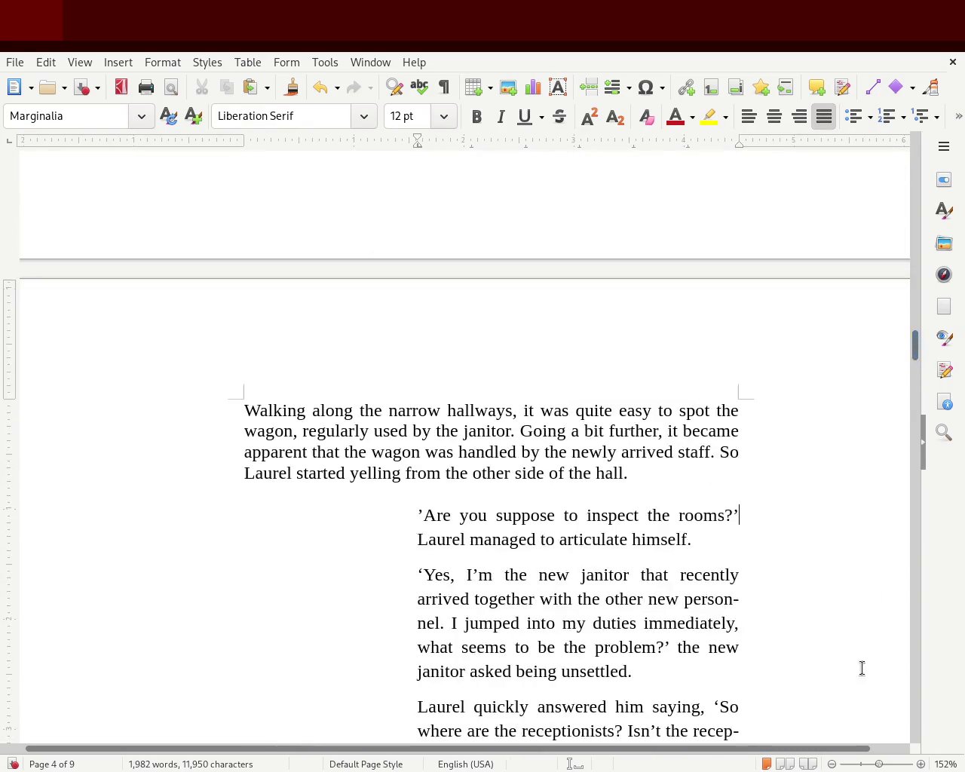
# - Set the zoom to 100%, then justify the guard's three dialogue paragraphs on page 3
pyautogui.click(877, 764)
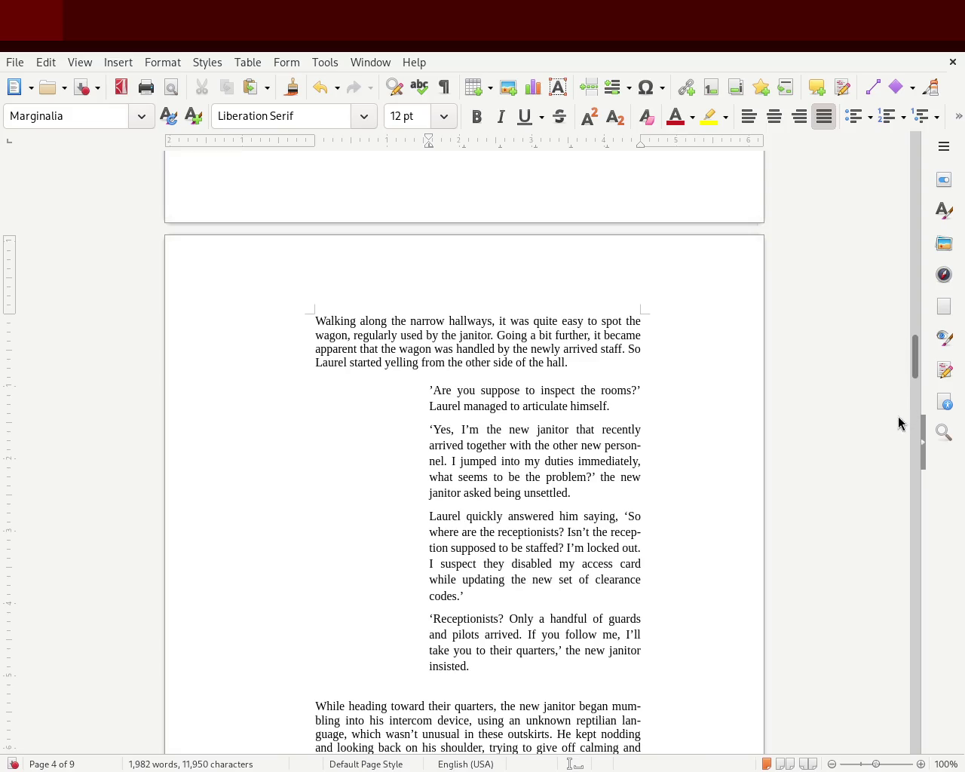
pyautogui.moveTo(917, 369); pyautogui.dragTo(915, 300)
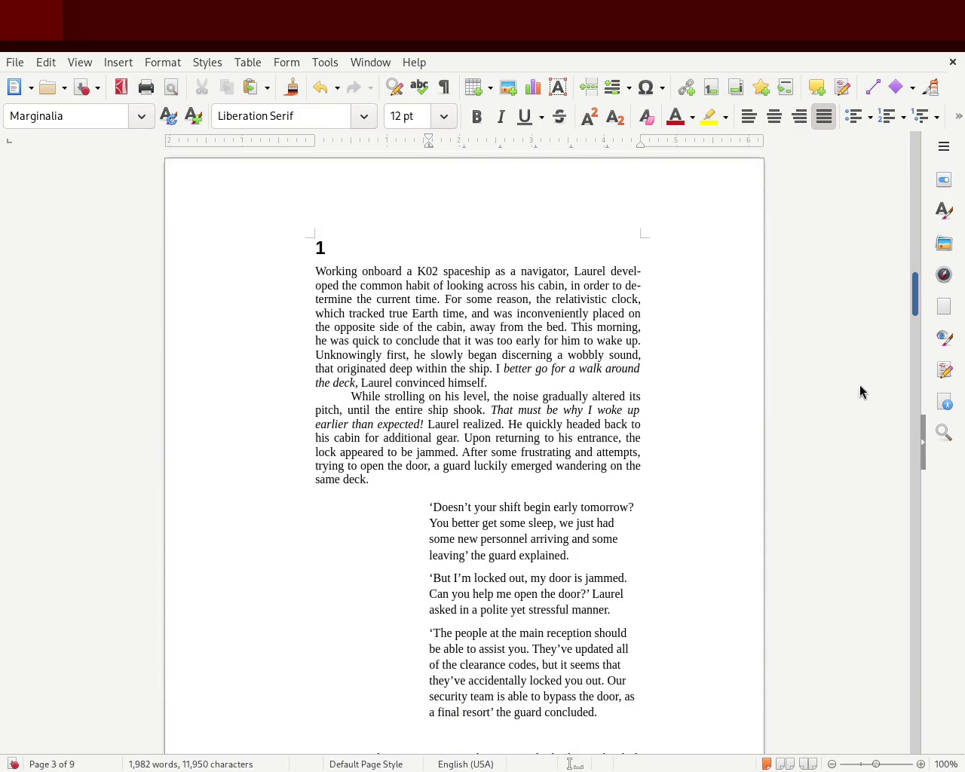
pyautogui.moveTo(605, 711); pyautogui.dragTo(400, 507)
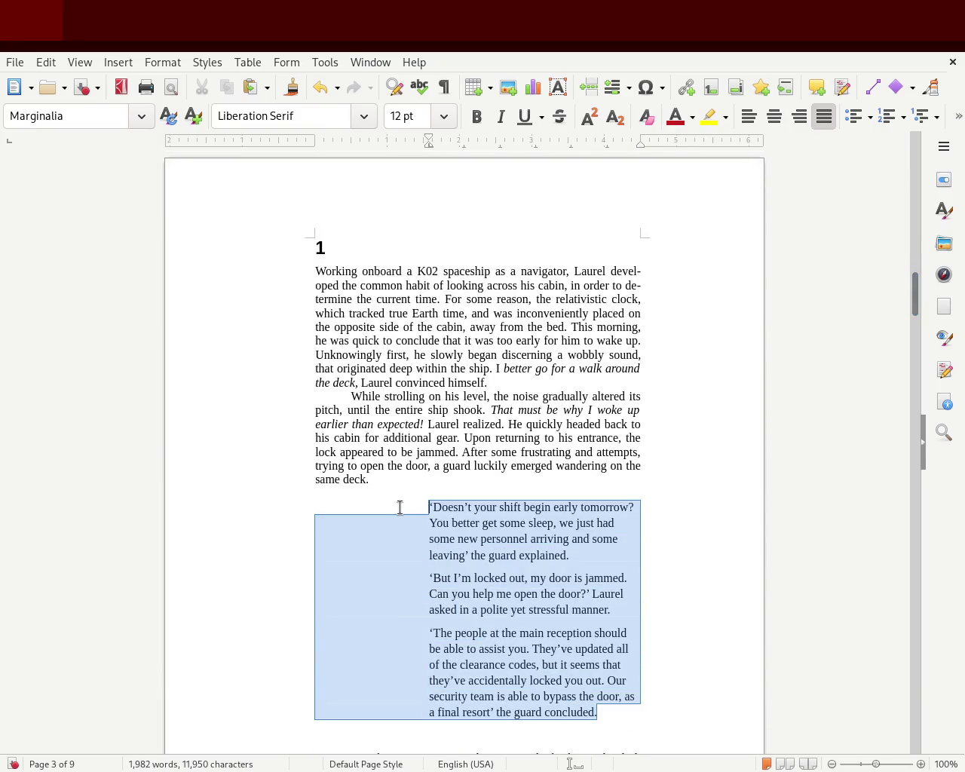
pyautogui.click(824, 119)
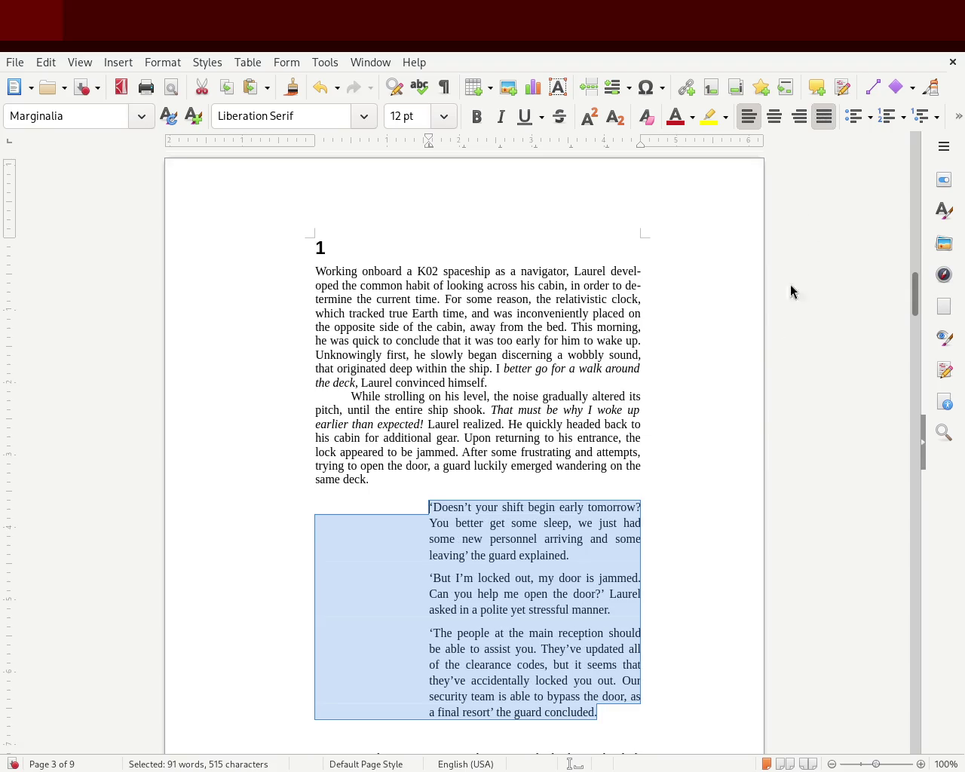
pyautogui.click(798, 327)
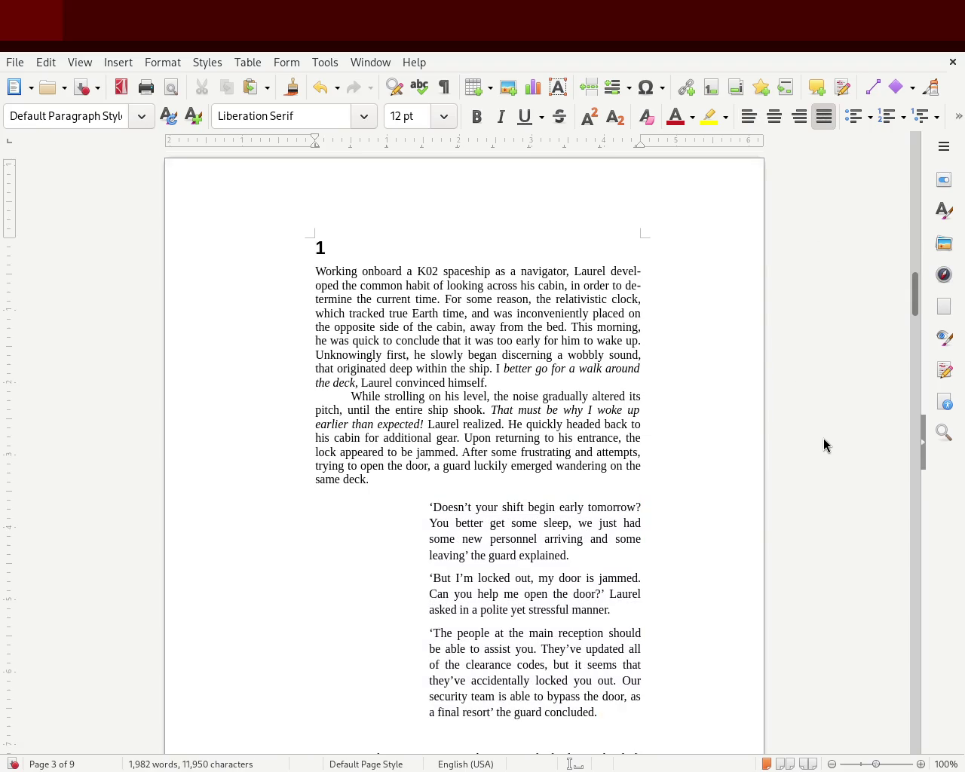
pyautogui.moveTo(913, 298)
pyautogui.mouseDown()
pyautogui.moveTo(912, 328)
pyautogui.moveTo(911, 307)
pyautogui.mouseUp()
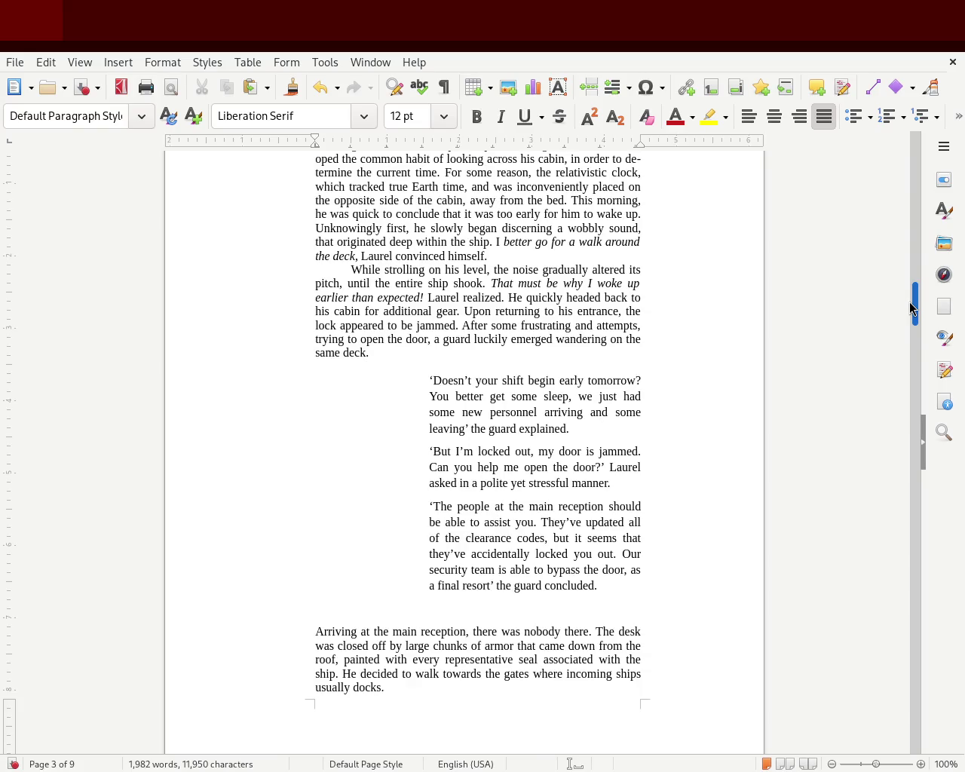
pyautogui.moveTo(909, 303)
pyautogui.mouseDown()
pyautogui.moveTo(901, 303)
pyautogui.moveTo(890, 384)
pyautogui.moveTo(881, 151)
pyautogui.moveTo(888, 304)
pyautogui.mouseUp()
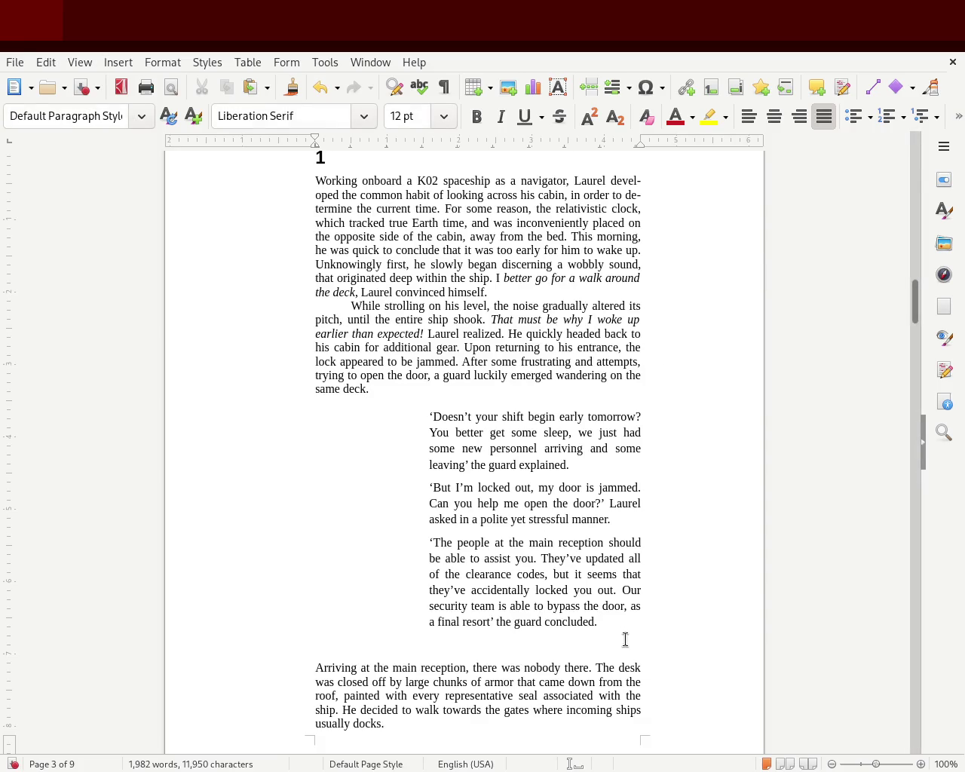
# - Move the dialogue's left indent toward the margin and pull its right indent inward
pyautogui.moveTo(626, 628)
pyautogui.mouseDown()
pyautogui.moveTo(408, 541)
pyautogui.moveTo(321, 448)
pyautogui.moveTo(315, 424)
pyautogui.mouseUp()
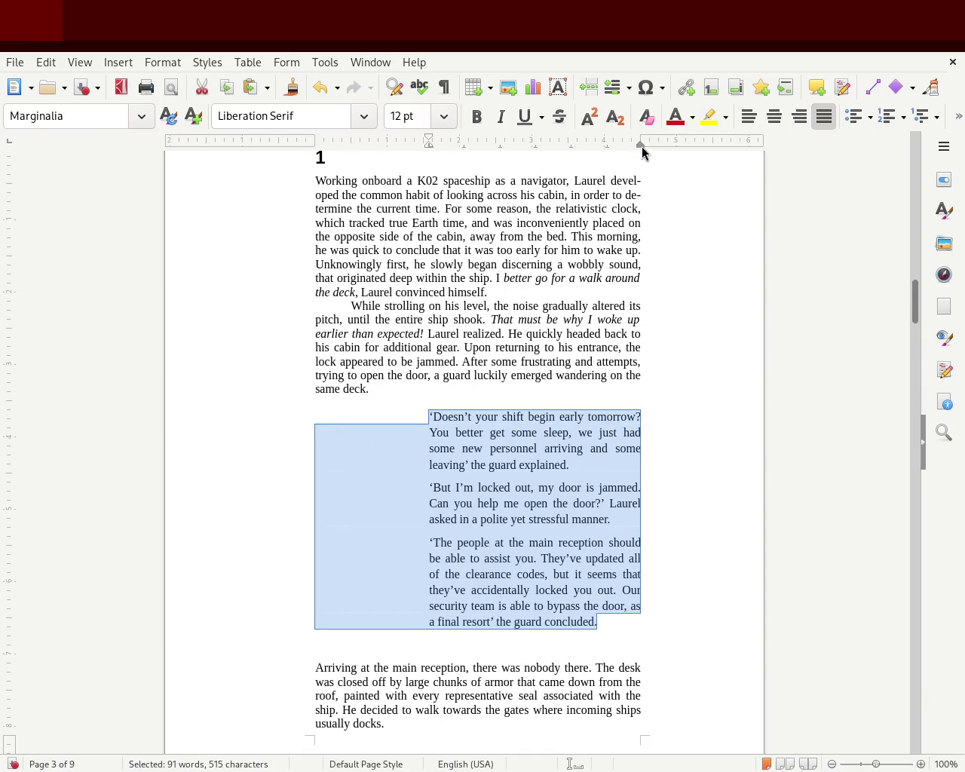
pyautogui.moveTo(641, 146); pyautogui.dragTo(538, 160)
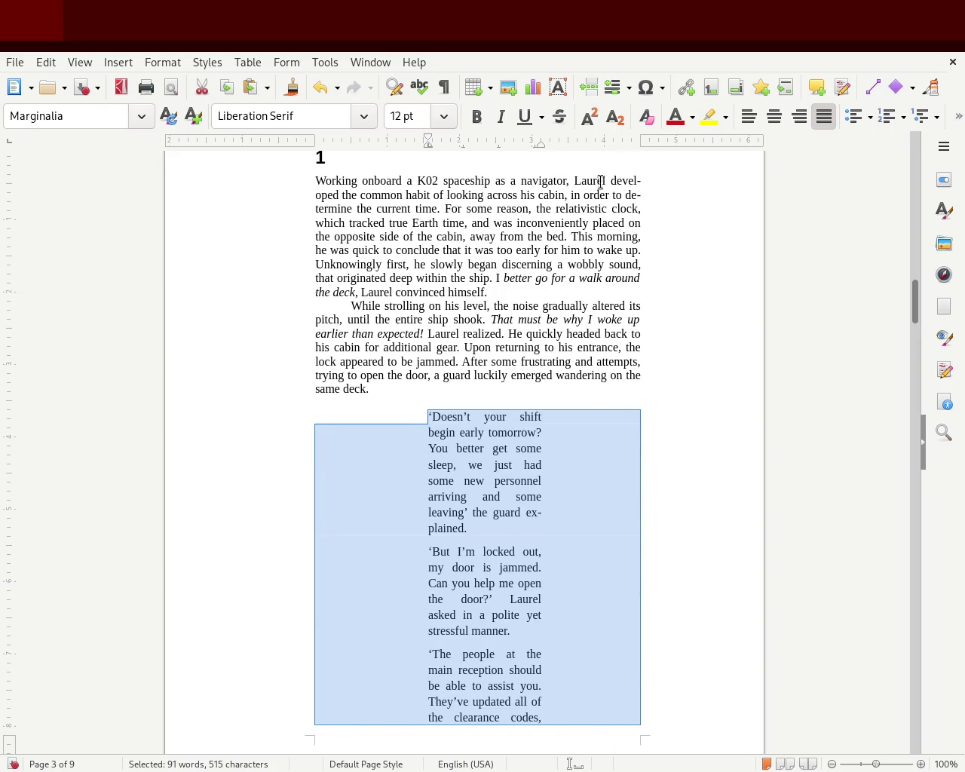
pyautogui.hotkey('ctrl', 'z')
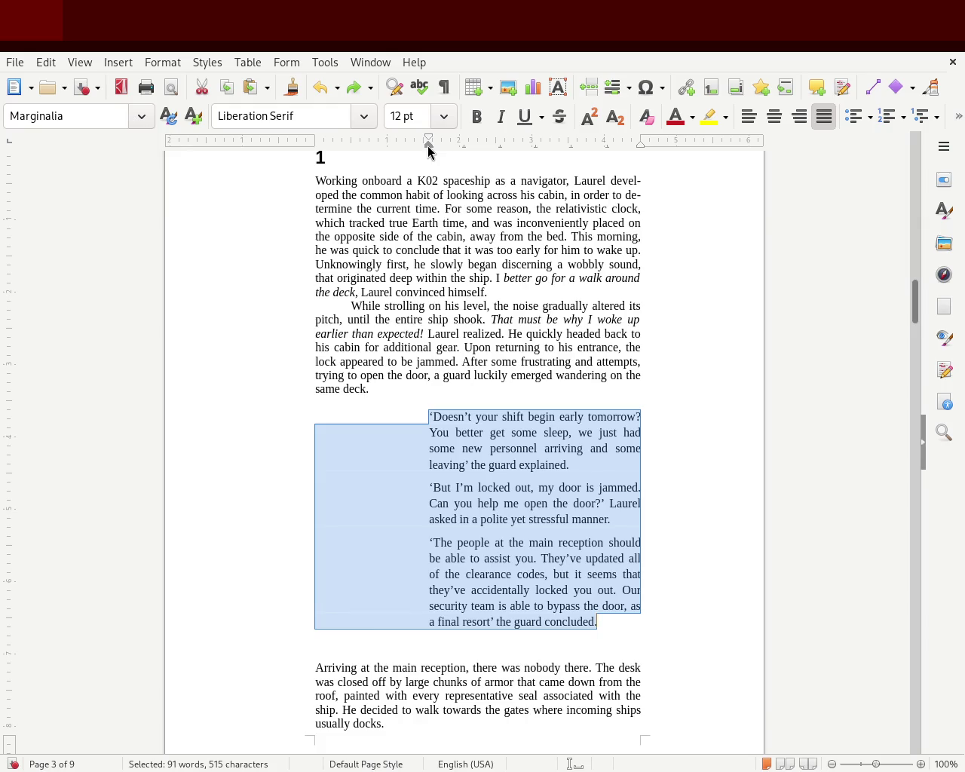
pyautogui.moveTo(428, 151)
pyautogui.mouseDown()
pyautogui.moveTo(322, 160)
pyautogui.moveTo(333, 155)
pyautogui.mouseUp()
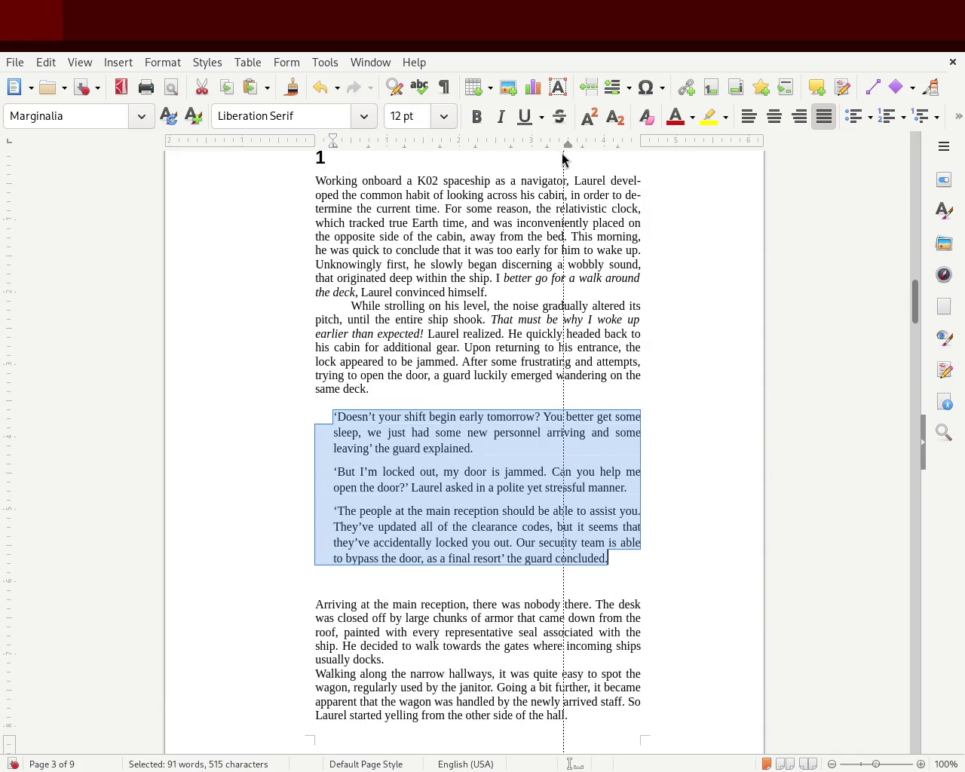
pyautogui.moveTo(641, 147); pyautogui.dragTo(532, 161)
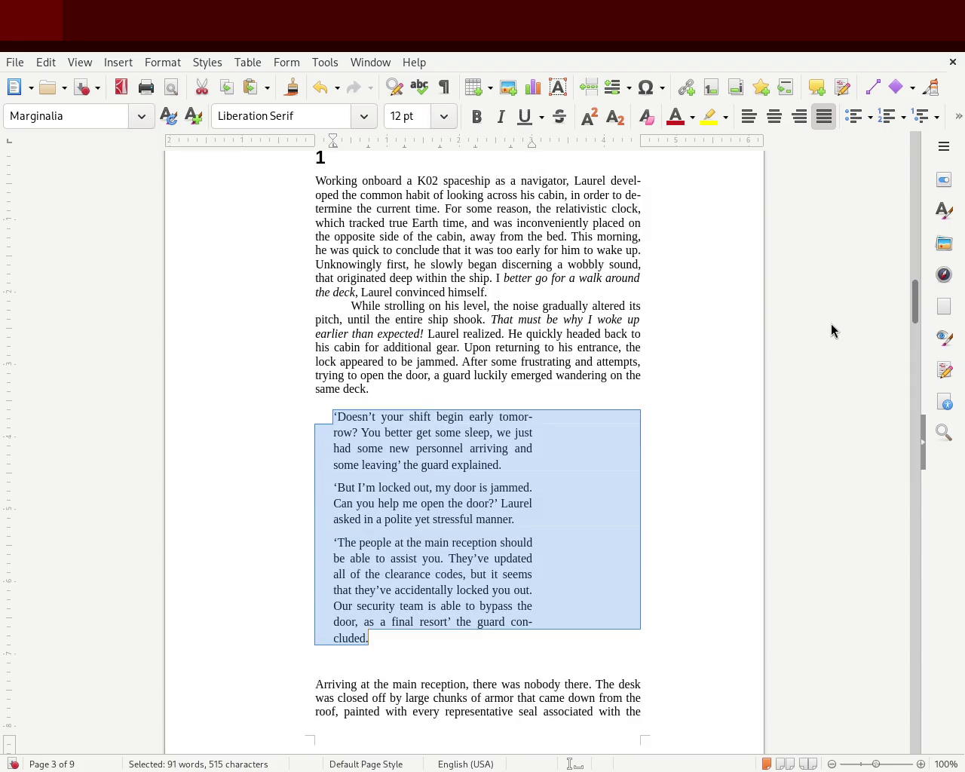
pyautogui.click(833, 325)
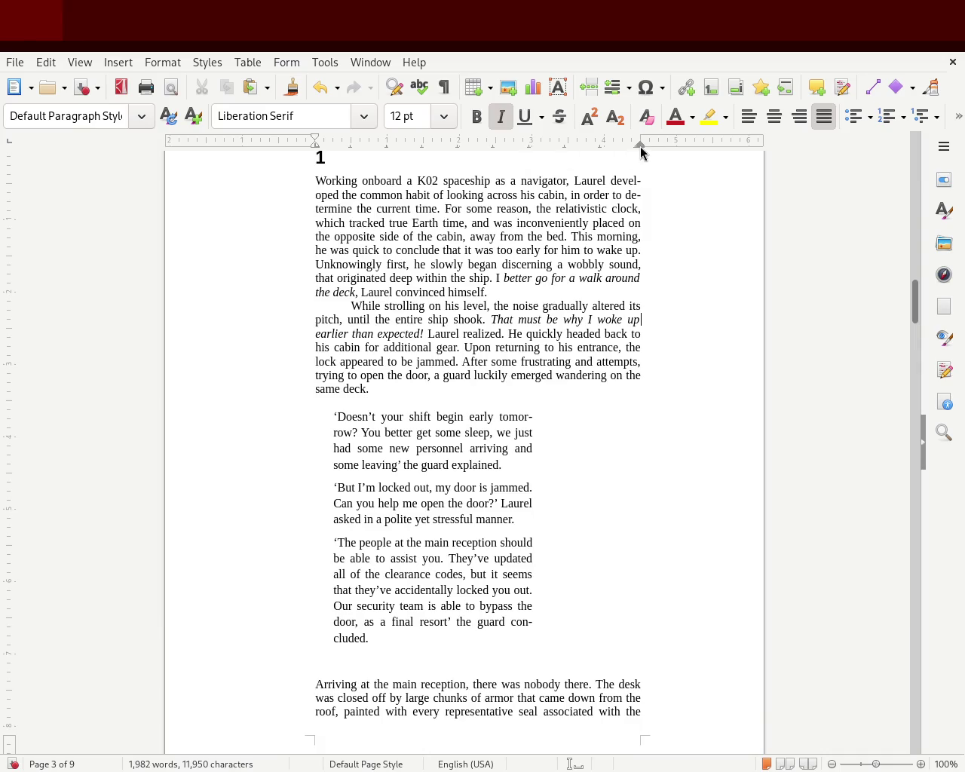
# - Delete the empty line after the dialogue and widen the block slightly to the right
pyautogui.moveTo(399, 638); pyautogui.dragTo(267, 420)
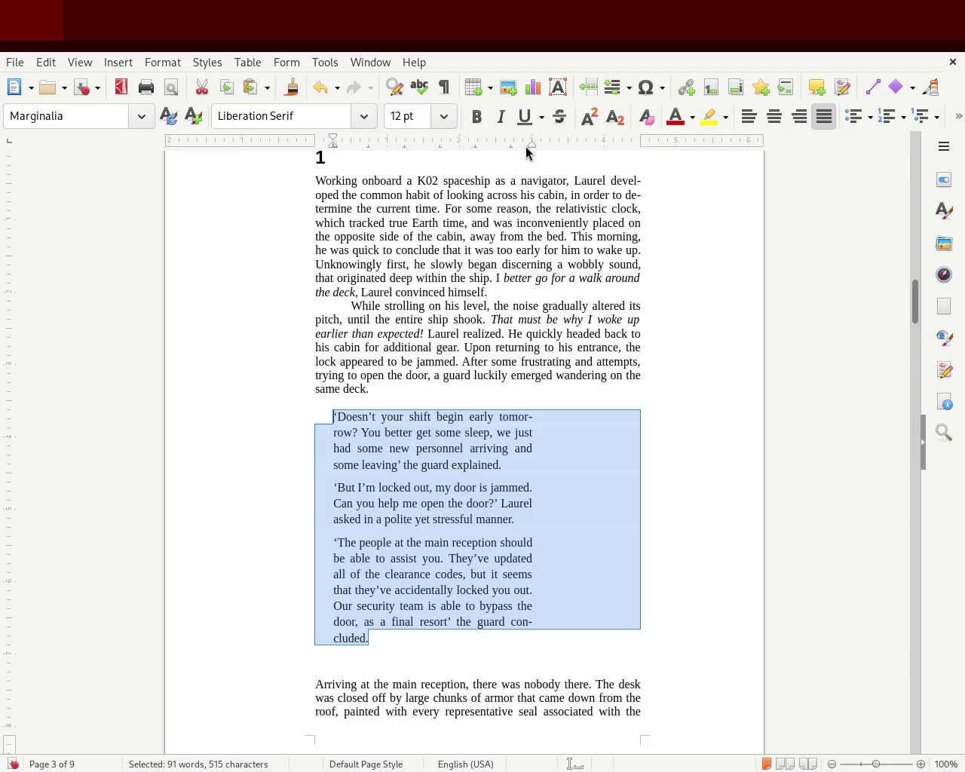
pyautogui.click(356, 665)
pyautogui.press('BackSpace')
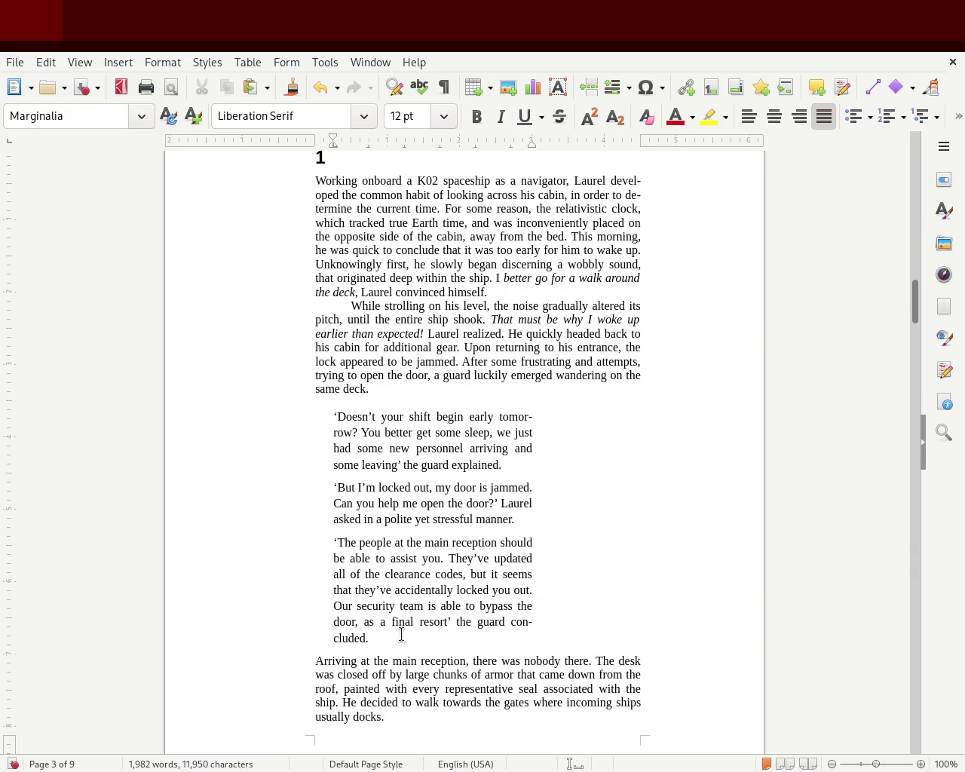
pyautogui.moveTo(395, 638); pyautogui.dragTo(280, 416)
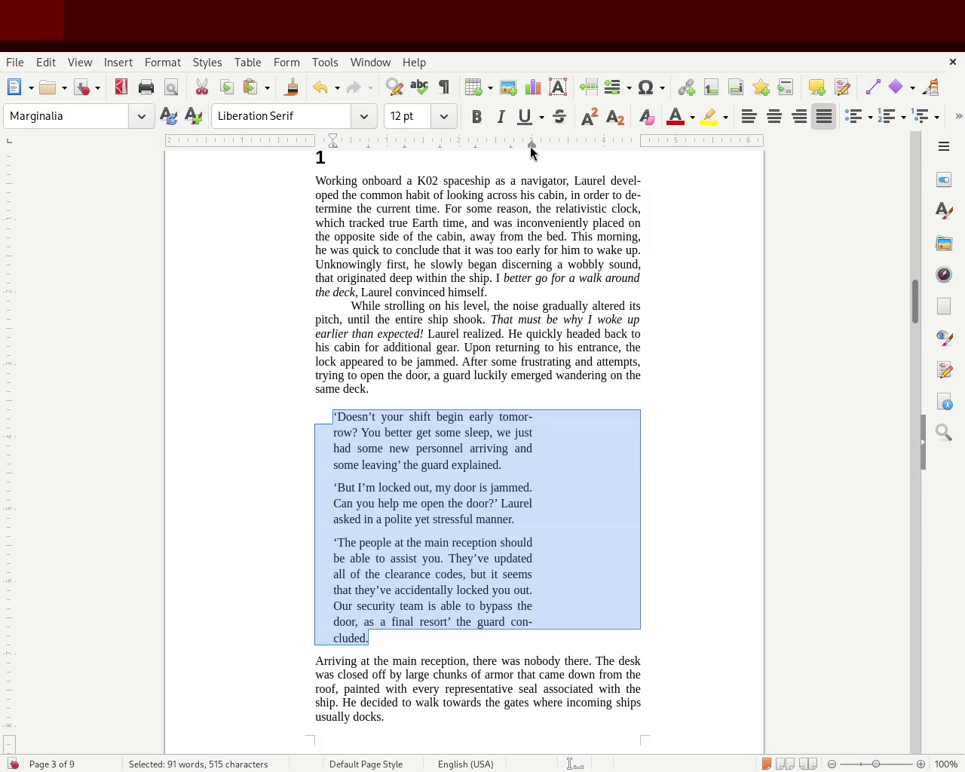
pyautogui.moveTo(530, 151); pyautogui.dragTo(564, 154)
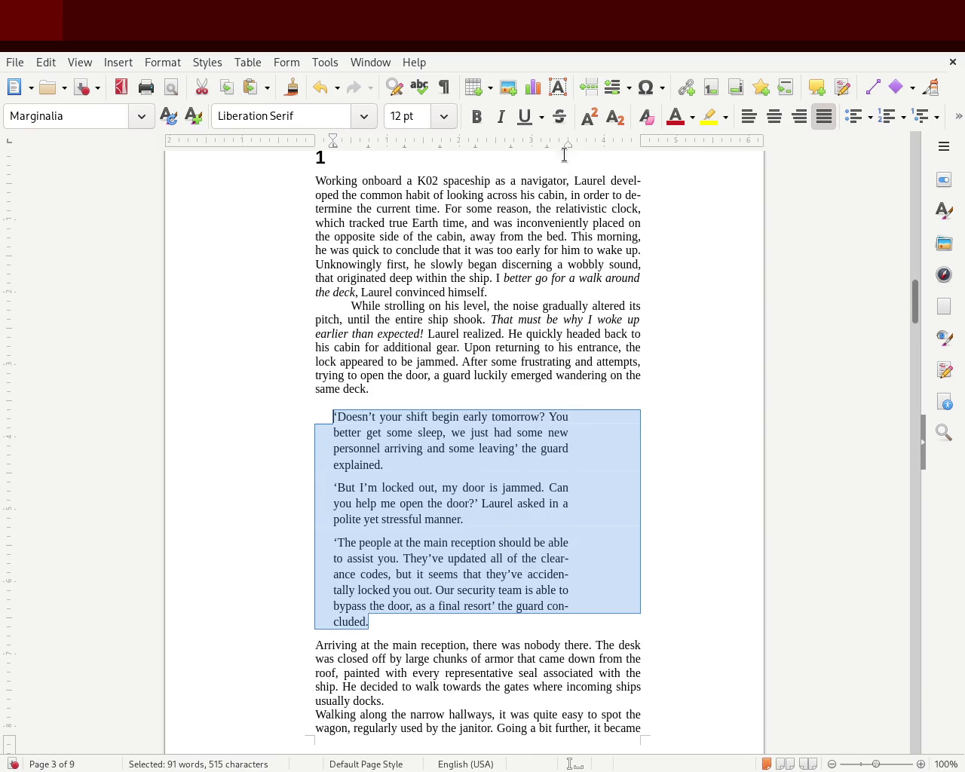
pyautogui.click(661, 301)
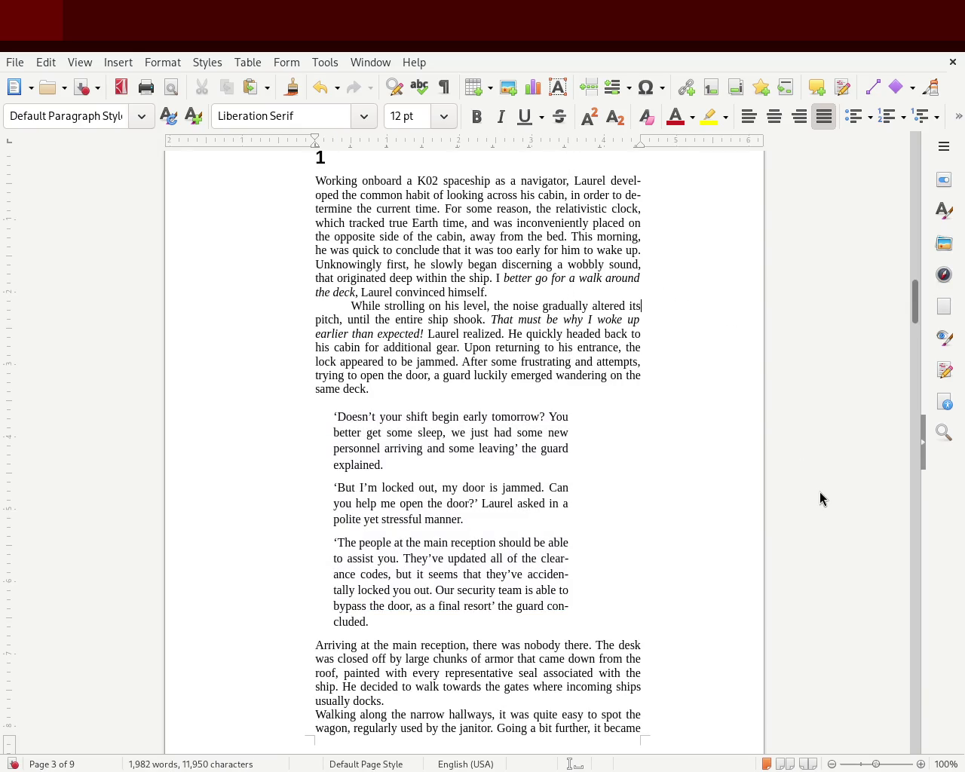
pyautogui.moveTo(426, 628); pyautogui.dragTo(117, 413)
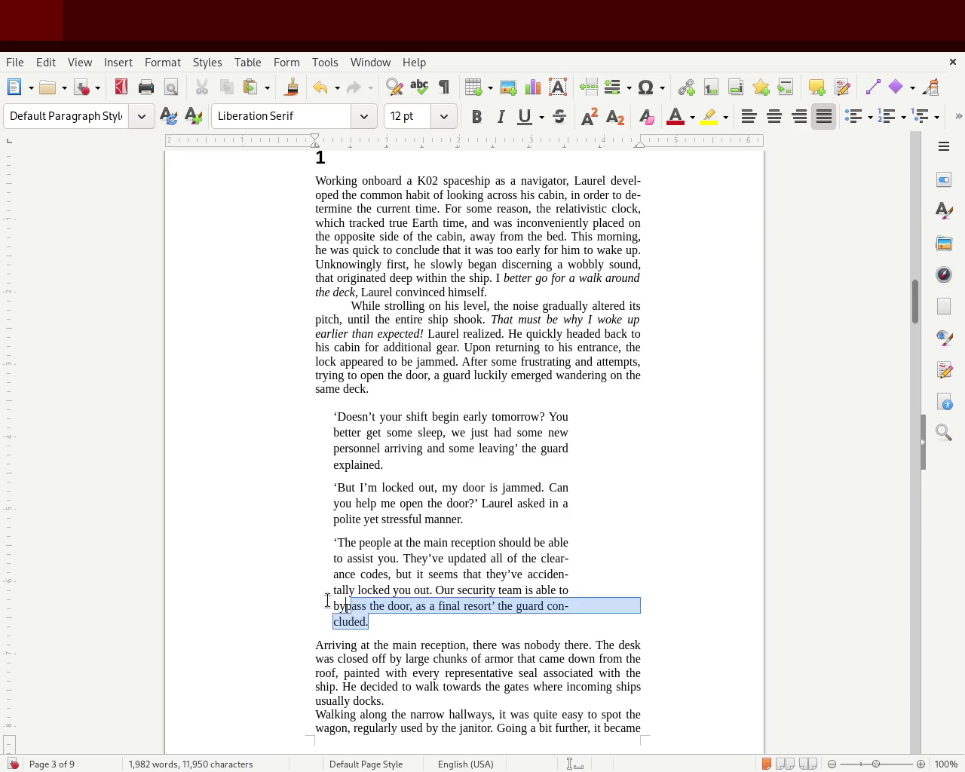
# - Try the Block Quotation style on the dialogue, then undo it
pyautogui.click(944, 210)
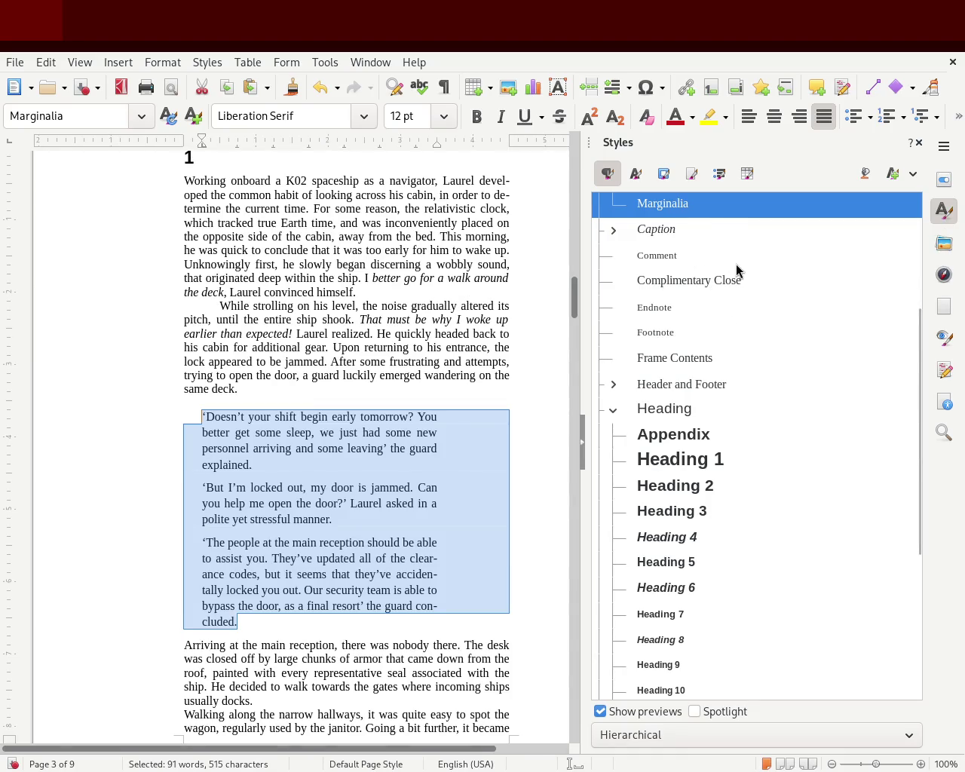
pyautogui.moveTo(919, 338); pyautogui.dragTo(910, 197)
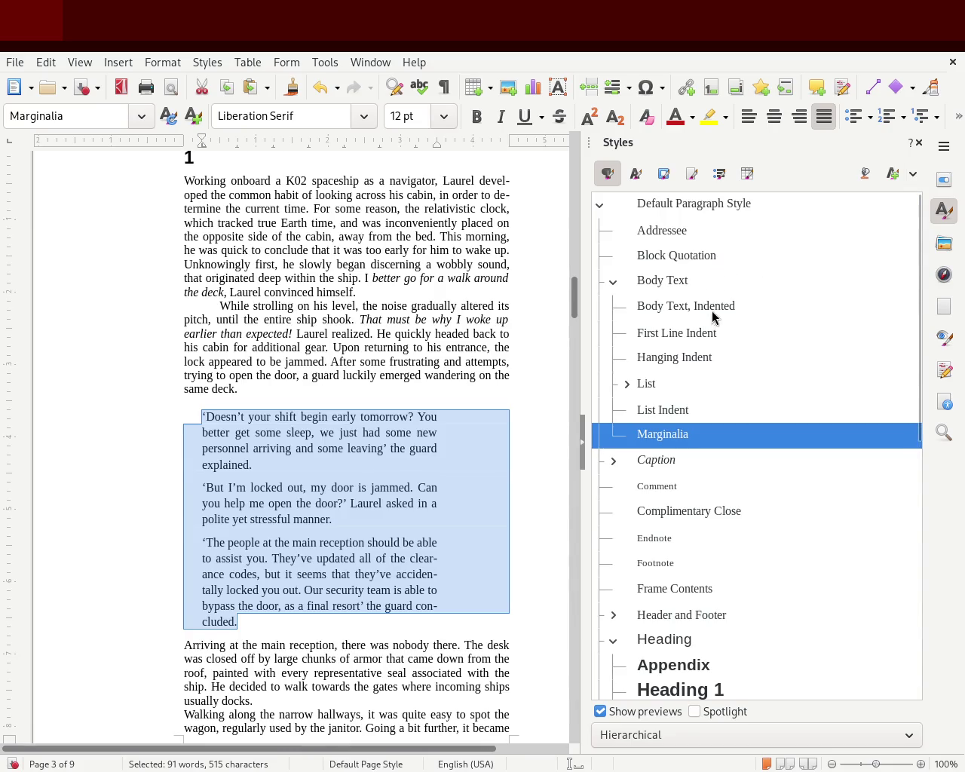
pyautogui.doubleClick(704, 257)
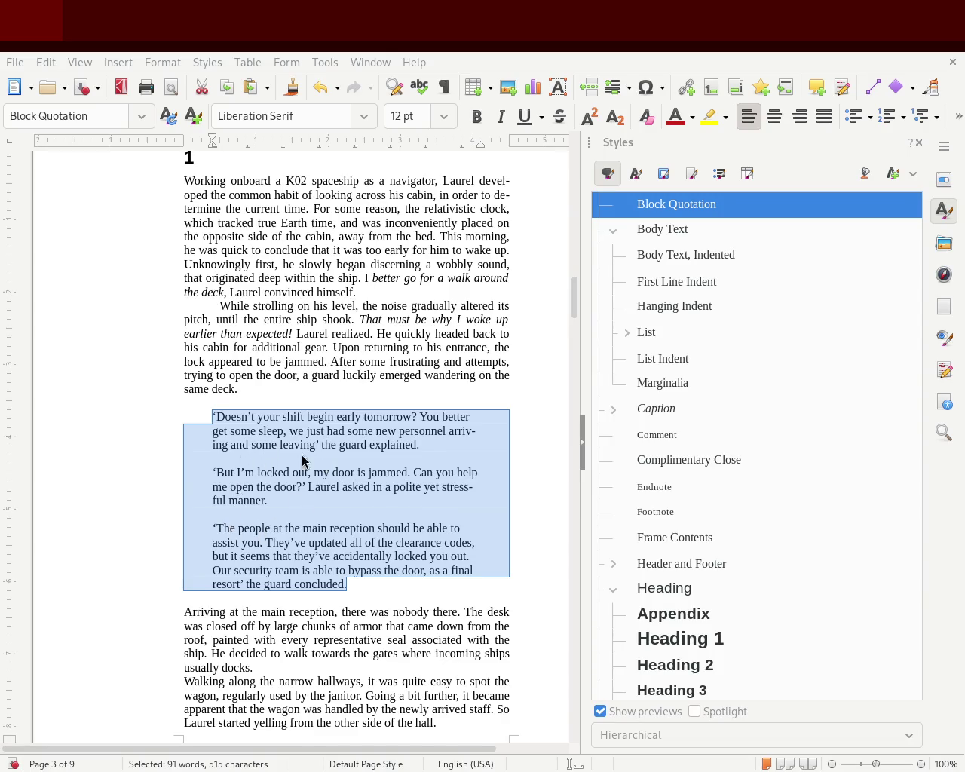
pyautogui.hotkey('ctrl', 'z')
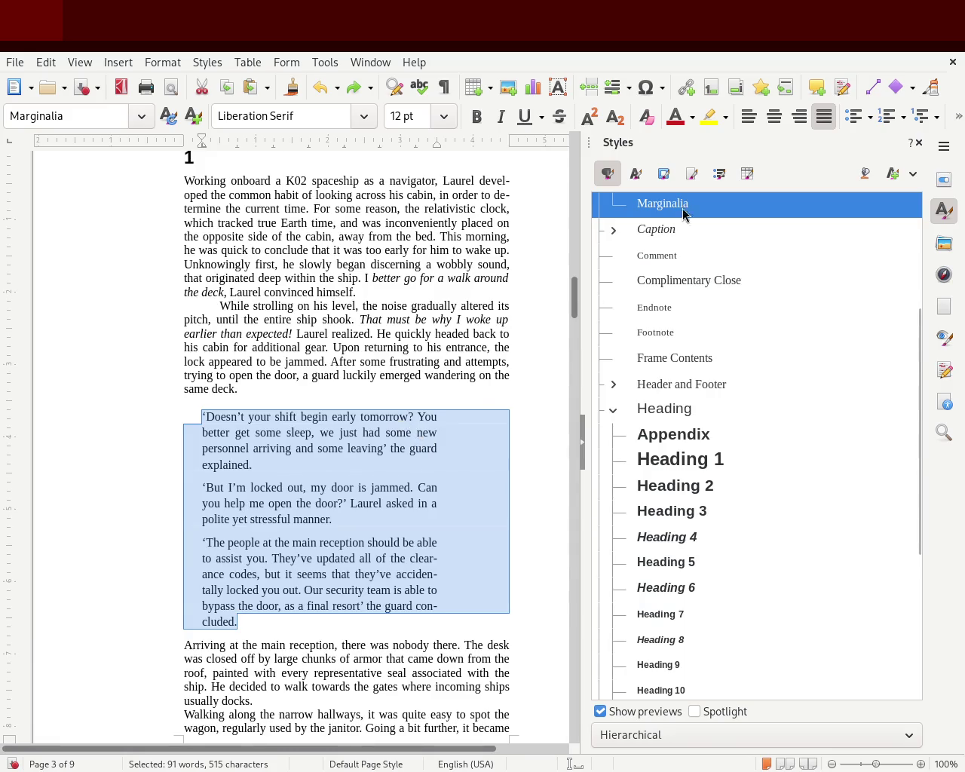
pyautogui.click(219, 488)
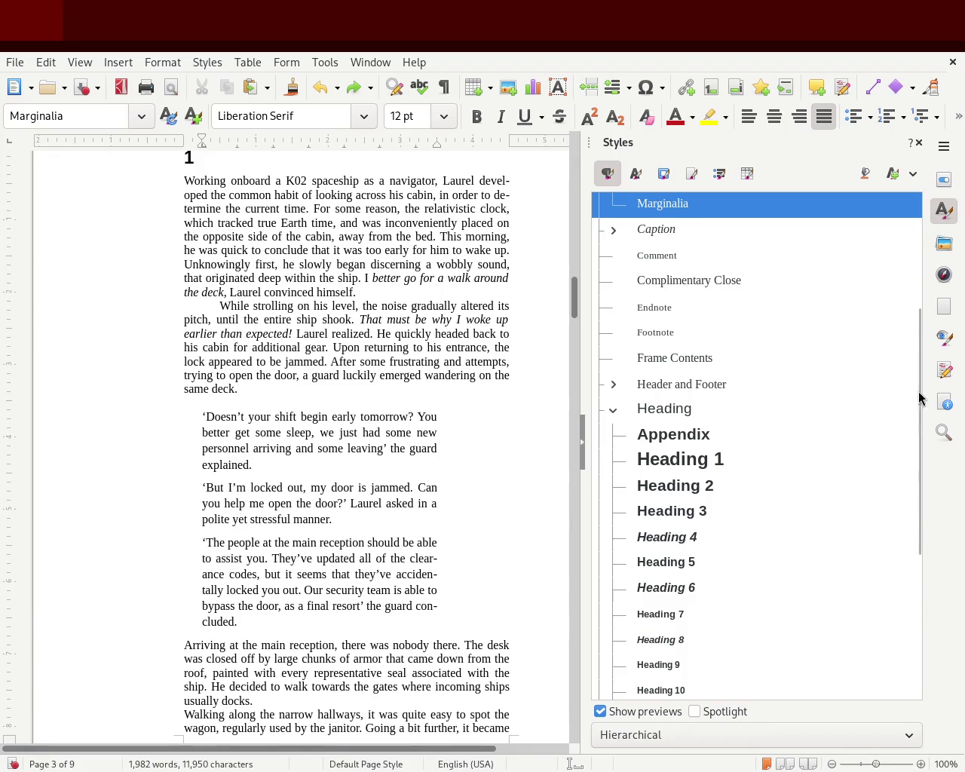
# - Apply the Addressee paragraph style to the three quoted dialogue paragraphs
pyautogui.moveTo(920, 395); pyautogui.dragTo(921, 272)
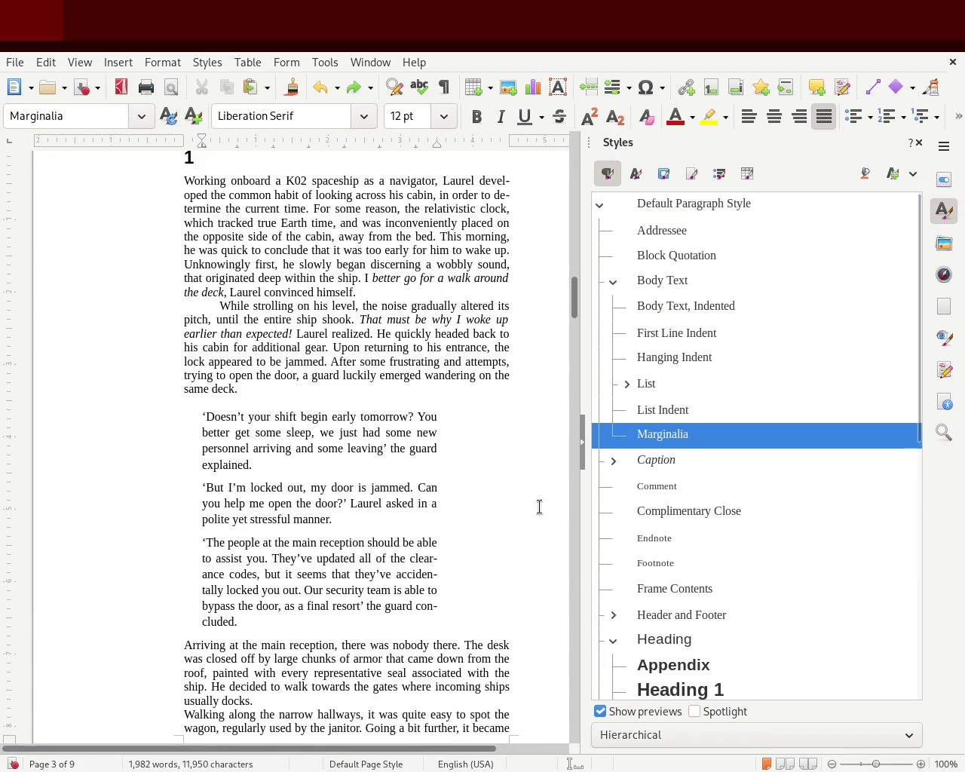
pyautogui.moveTo(263, 624); pyautogui.dragTo(80, 423)
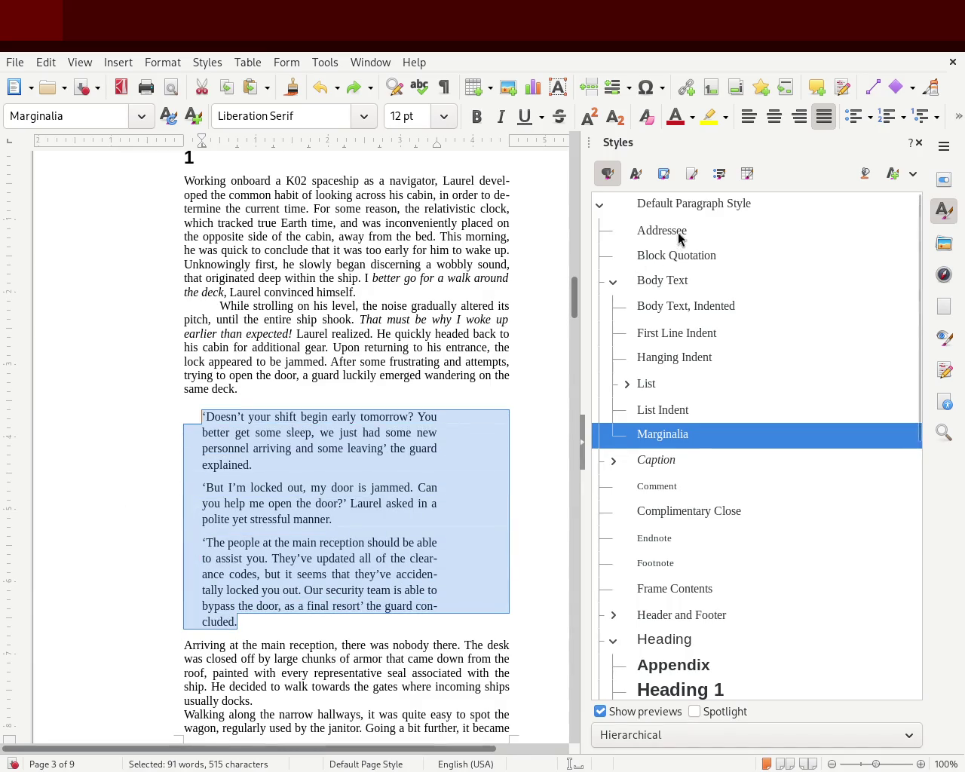
pyautogui.scroll(-3, 678, 233)
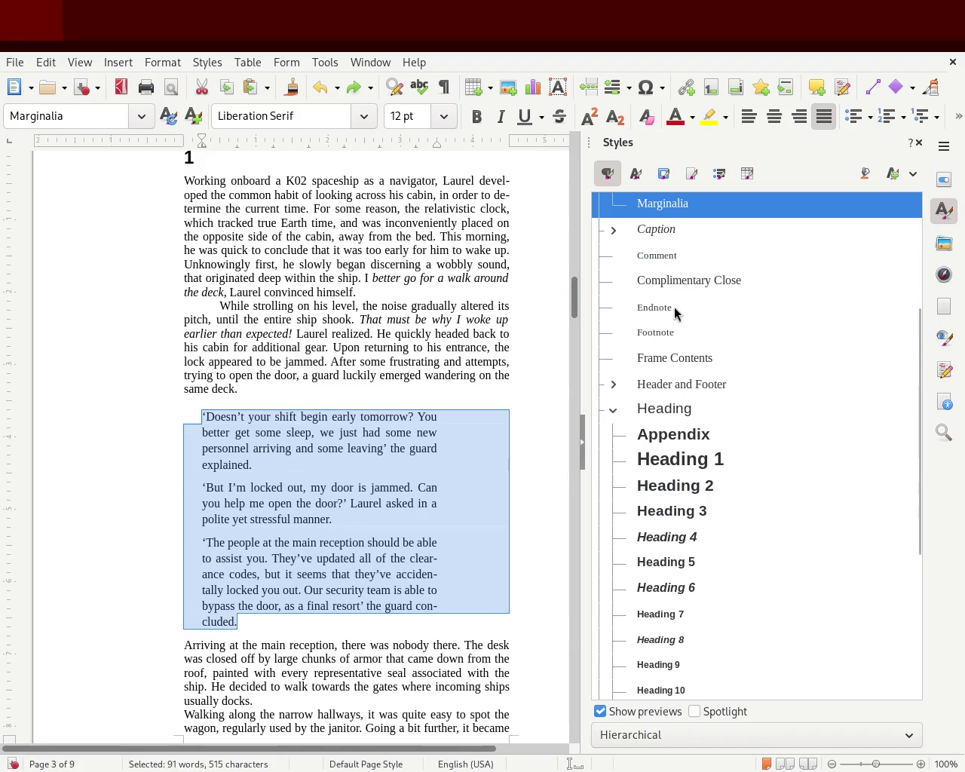
pyautogui.scroll(3, 920, 232)
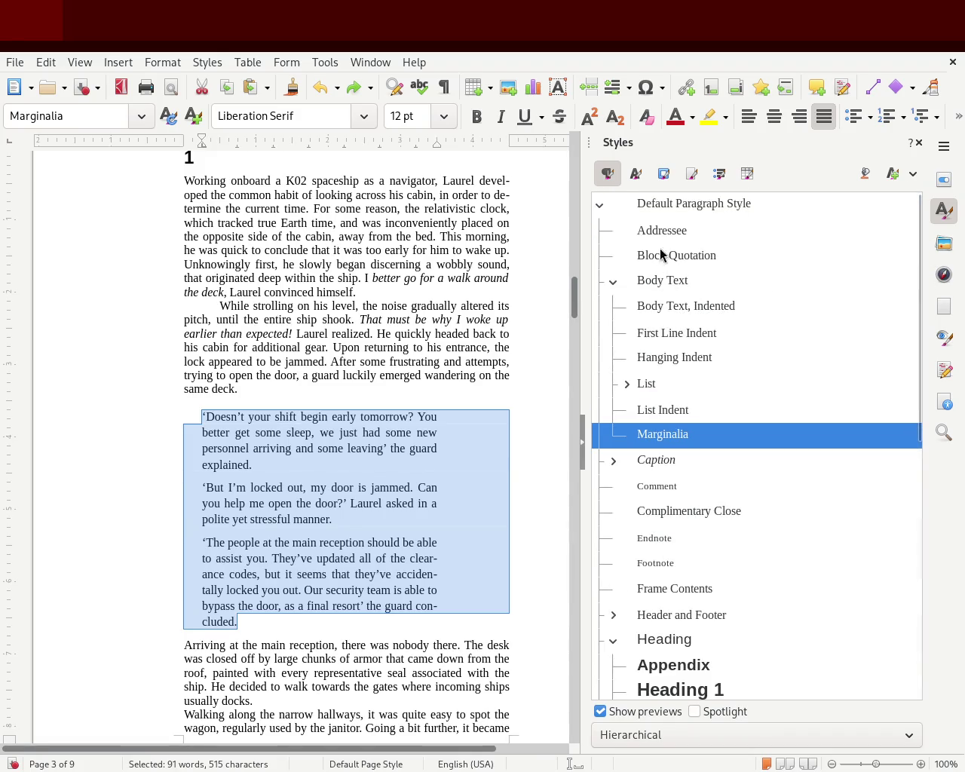
pyautogui.doubleClick(677, 237)
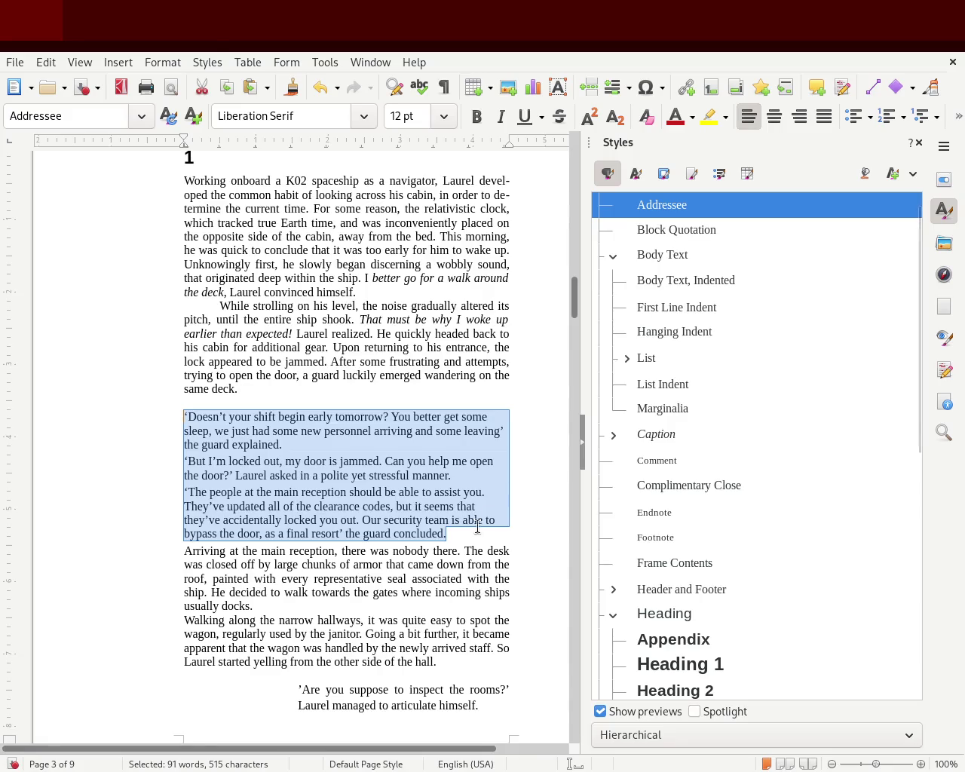
# - Pull the dialogue's right and left indents inward, reapply Addressee, and justify the paragraphs
pyautogui.moveTo(509, 143); pyautogui.dragTo(401, 160)
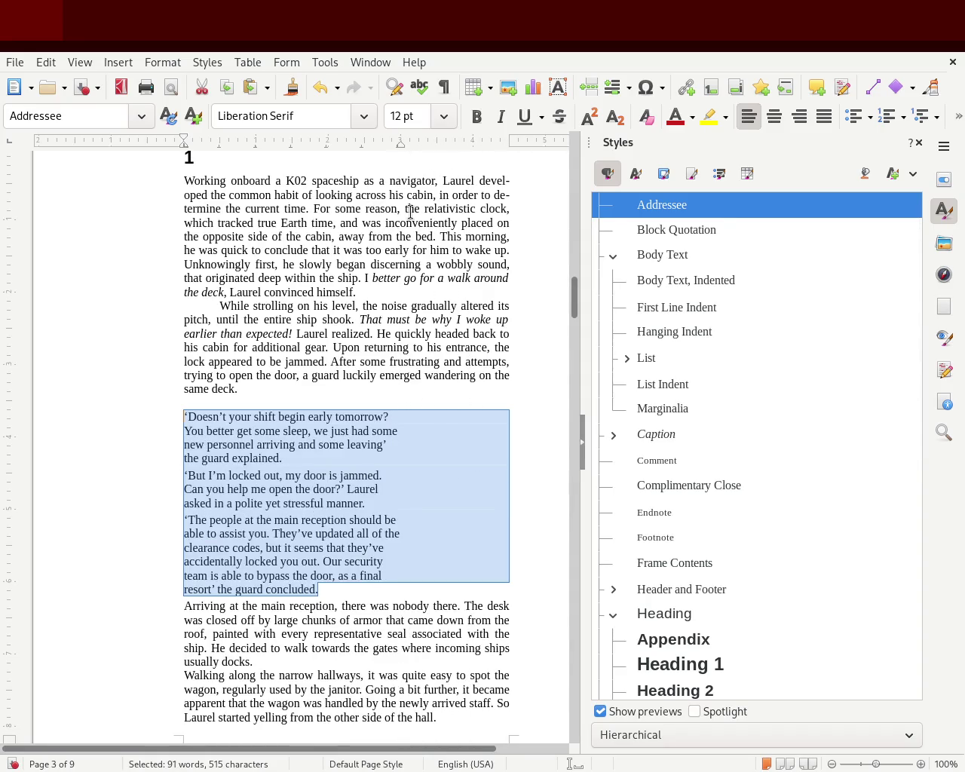
pyautogui.moveTo(181, 154)
pyautogui.mouseDown()
pyautogui.moveTo(225, 157)
pyautogui.moveTo(201, 158)
pyautogui.mouseUp()
pyautogui.click(95, 374)
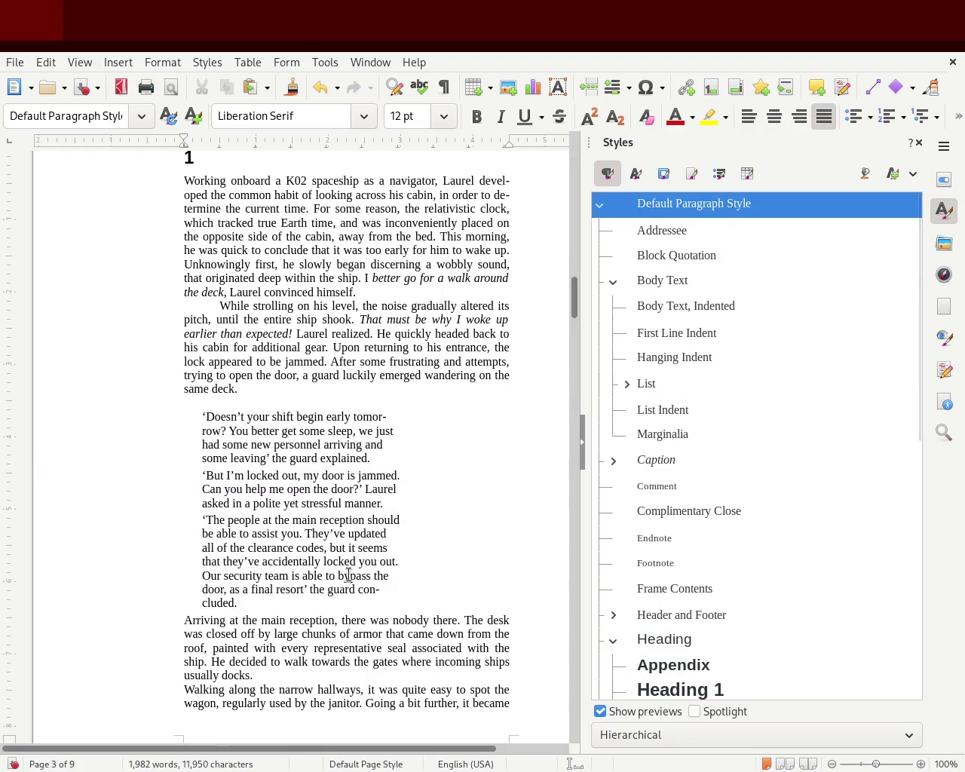
pyautogui.moveTo(250, 601); pyautogui.dragTo(150, 417)
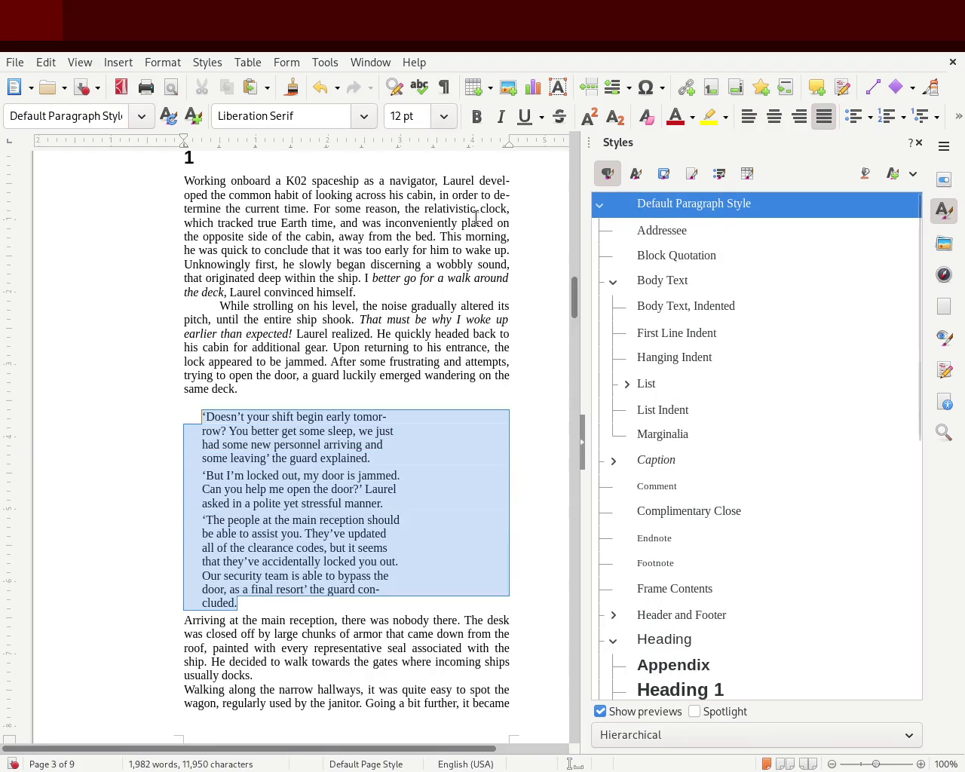
pyautogui.doubleClick(663, 230)
pyautogui.click(822, 120)
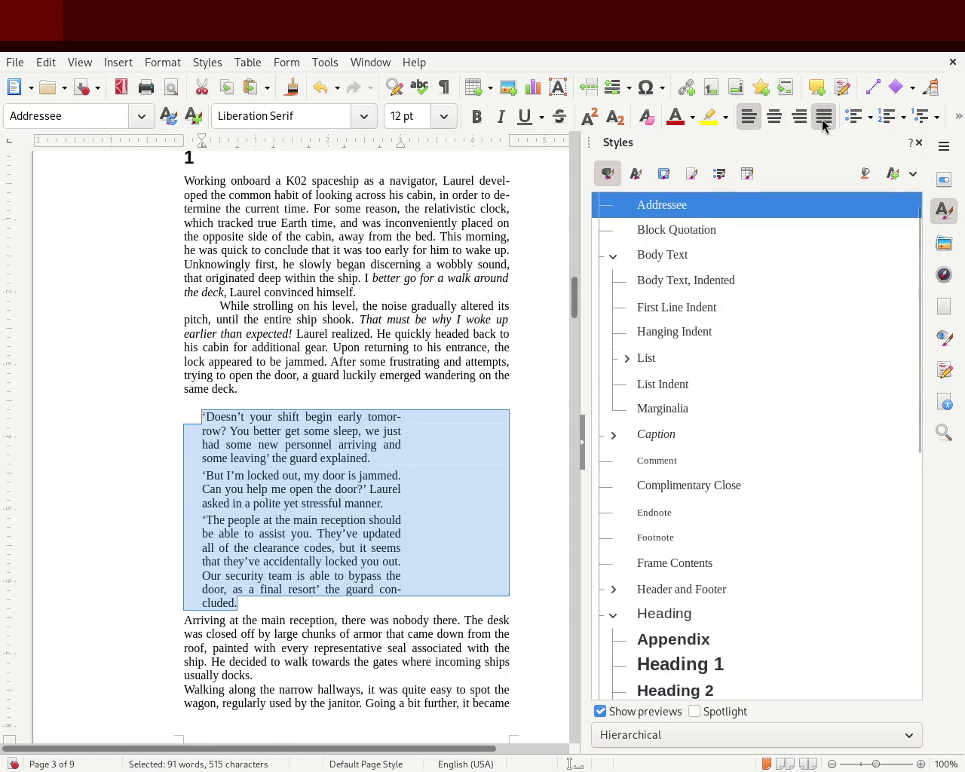
pyautogui.click(445, 366)
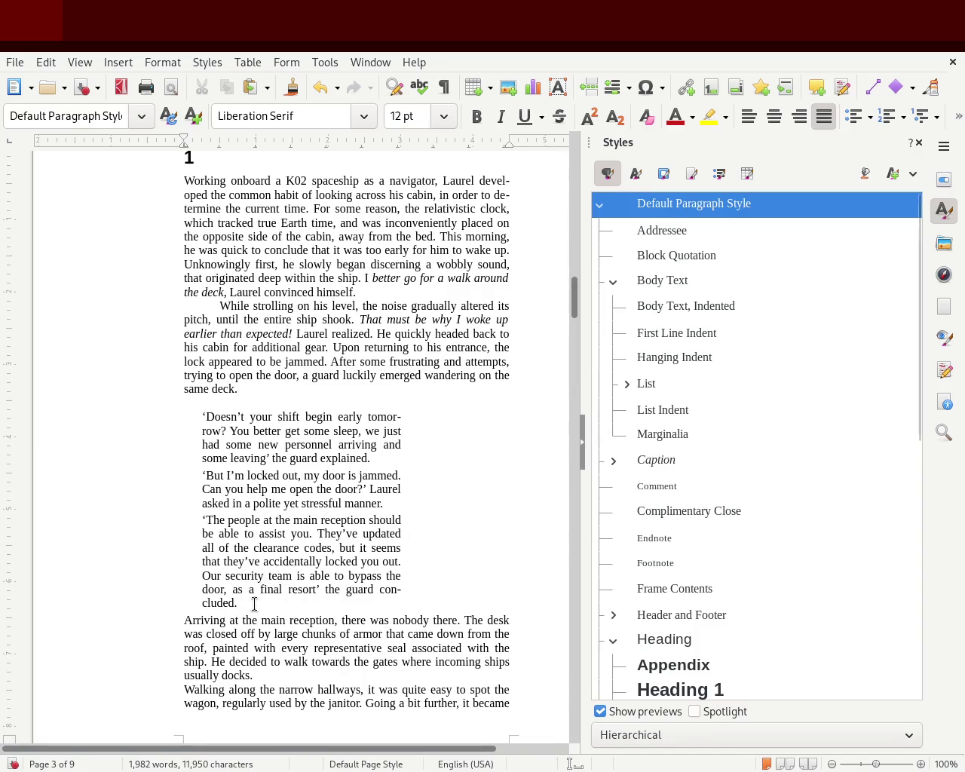
pyautogui.moveTo(253, 603); pyautogui.dragTo(112, 412)
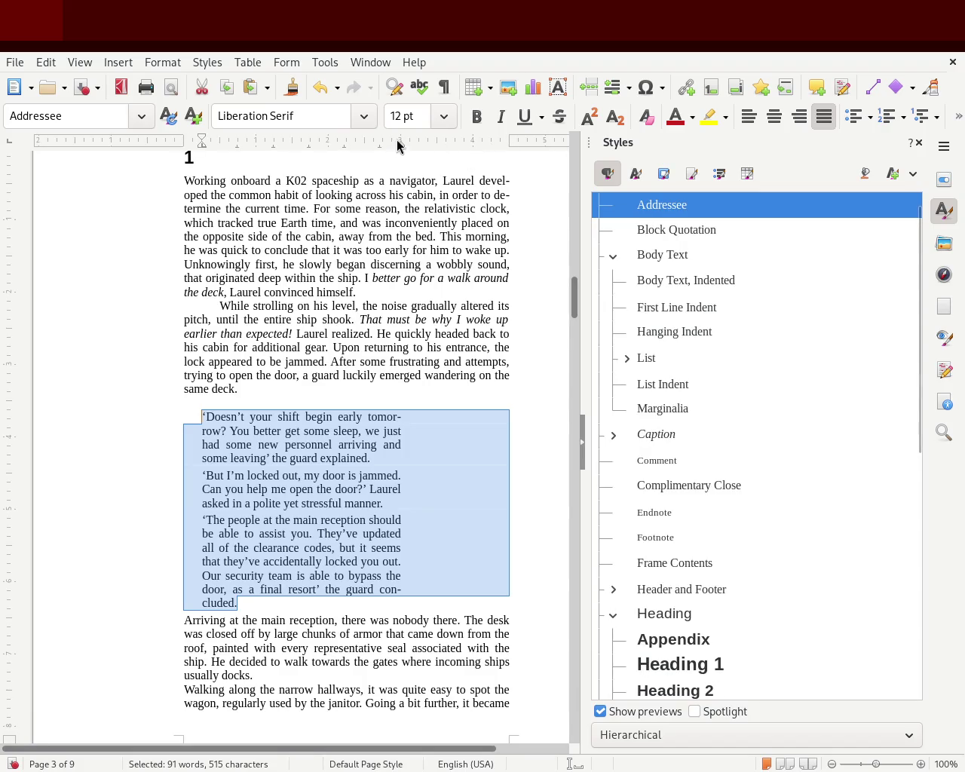
# - Undo the dialogue's justification and widen the dialogue slightly on the right
pyautogui.hotkey('ctrl', 'z')
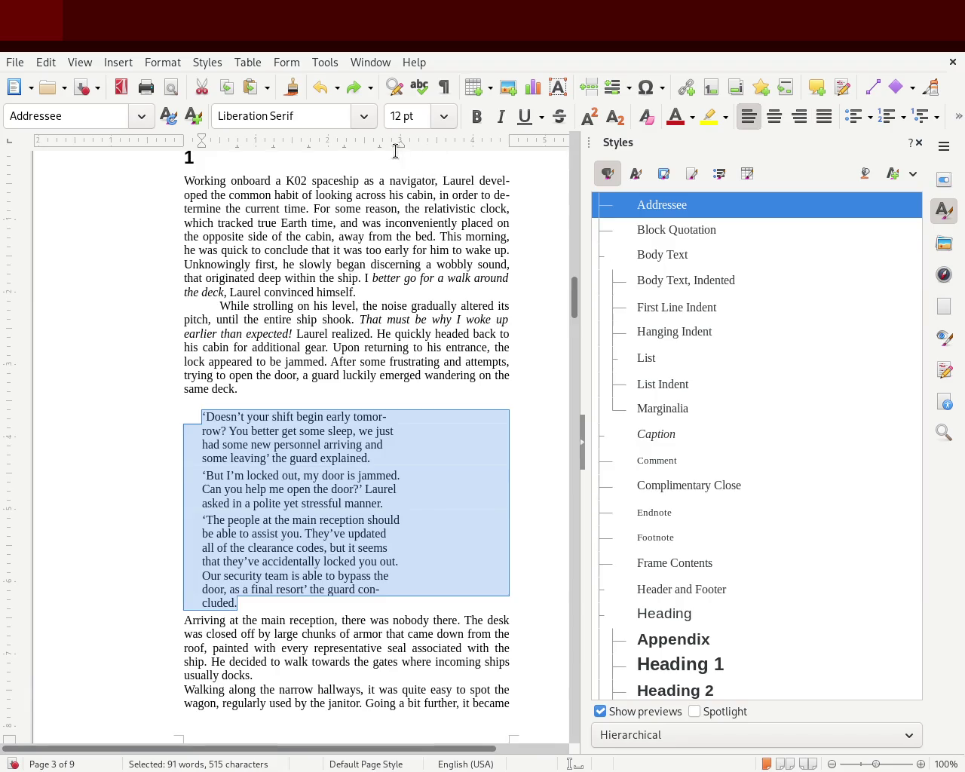
pyautogui.moveTo(401, 145); pyautogui.dragTo(436, 145)
pyautogui.click(413, 329)
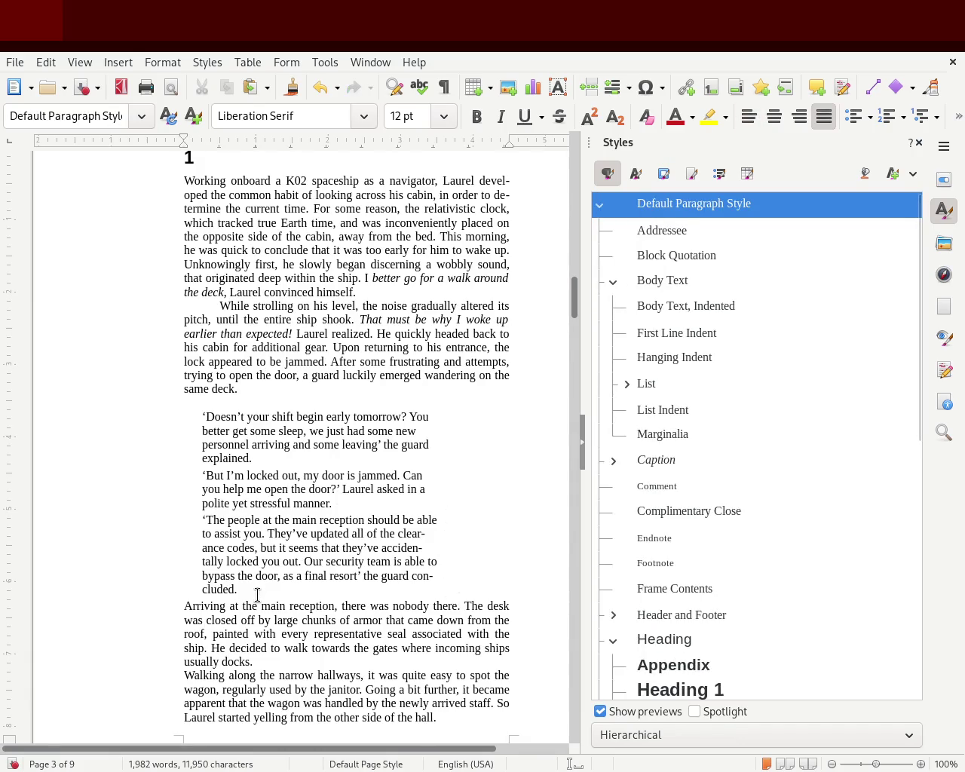
# - Delete the empty line above the guard's quoted dialogue
pyautogui.click(323, 616)
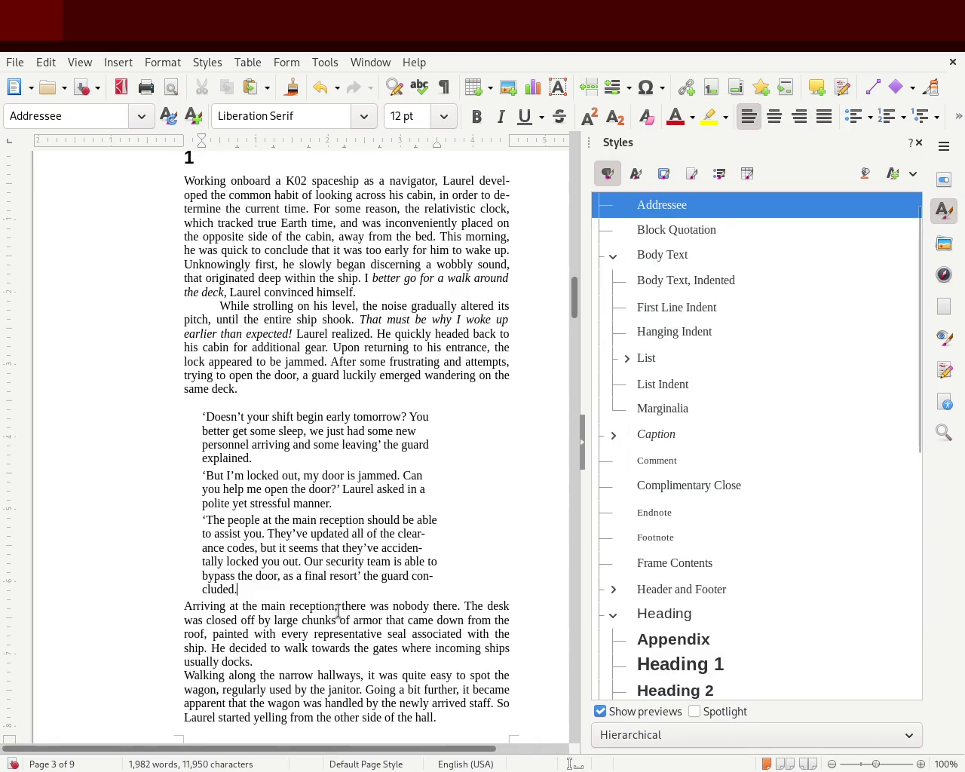
pyautogui.press('Return')
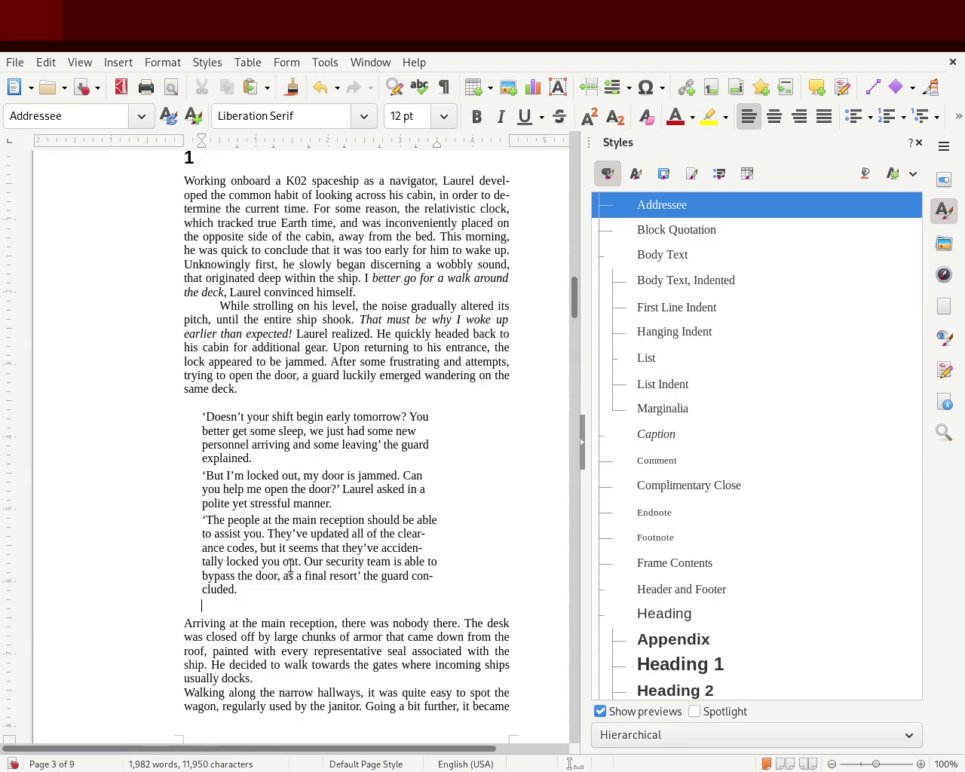
pyautogui.press('BackSpace')
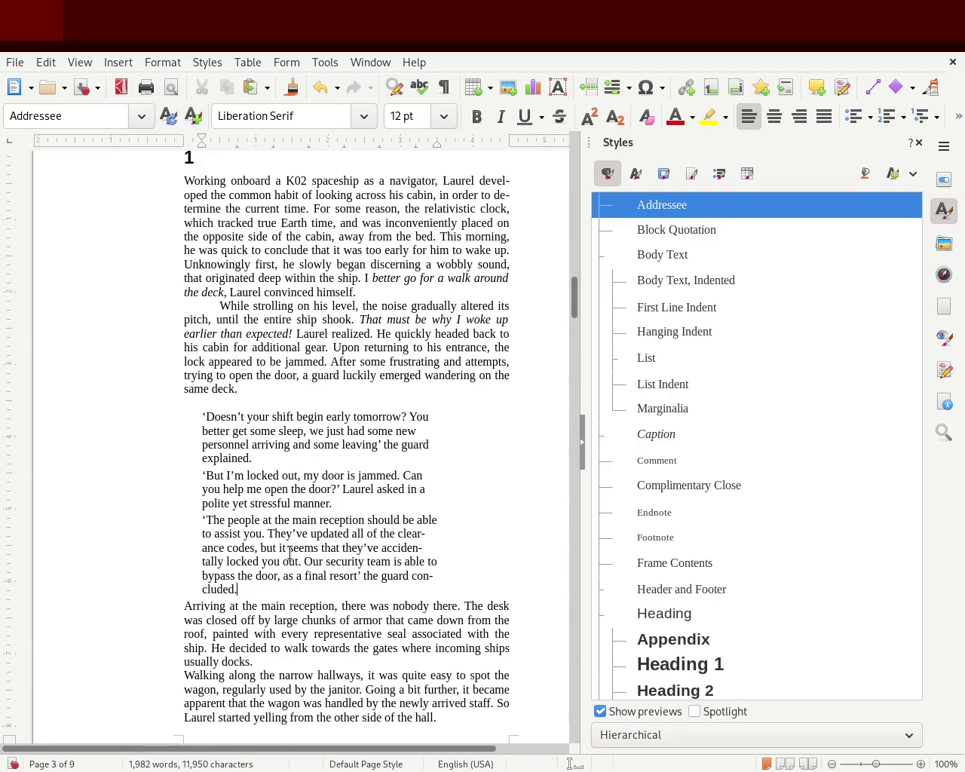
pyautogui.press('Up')
pyautogui.press('Up')
pyautogui.press('Up')
pyautogui.press('BackSpace')
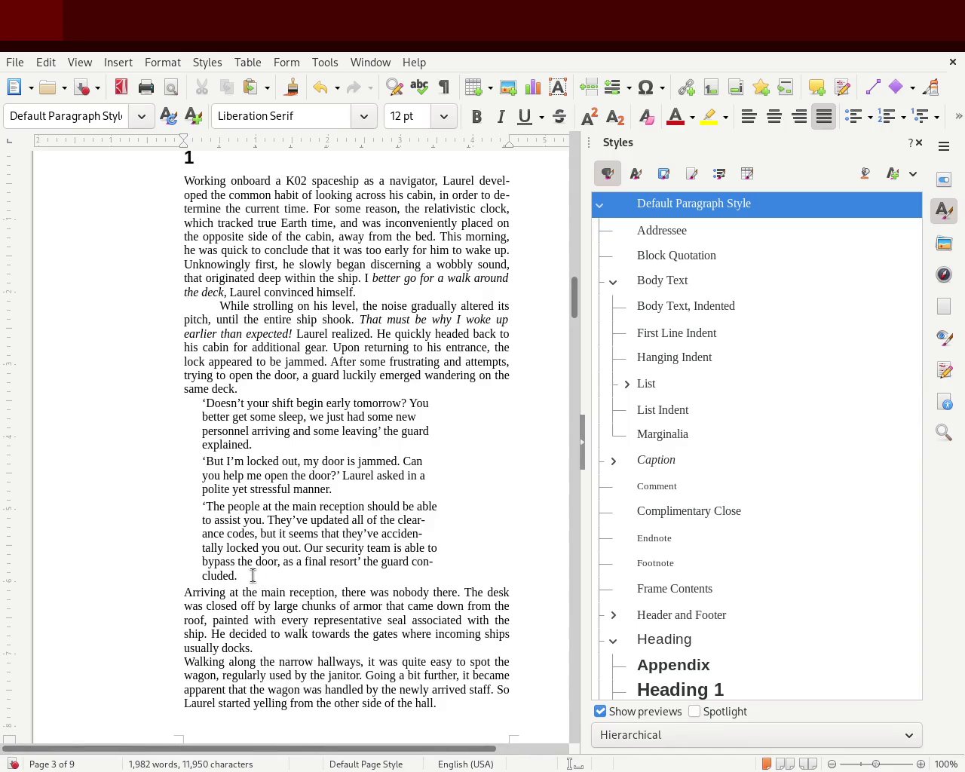
# - Apply the Addressee style to the three dialogue paragraphs and justify them
pyautogui.moveTo(253, 576); pyautogui.dragTo(108, 398)
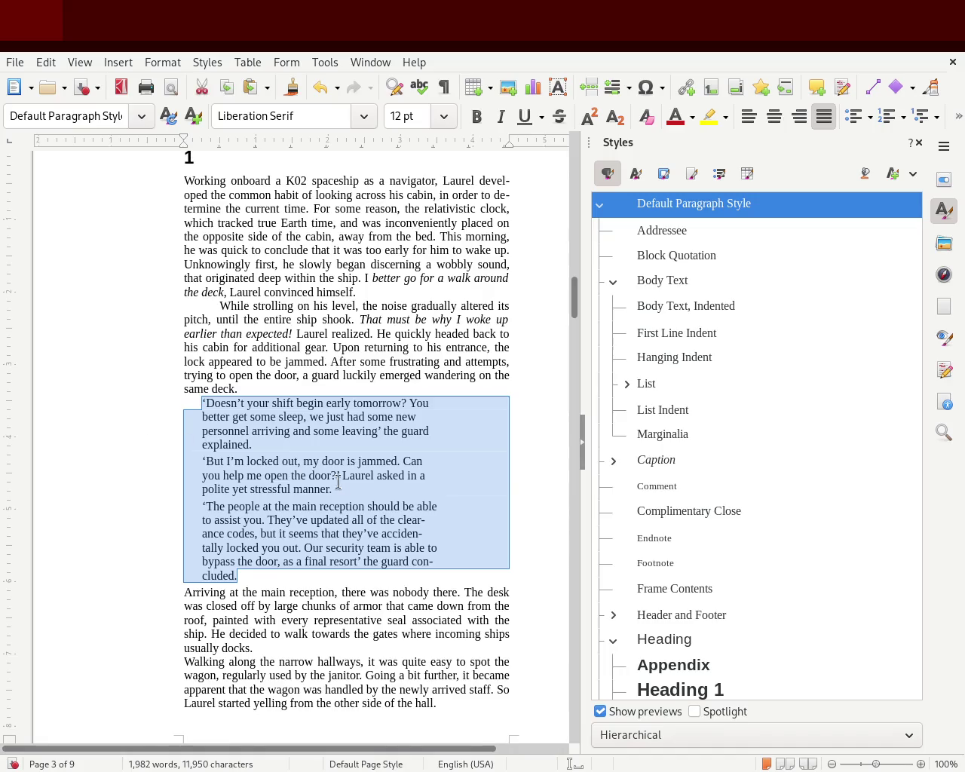
pyautogui.doubleClick(662, 230)
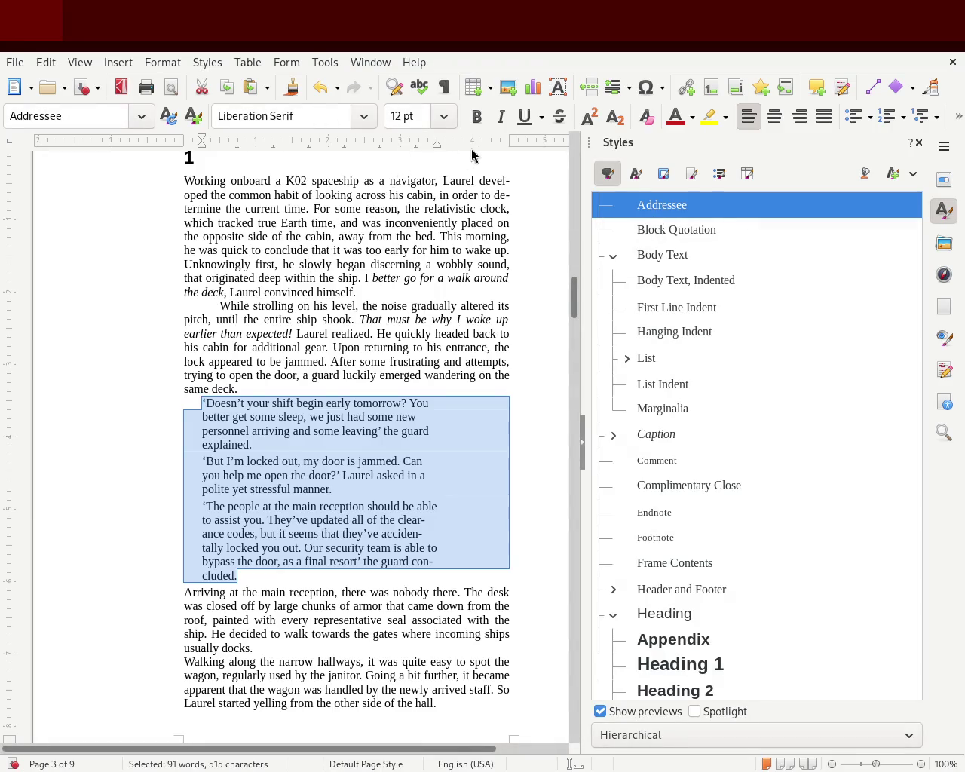
pyautogui.click(825, 117)
pyautogui.click(457, 333)
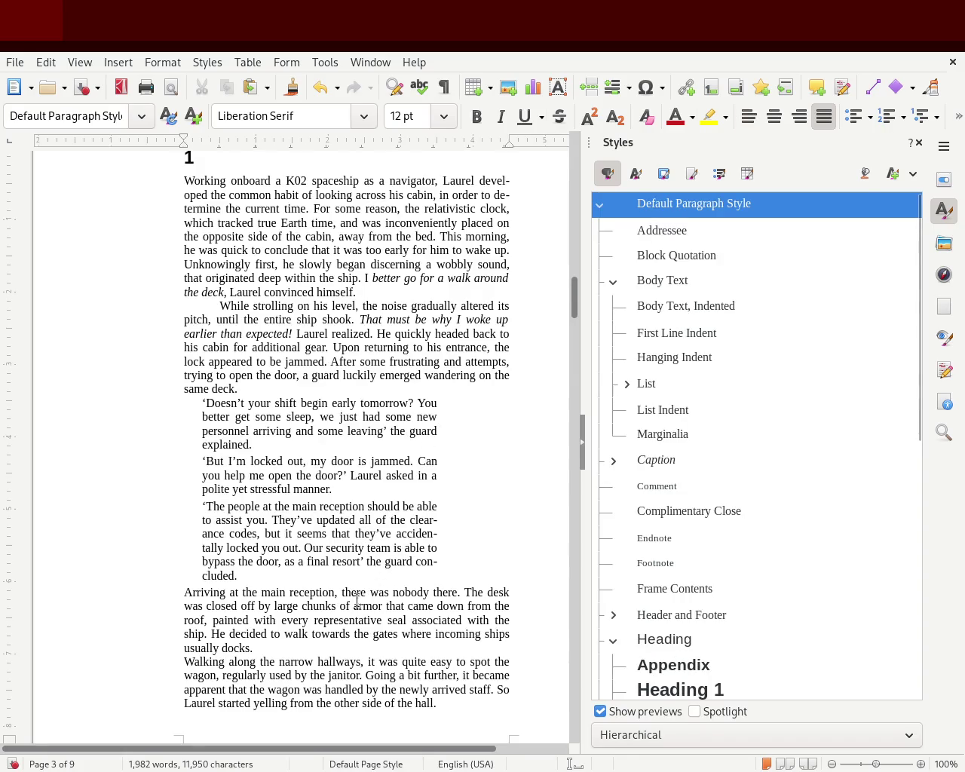
pyautogui.moveTo(265, 576)
pyautogui.mouseDown()
pyautogui.moveTo(118, 451)
pyautogui.moveTo(114, 396)
pyautogui.mouseUp()
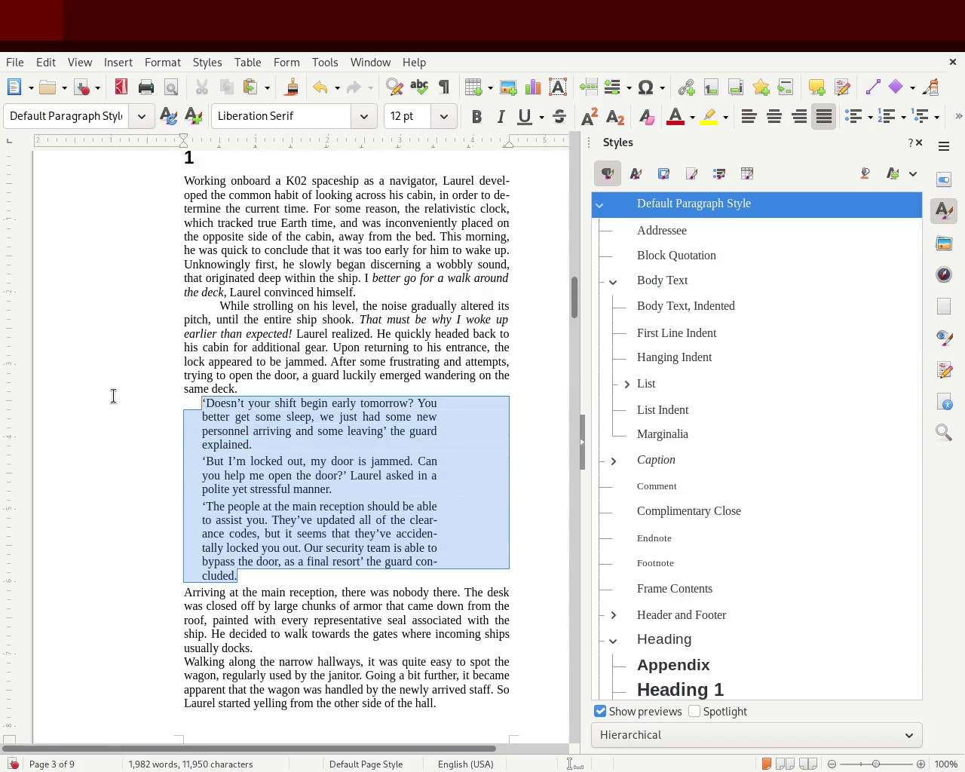
pyautogui.click(209, 304)
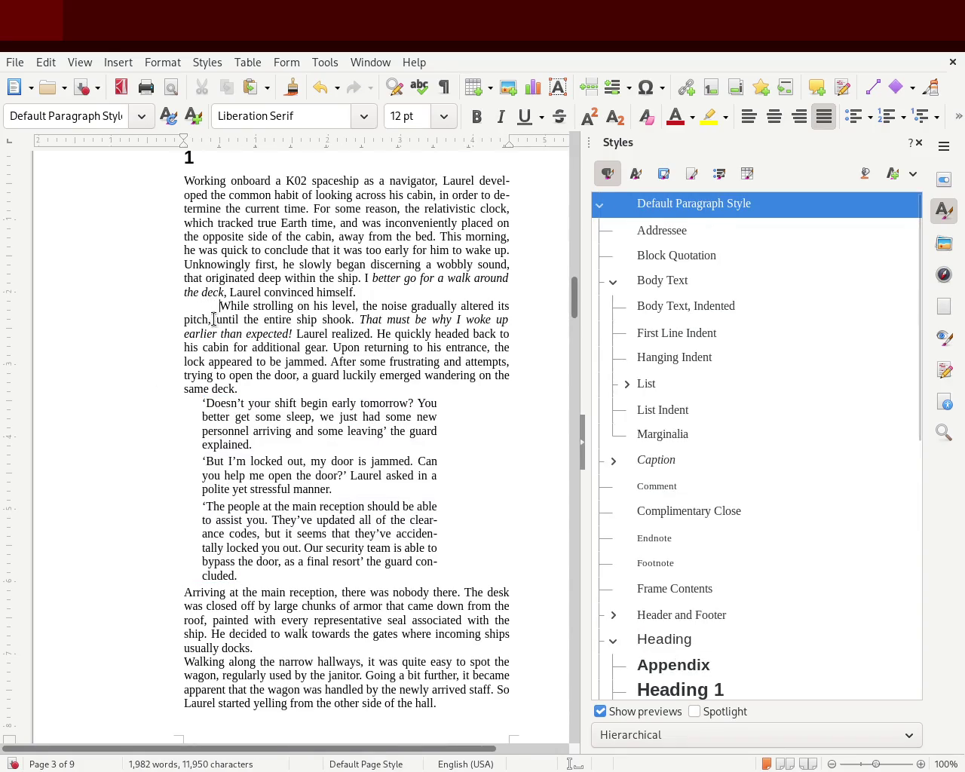
pyautogui.click(184, 428)
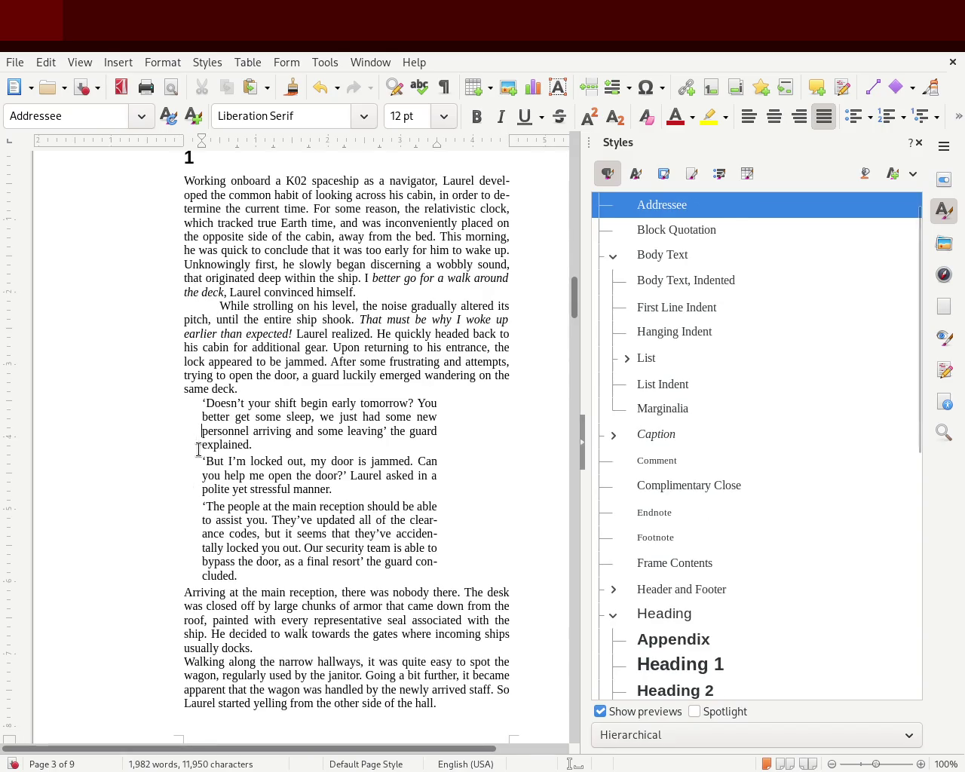
pyautogui.moveTo(255, 574); pyautogui.dragTo(113, 399)
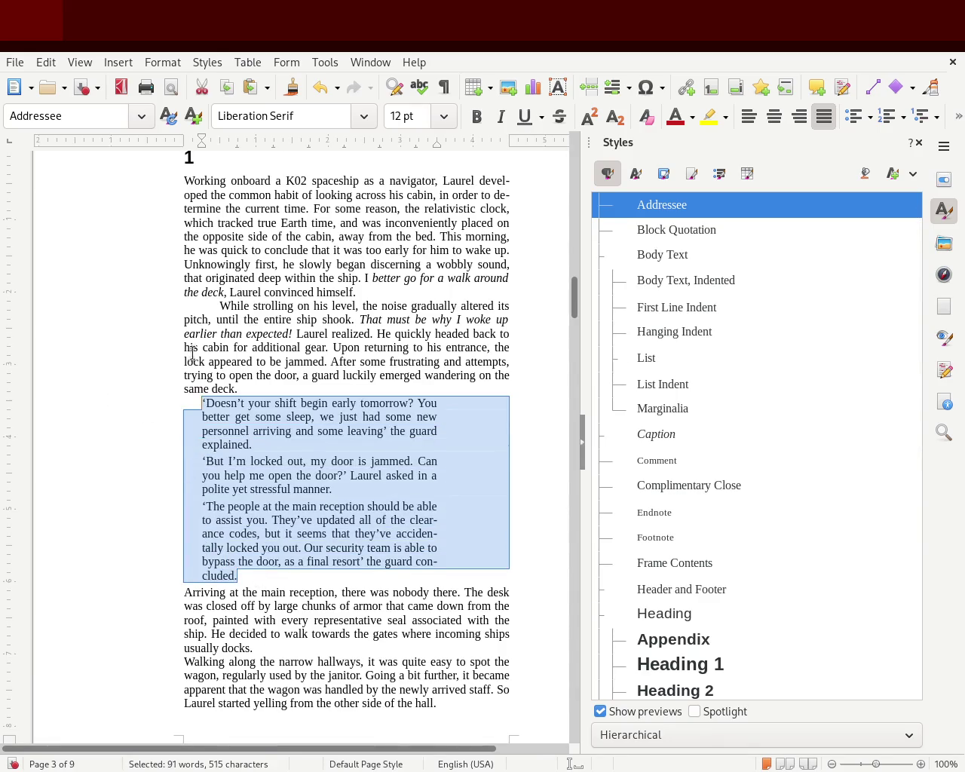
pyautogui.click(211, 402)
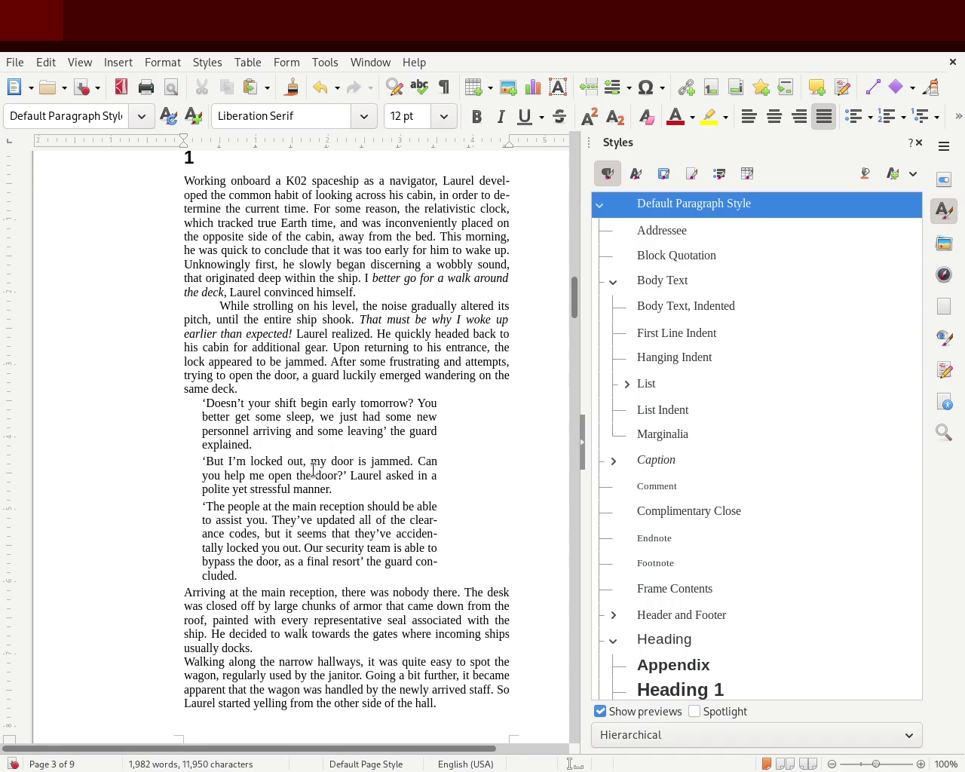
# - Try a much deeper left indent on the dialogue, then undo it
pyautogui.moveTo(238, 565); pyautogui.dragTo(87, 408)
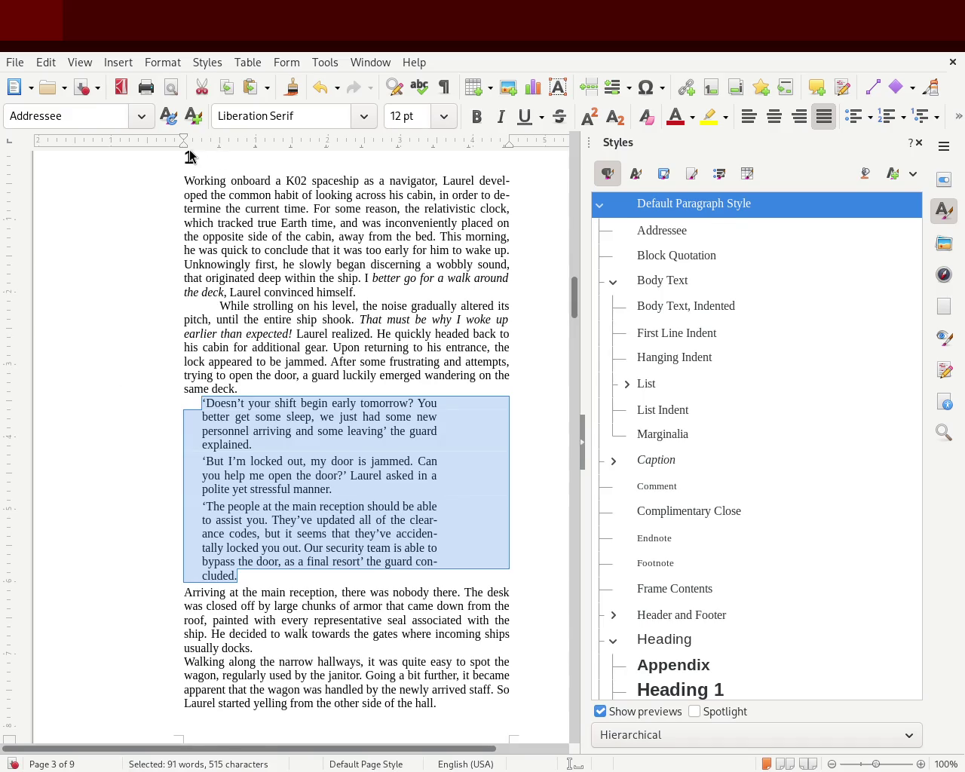
pyautogui.moveTo(201, 143); pyautogui.dragTo(219, 143)
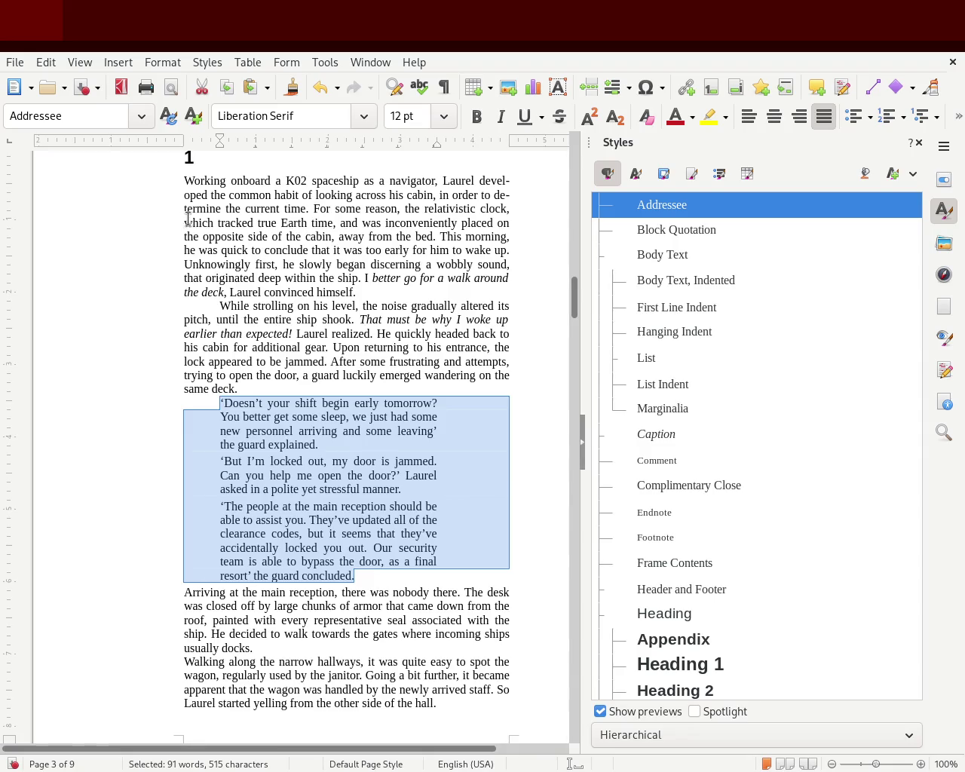
pyautogui.click(82, 373)
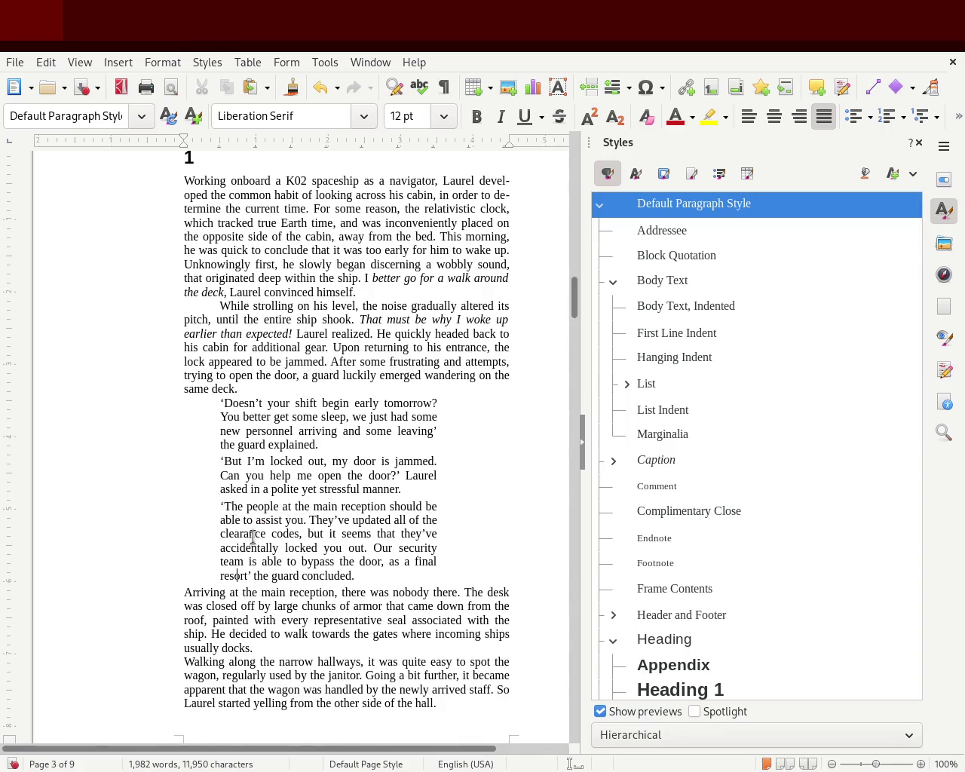
pyautogui.hotkey('ctrl', 'z')
pyautogui.click(324, 546)
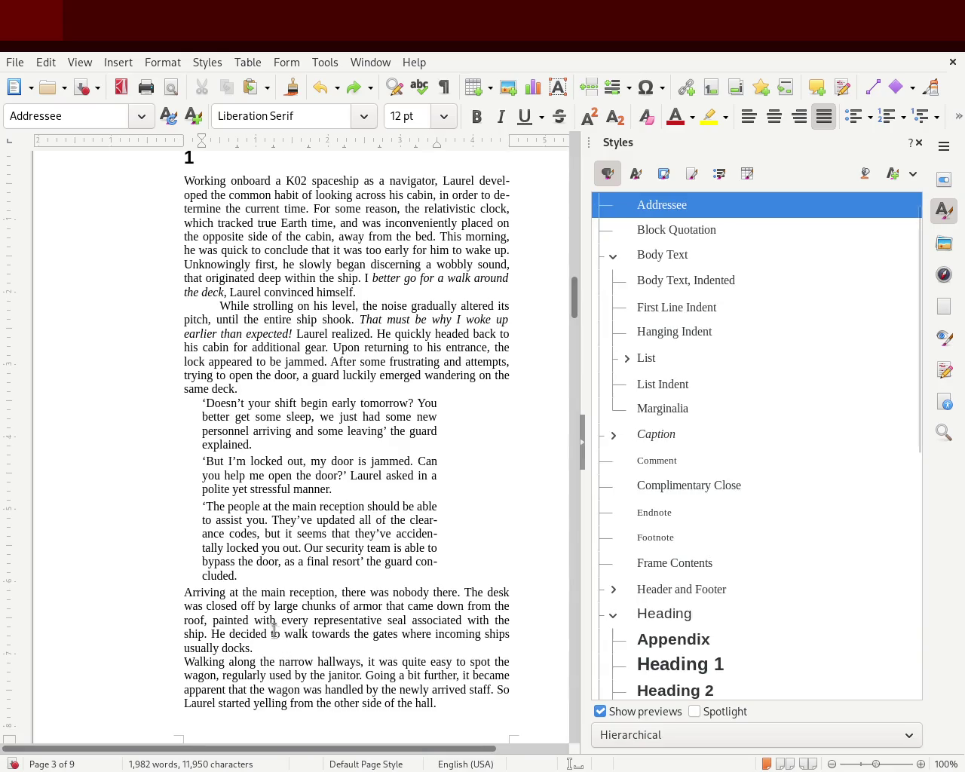
# - Move the three dialogue paragraphs' left indent slightly further in than the narrative text
pyautogui.moveTo(245, 575)
pyautogui.mouseDown()
pyautogui.moveTo(132, 444)
pyautogui.moveTo(123, 398)
pyautogui.mouseUp()
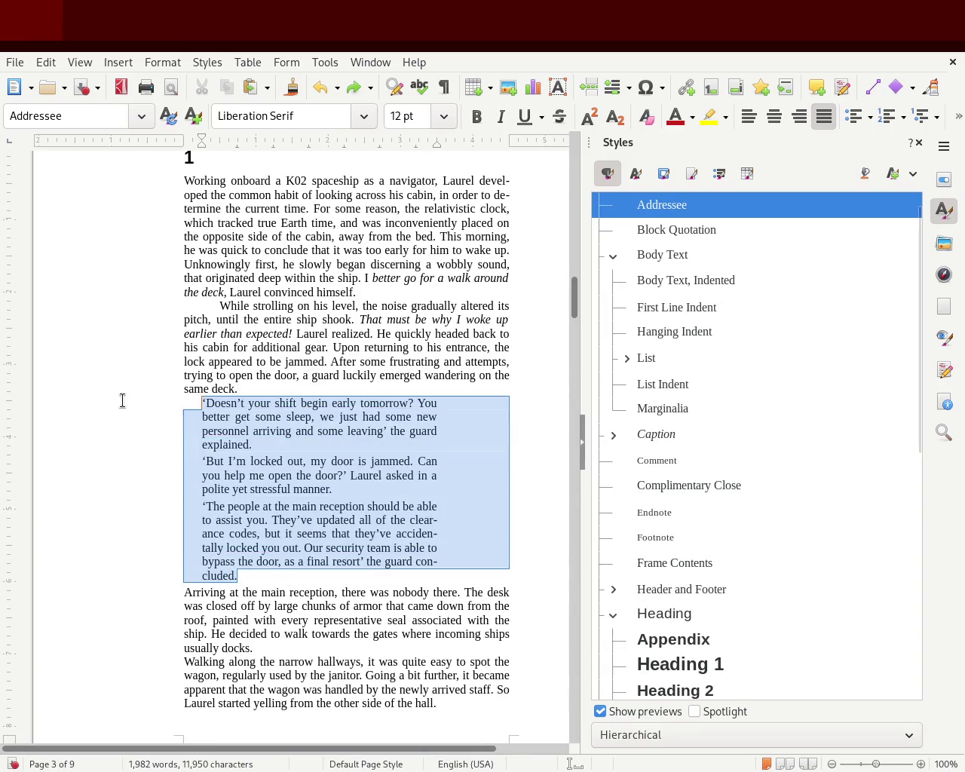
pyautogui.moveTo(202, 144); pyautogui.dragTo(193, 145)
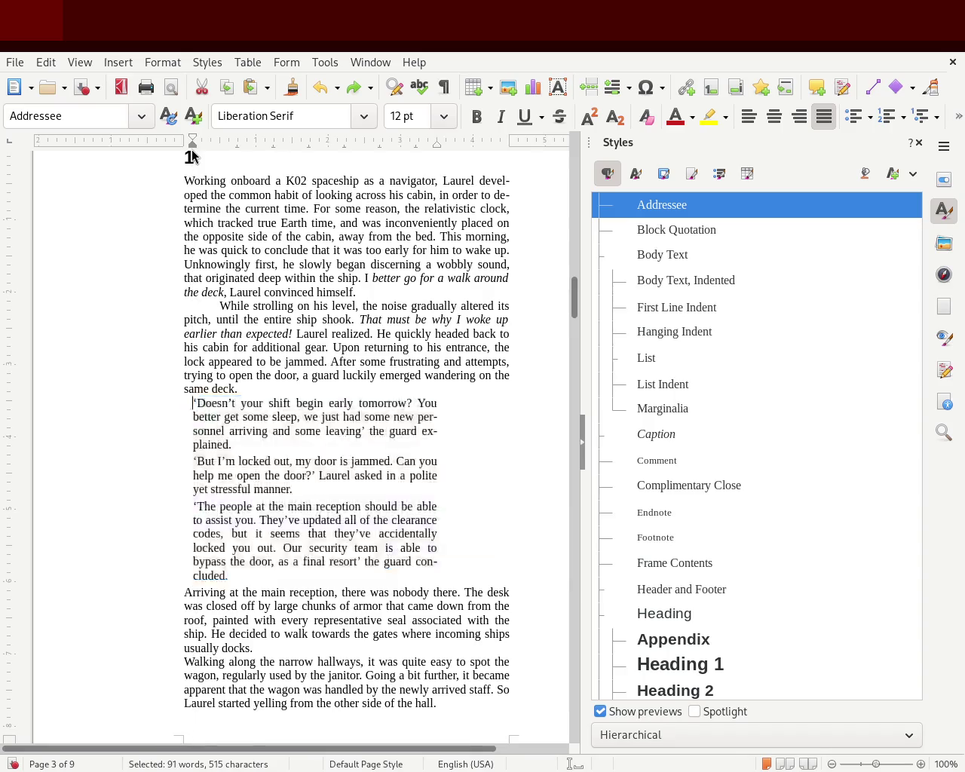
pyautogui.click(118, 457)
pyautogui.moveTo(233, 577)
pyautogui.mouseDown()
pyautogui.moveTo(173, 523)
pyautogui.moveTo(116, 393)
pyautogui.moveTo(115, 402)
pyautogui.mouseUp()
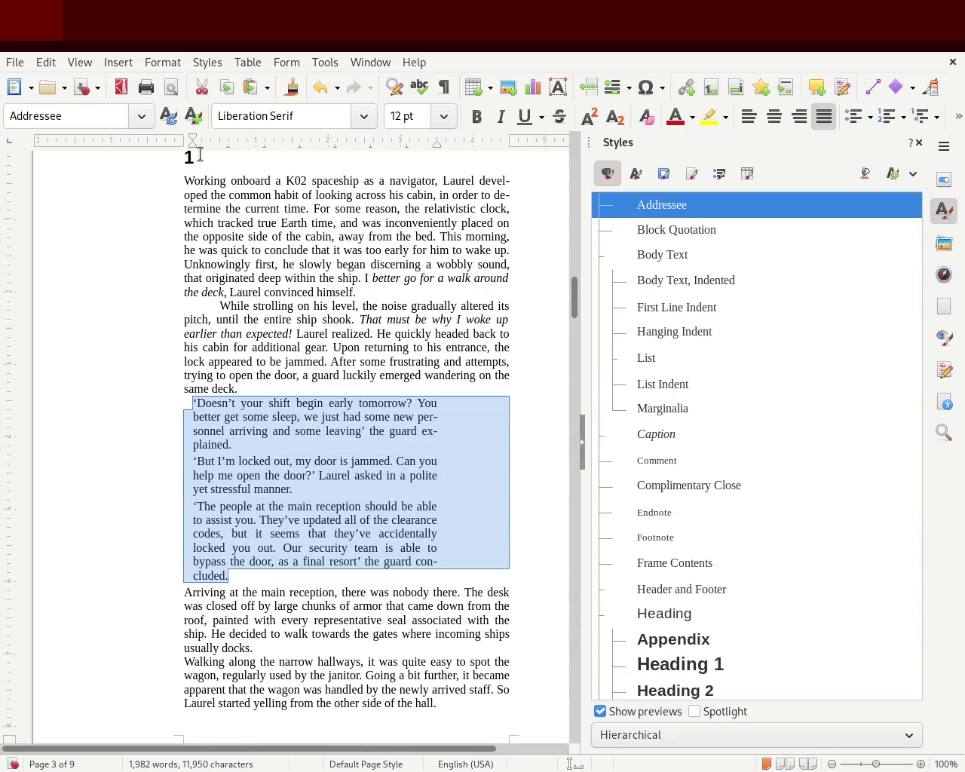
pyautogui.moveTo(195, 148); pyautogui.dragTo(193, 147)
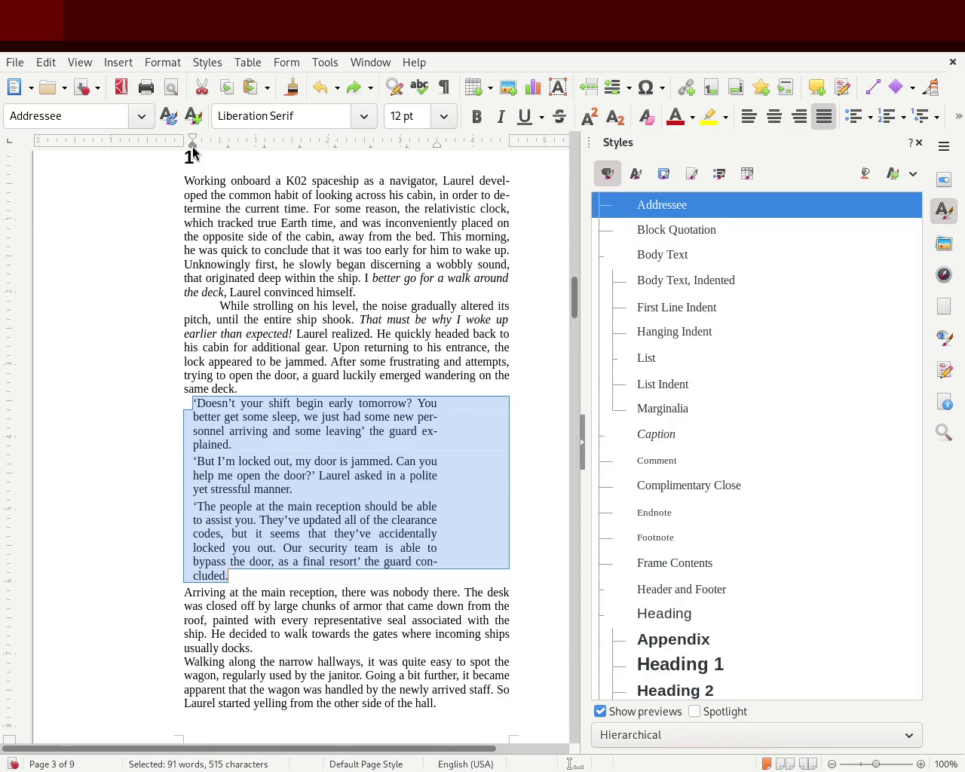
pyautogui.moveTo(193, 148); pyautogui.dragTo(202, 147)
pyautogui.click(42, 364)
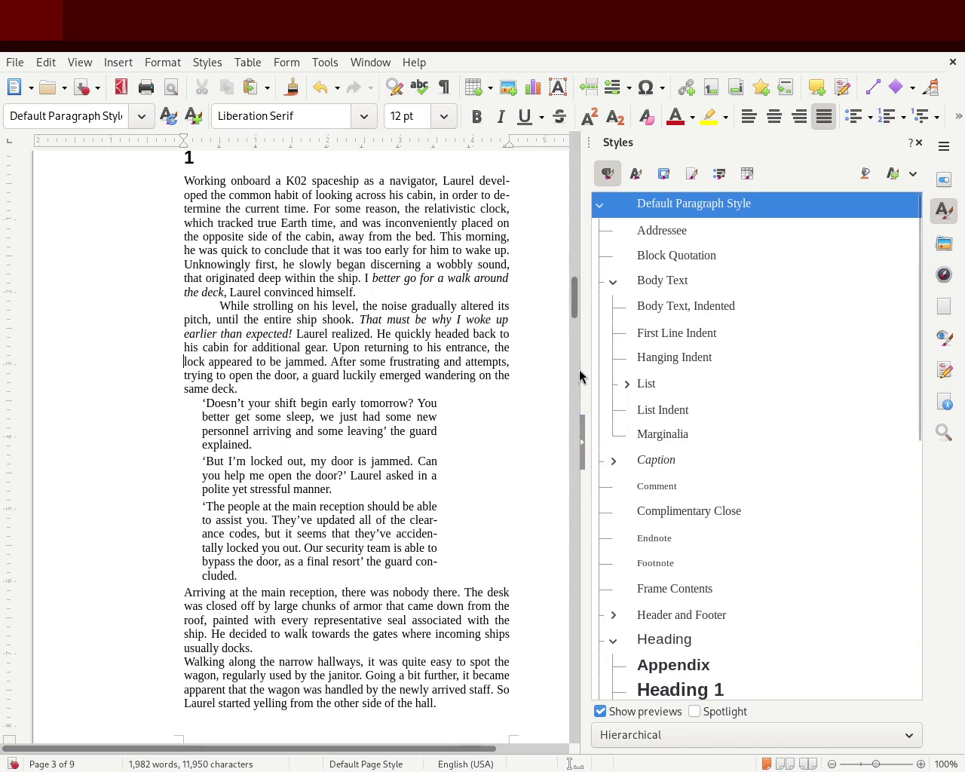
pyautogui.moveTo(576, 294)
pyautogui.mouseDown()
pyautogui.moveTo(576, 314)
pyautogui.moveTo(576, 297)
pyautogui.mouseUp()
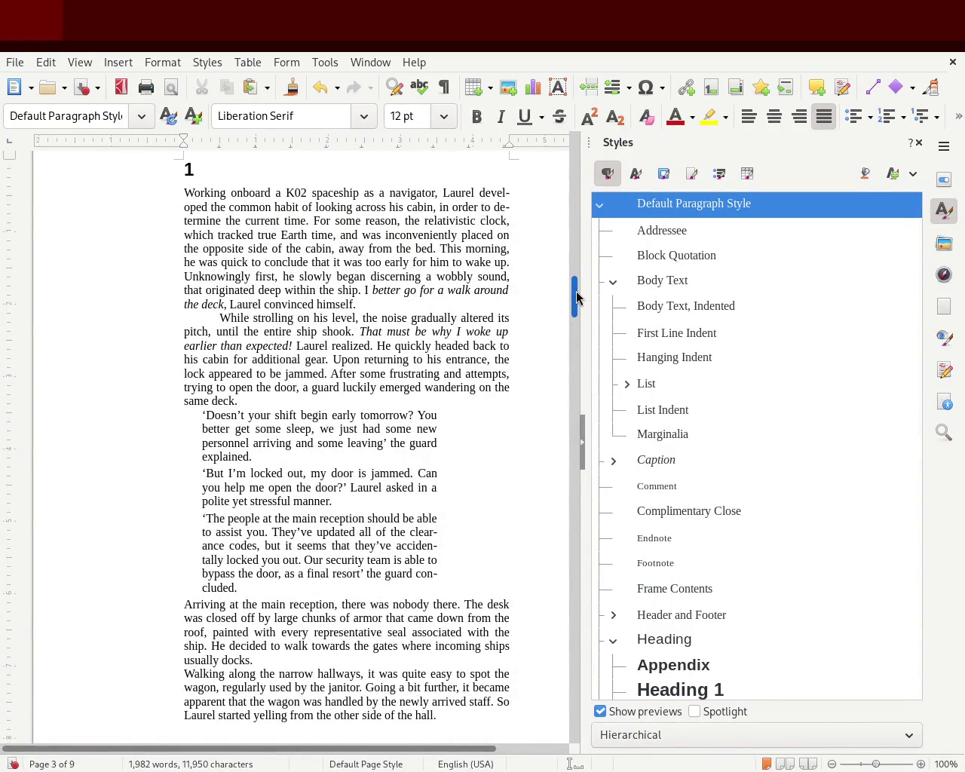
pyautogui.moveTo(577, 297); pyautogui.dragTo(575, 292)
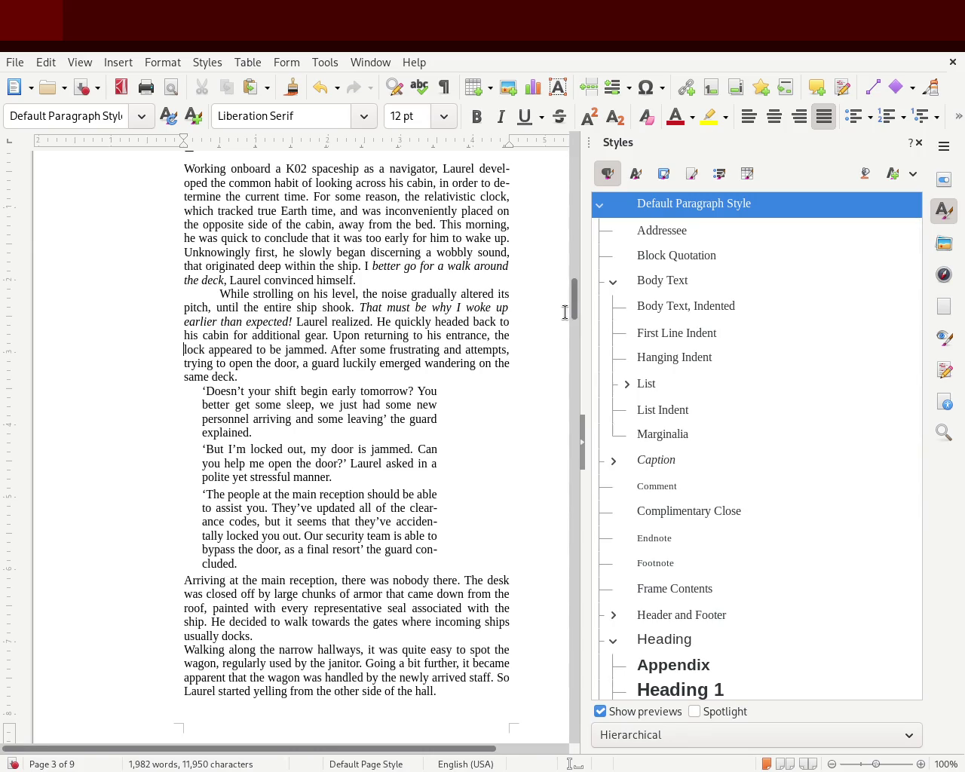
pyautogui.moveTo(576, 300)
pyautogui.mouseDown()
pyautogui.moveTo(573, 384)
pyautogui.moveTo(575, 354)
pyautogui.mouseUp()
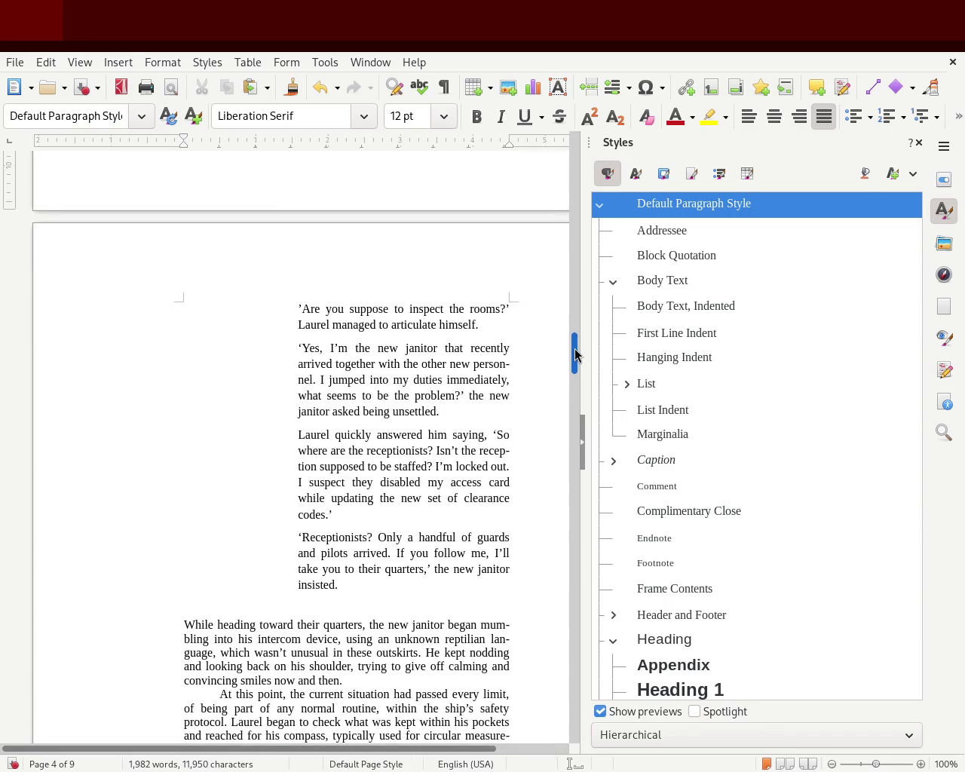
pyautogui.moveTo(575, 353)
pyautogui.mouseDown()
pyautogui.moveTo(576, 366)
pyautogui.moveTo(579, 282)
pyautogui.moveTo(579, 299)
pyautogui.mouseUp()
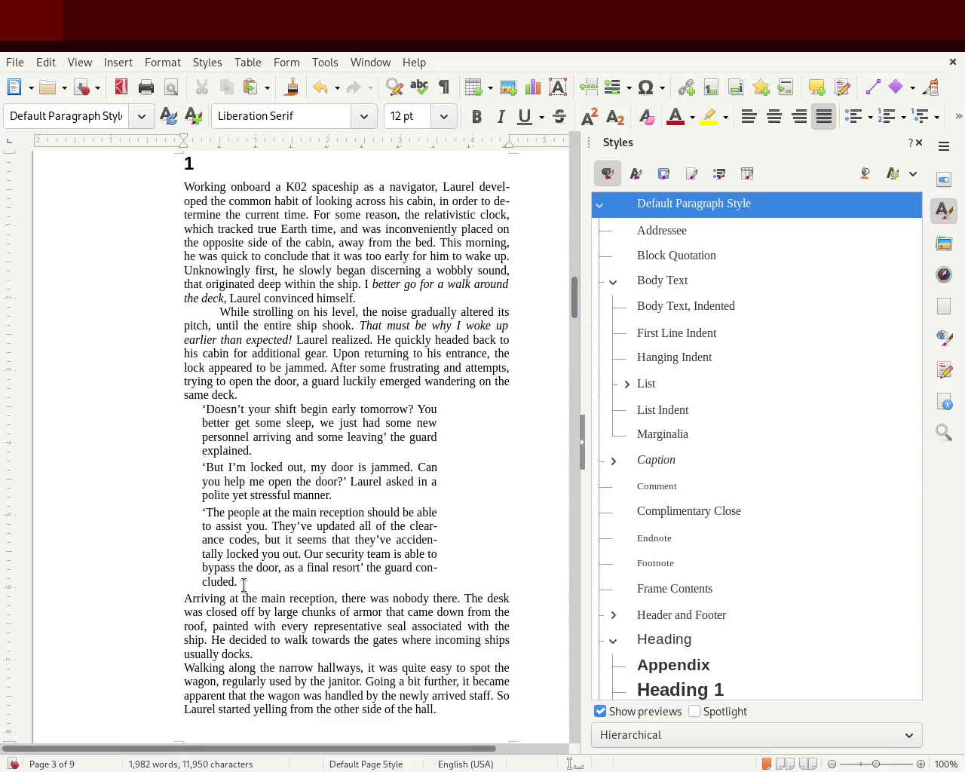
pyautogui.moveTo(248, 577)
pyautogui.mouseDown()
pyautogui.moveTo(136, 496)
pyautogui.moveTo(64, 409)
pyautogui.mouseUp()
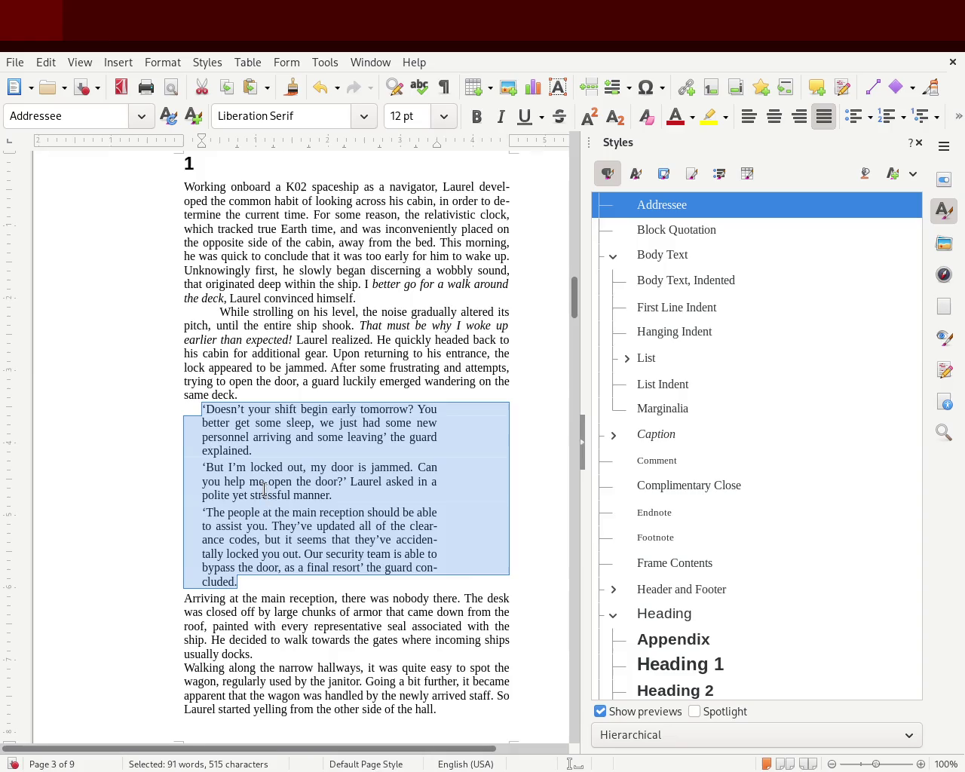
# - Remove the leading indent before 'While', set its first-line indent, and push the dialogue's left indent further in
pyautogui.click(219, 311)
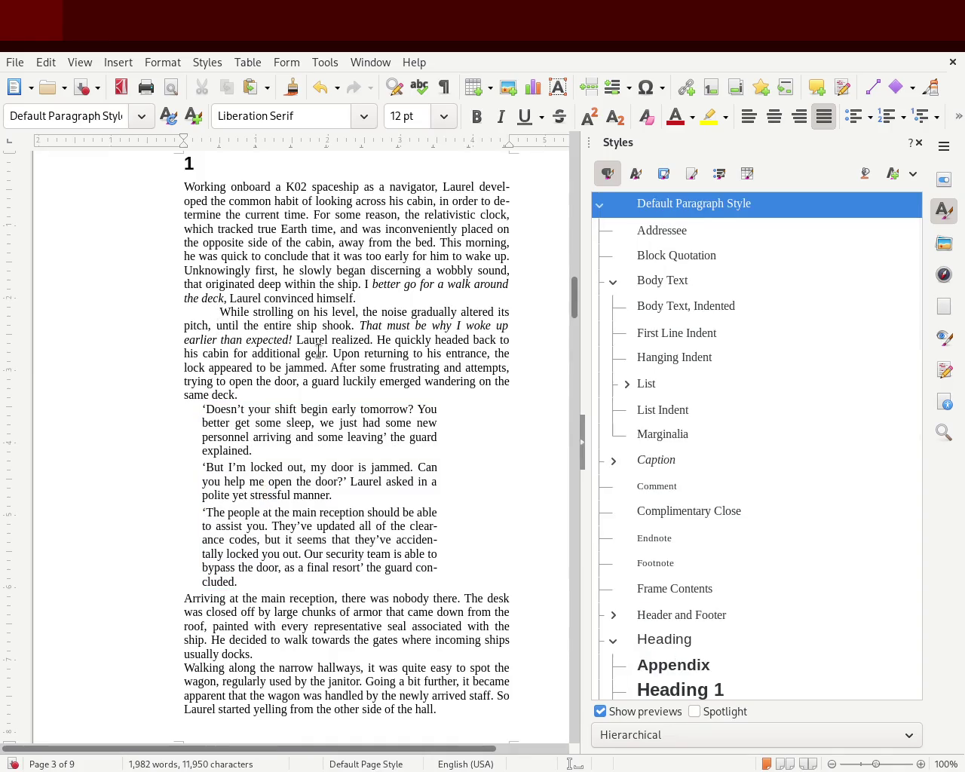
pyautogui.press('BackSpace')
pyautogui.moveTo(184, 139); pyautogui.dragTo(202, 144)
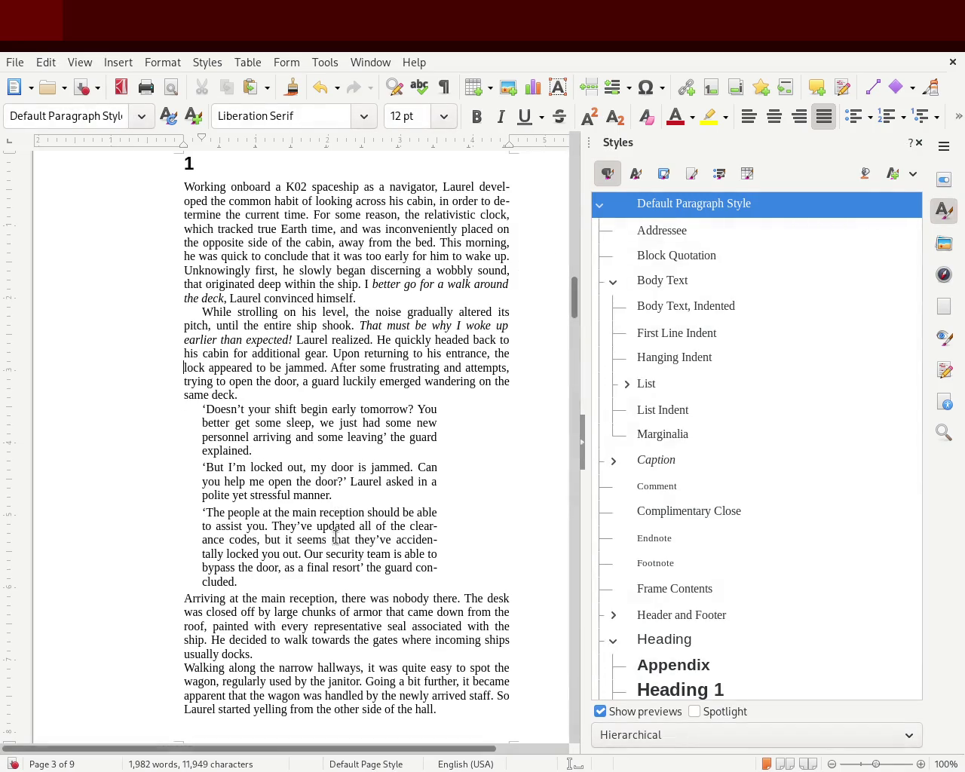
pyautogui.moveTo(238, 574); pyautogui.dragTo(67, 407)
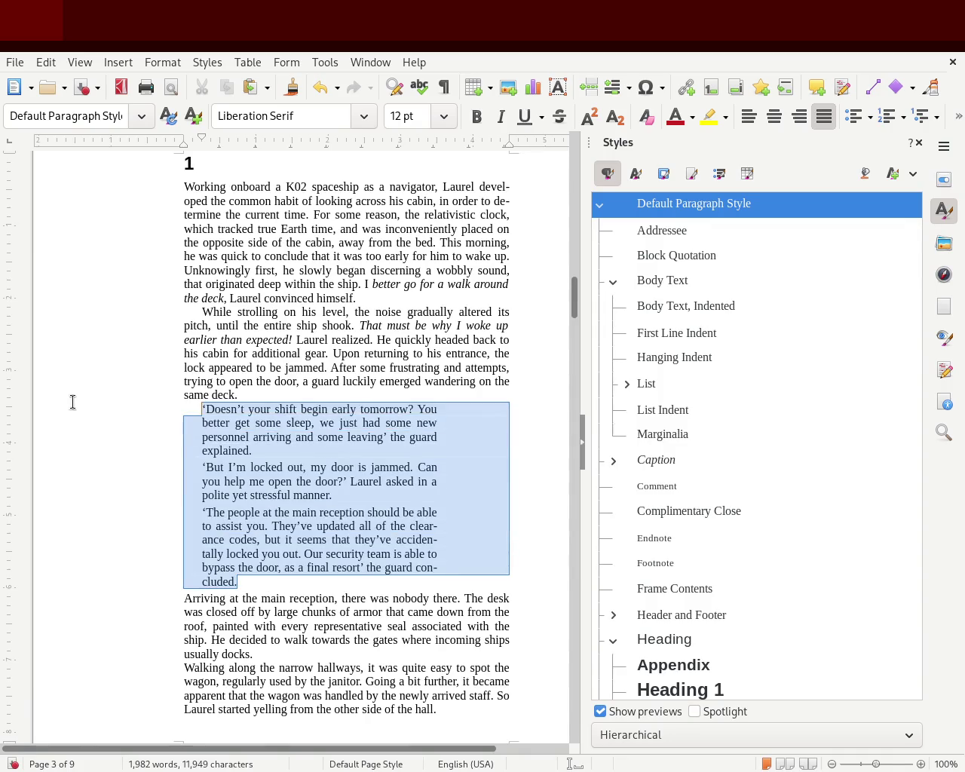
pyautogui.moveTo(202, 150); pyautogui.dragTo(211, 151)
# - Align the While paragraph's first-line indent with the dialogue's left edge
pyautogui.click(193, 294)
pyautogui.click(235, 188)
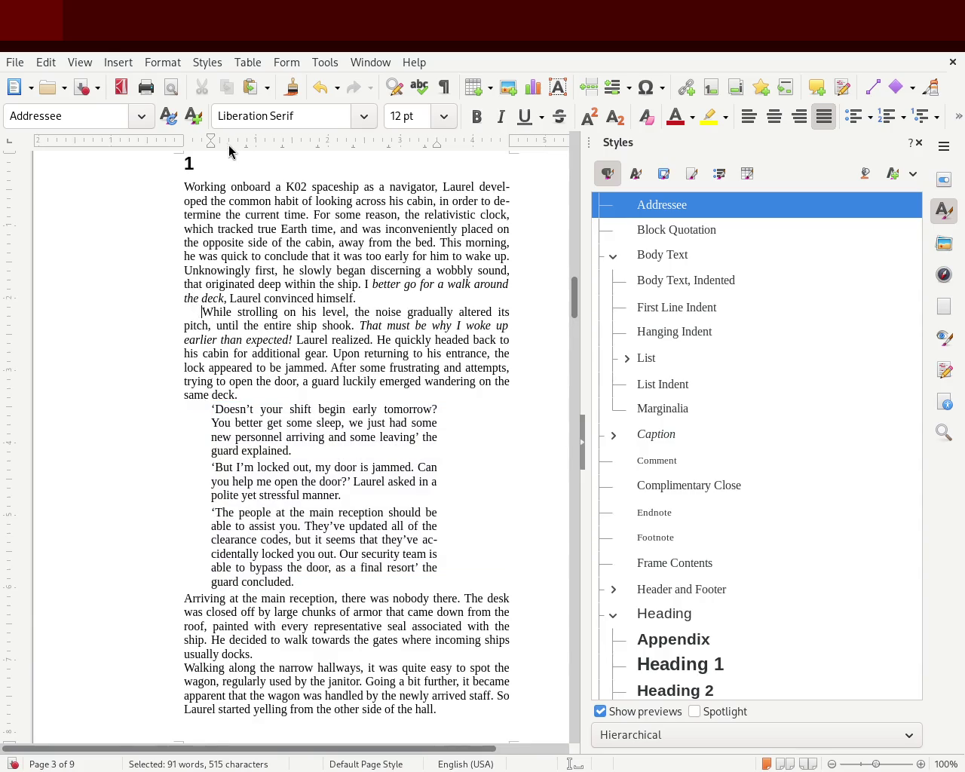
pyautogui.moveTo(203, 142); pyautogui.dragTo(211, 141)
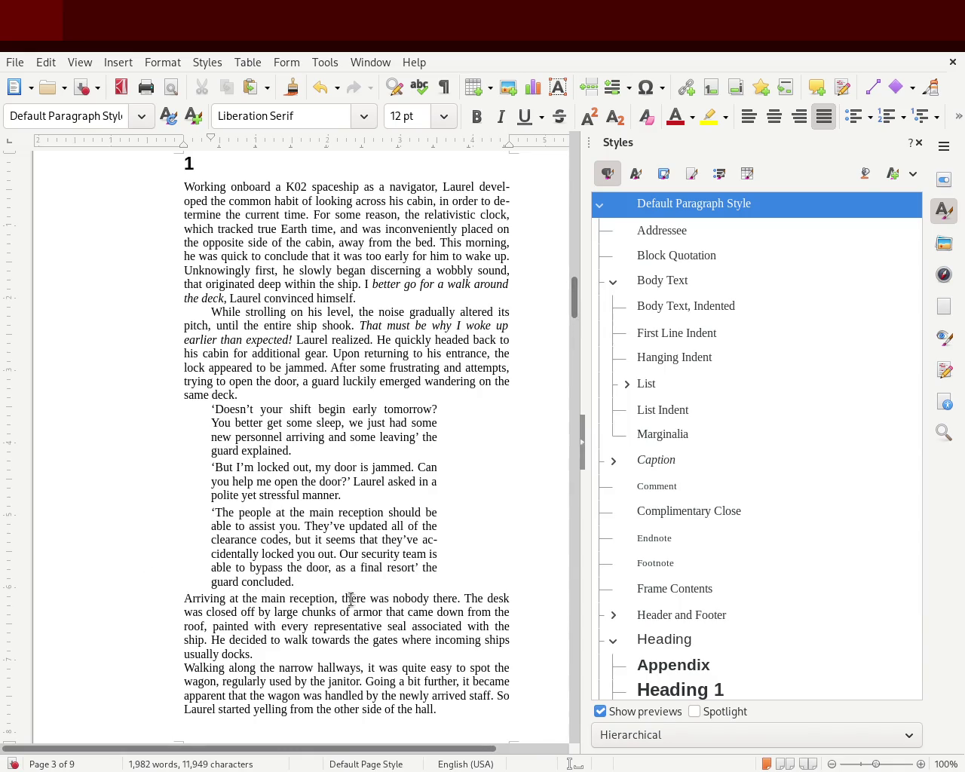
# - Pull the dialogue paragraphs' right indent inward to narrow the block, then reselect them
pyautogui.moveTo(327, 582); pyautogui.dragTo(162, 410)
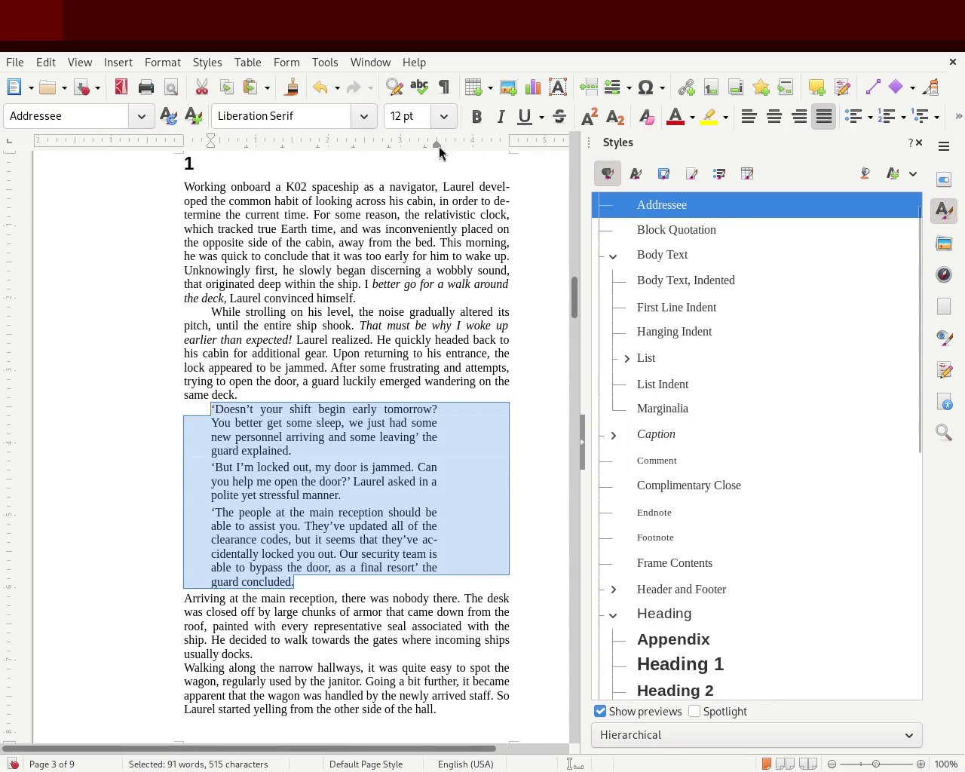
pyautogui.moveTo(438, 148); pyautogui.dragTo(400, 146)
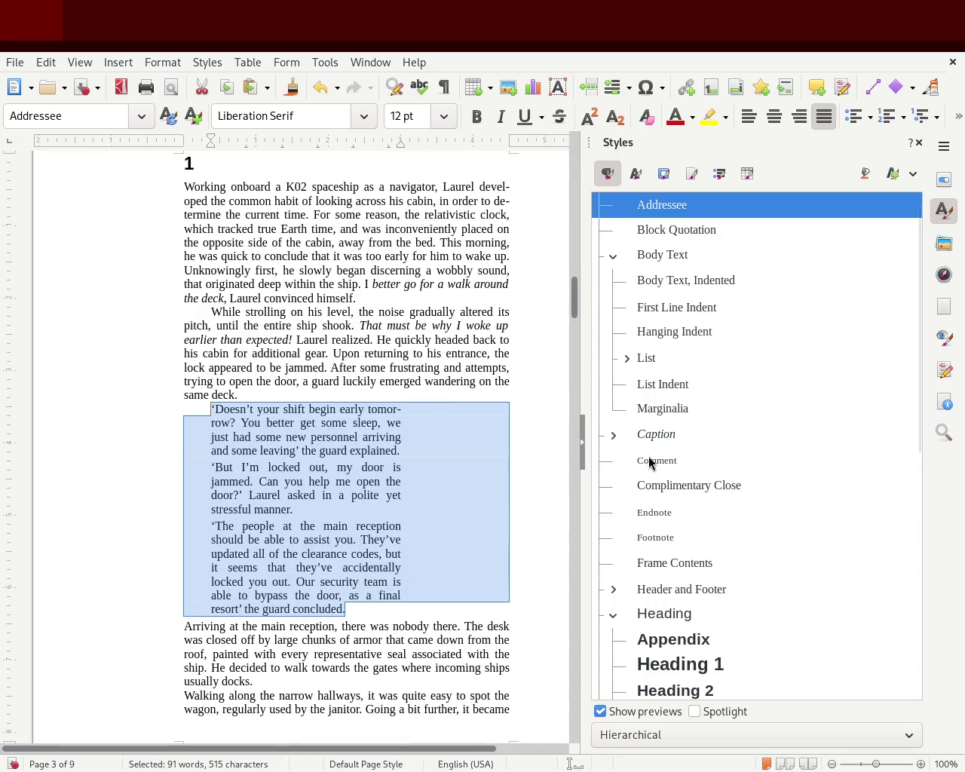
pyautogui.click(408, 424)
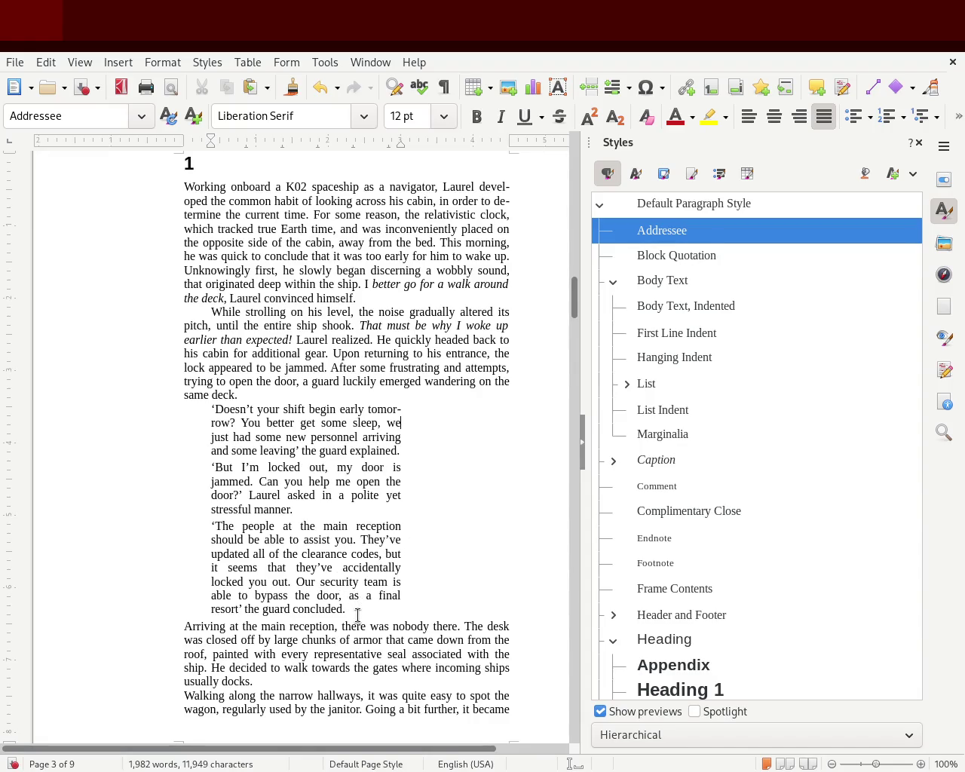
pyautogui.moveTo(571, 306); pyautogui.dragTo(571, 309)
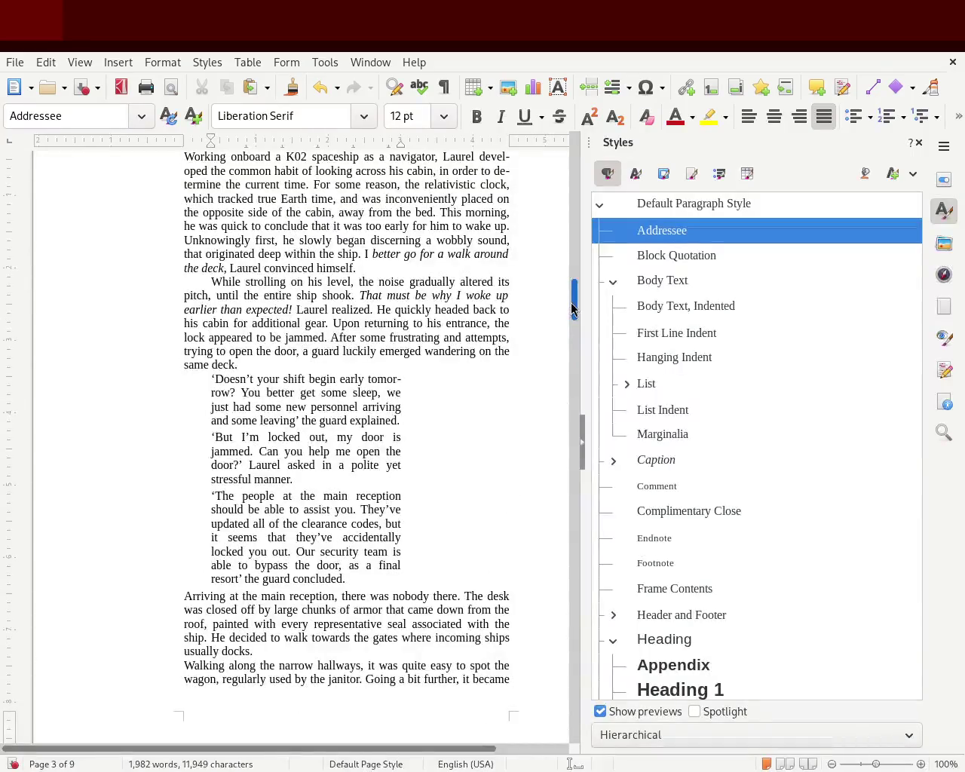
pyautogui.click(354, 578)
pyautogui.moveTo(353, 577); pyautogui.dragTo(132, 385)
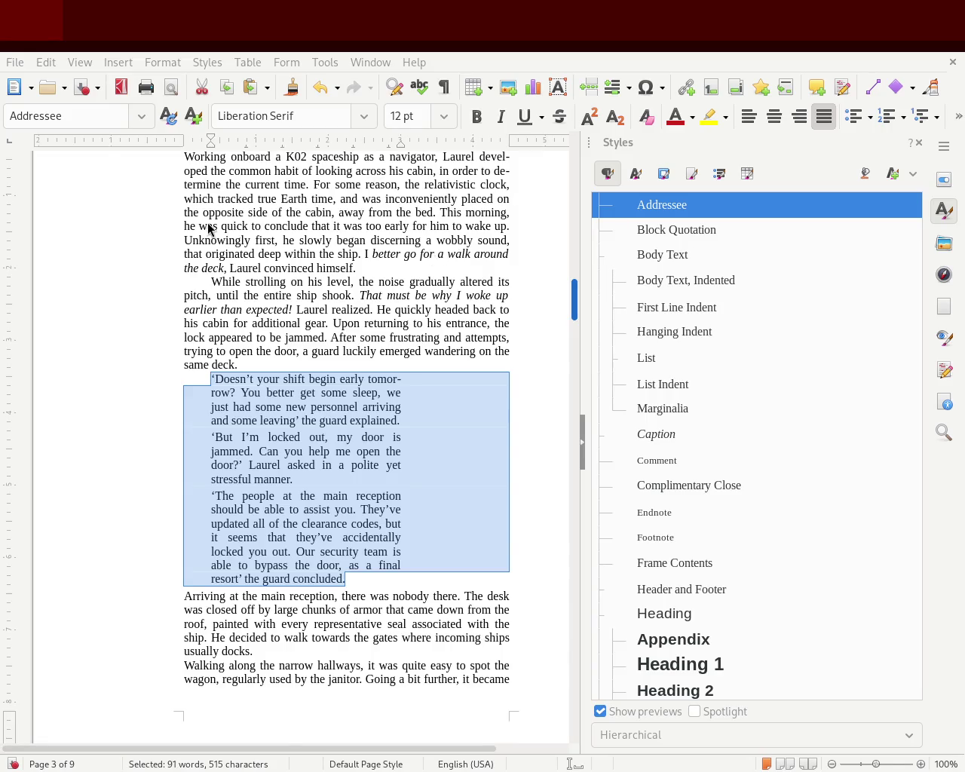
pyautogui.click(308, 436)
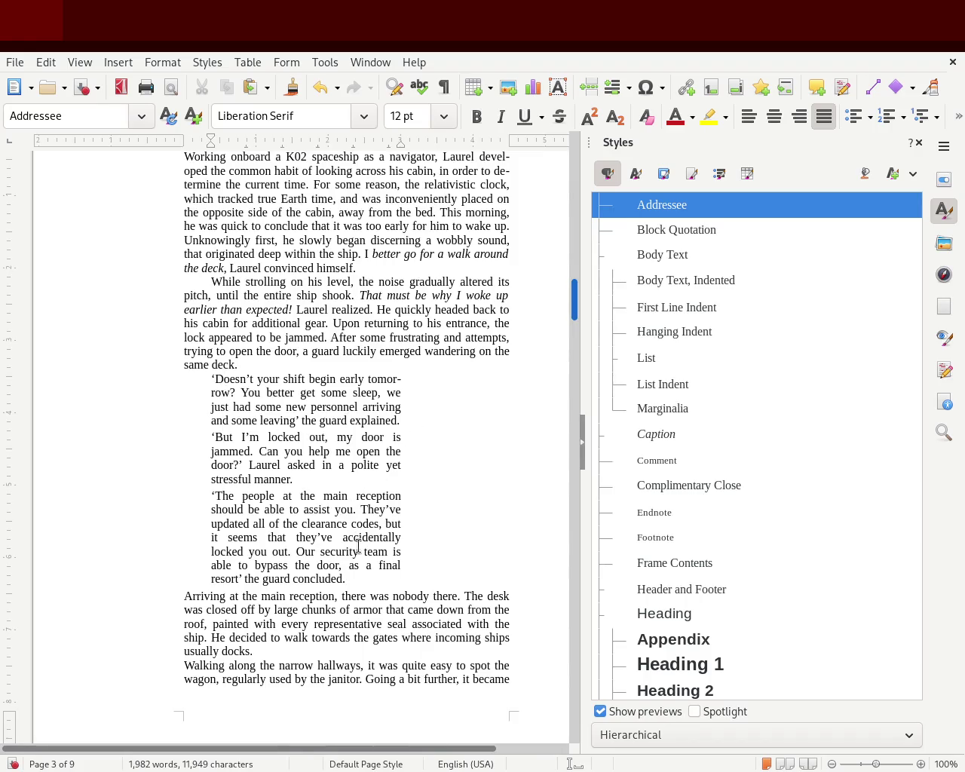
pyautogui.moveTo(361, 576); pyautogui.dragTo(147, 383)
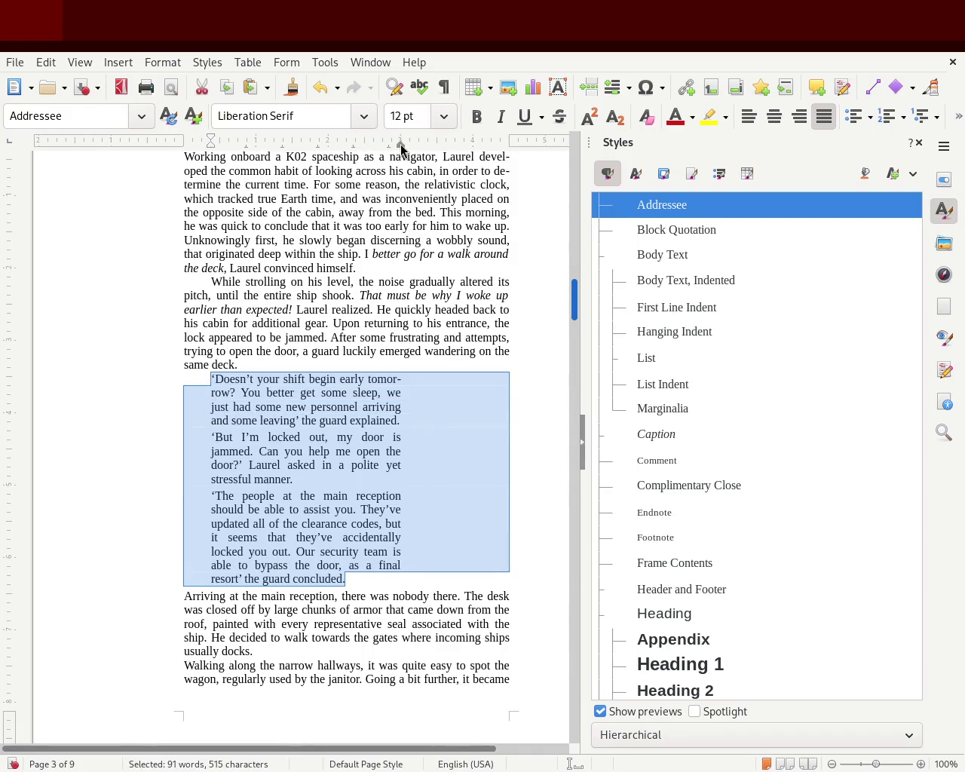
pyautogui.moveTo(400, 145); pyautogui.dragTo(419, 150)
pyautogui.click(168, 337)
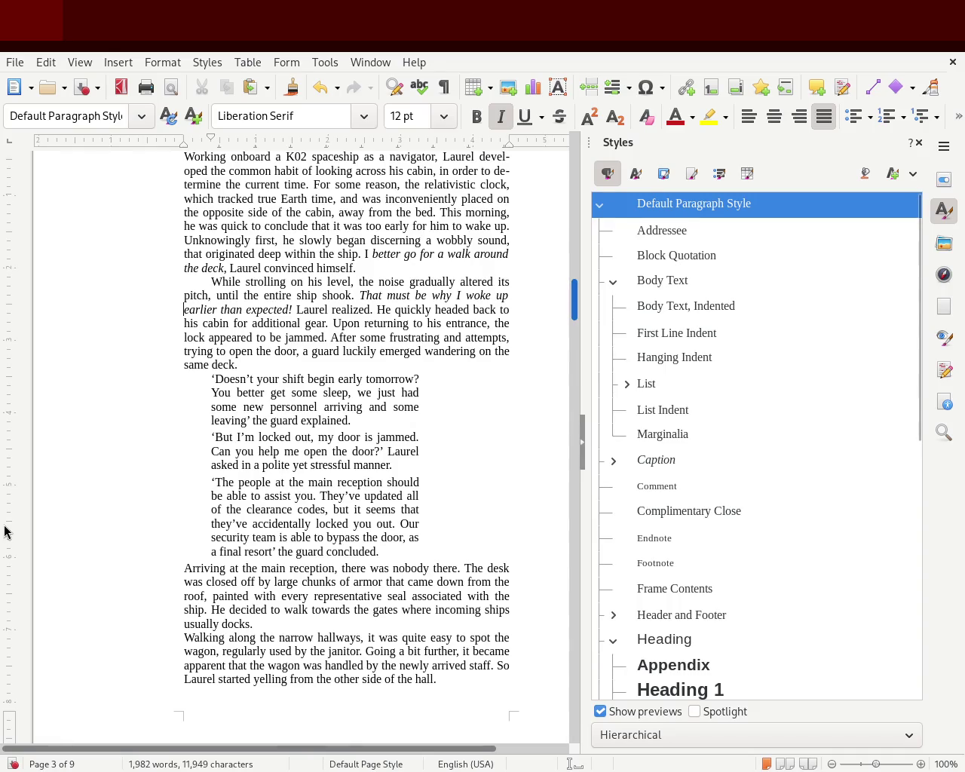
pyautogui.hotkey('ctrl', 'z')
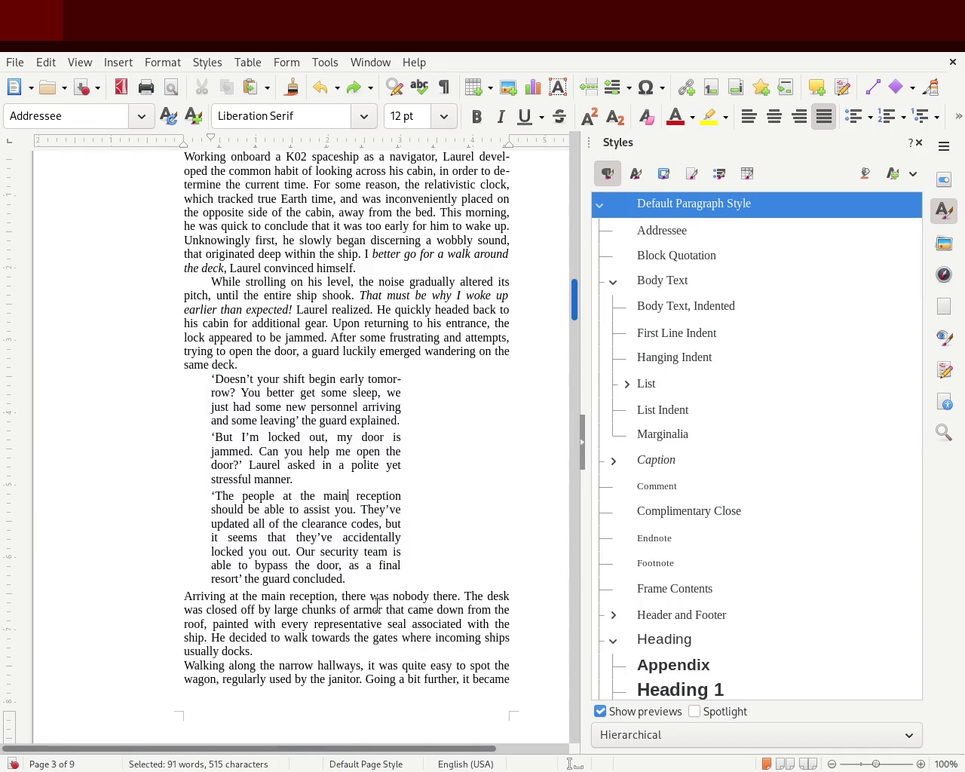
pyautogui.moveTo(346, 578); pyautogui.dragTo(140, 375)
pyautogui.click(337, 335)
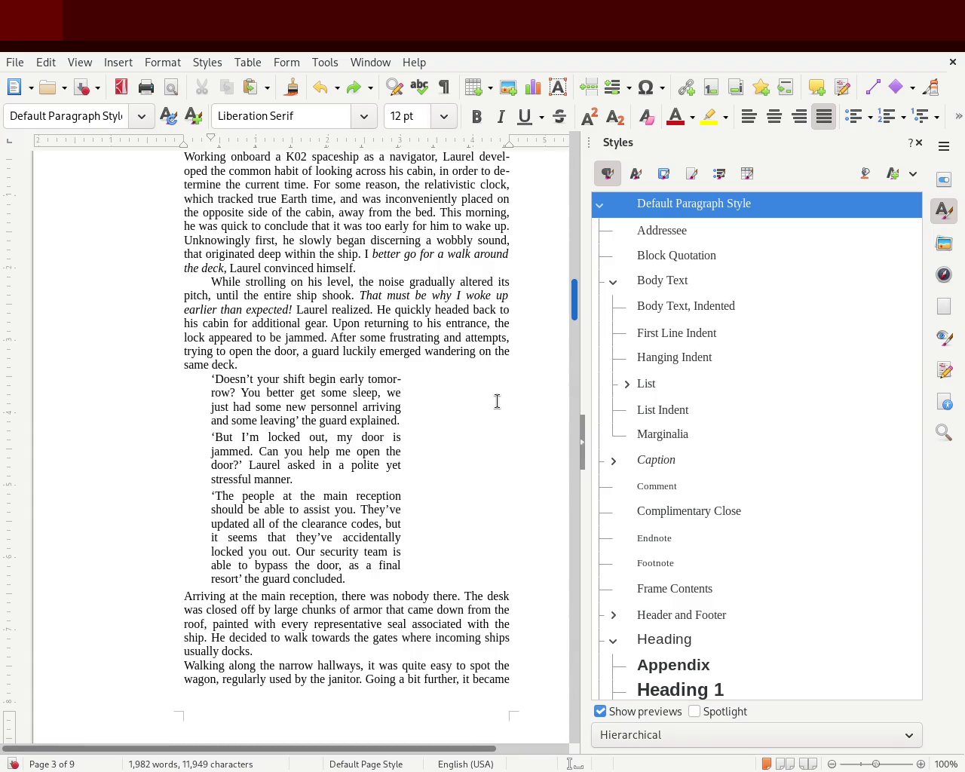
pyautogui.moveTo(574, 302)
pyautogui.mouseDown()
pyautogui.moveTo(573, 272)
pyautogui.moveTo(571, 306)
pyautogui.mouseUp()
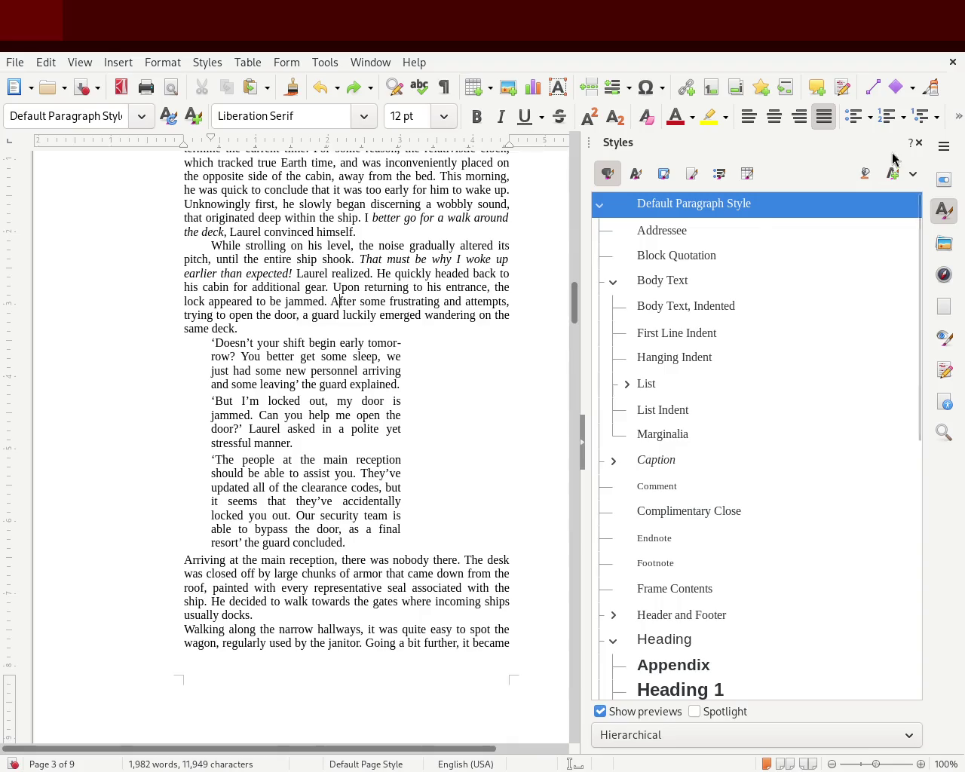
pyautogui.click(919, 144)
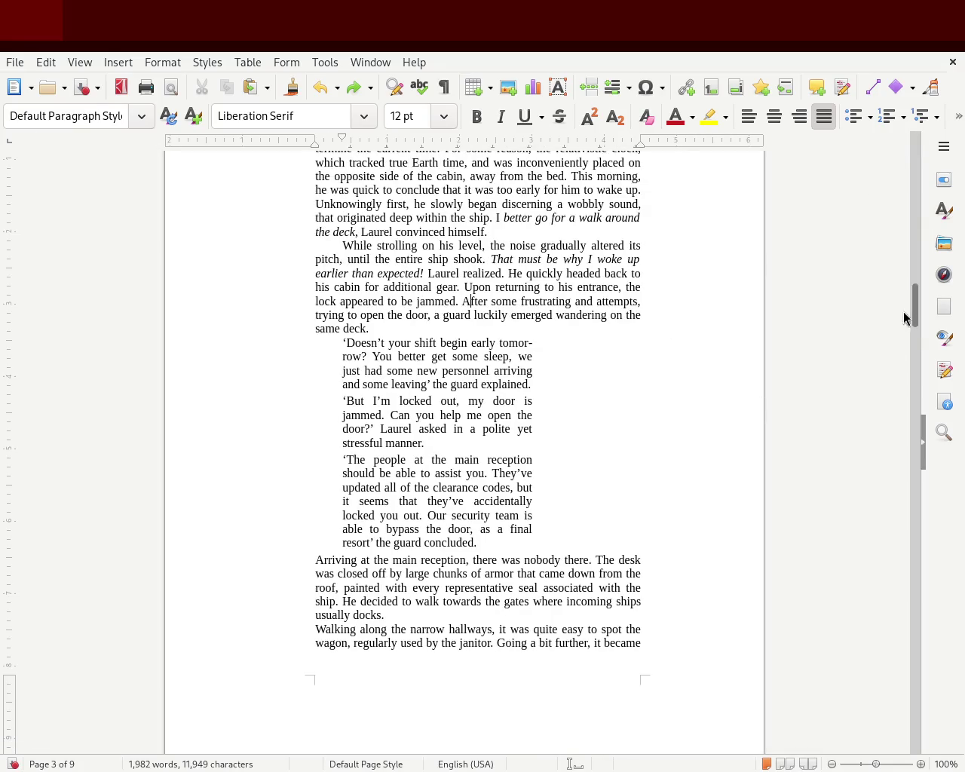
# - Drag the three guard dialogue paragraphs' right indent outward so their lines run longer
pyautogui.moveTo(916, 310); pyautogui.dragTo(917, 302)
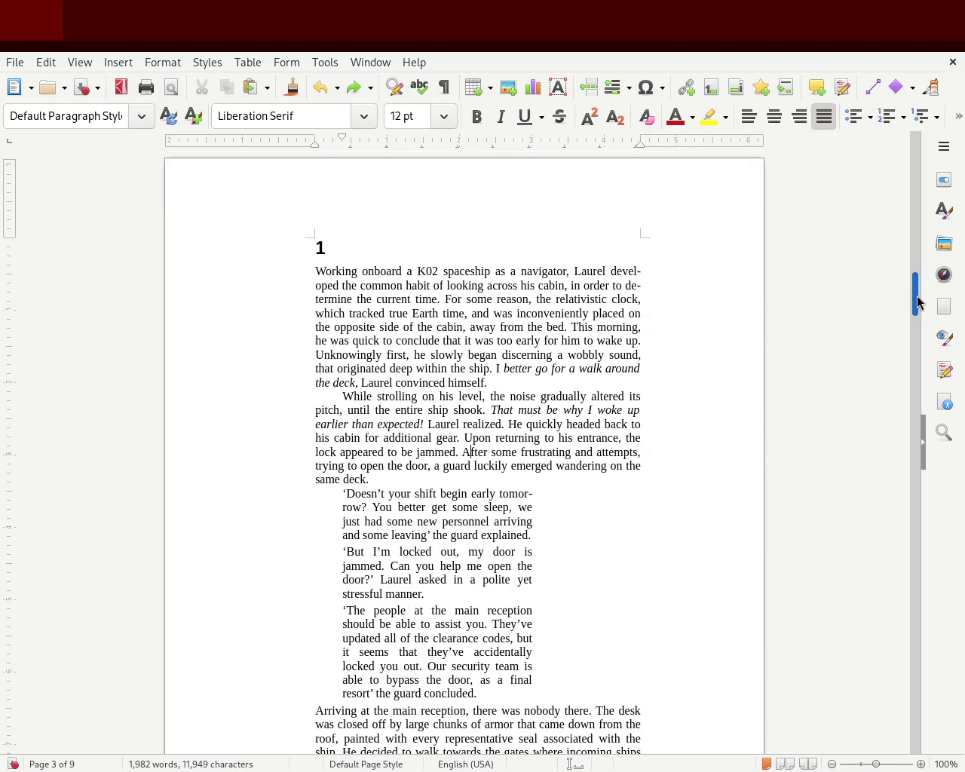
pyautogui.moveTo(312, 270); pyautogui.dragTo(517, 368)
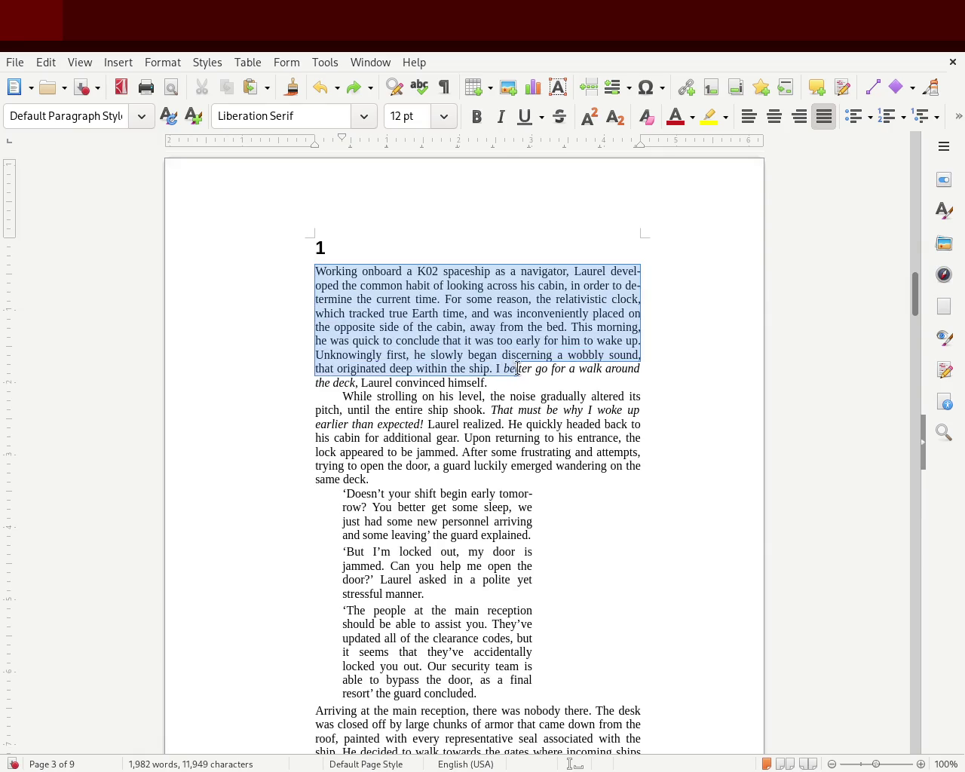
pyautogui.moveTo(343, 397)
pyautogui.mouseDown()
pyautogui.moveTo(373, 481)
pyautogui.moveTo(349, 508)
pyautogui.moveTo(429, 649)
pyautogui.moveTo(521, 691)
pyautogui.moveTo(514, 673)
pyautogui.mouseUp()
pyautogui.click(372, 481)
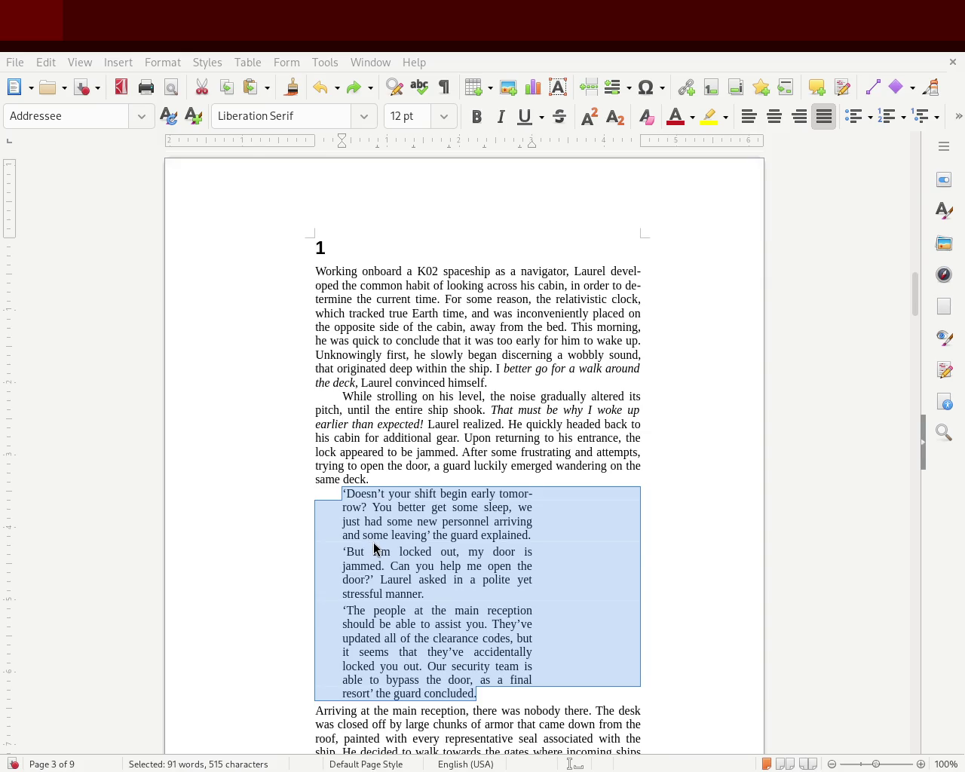
pyautogui.click(455, 364)
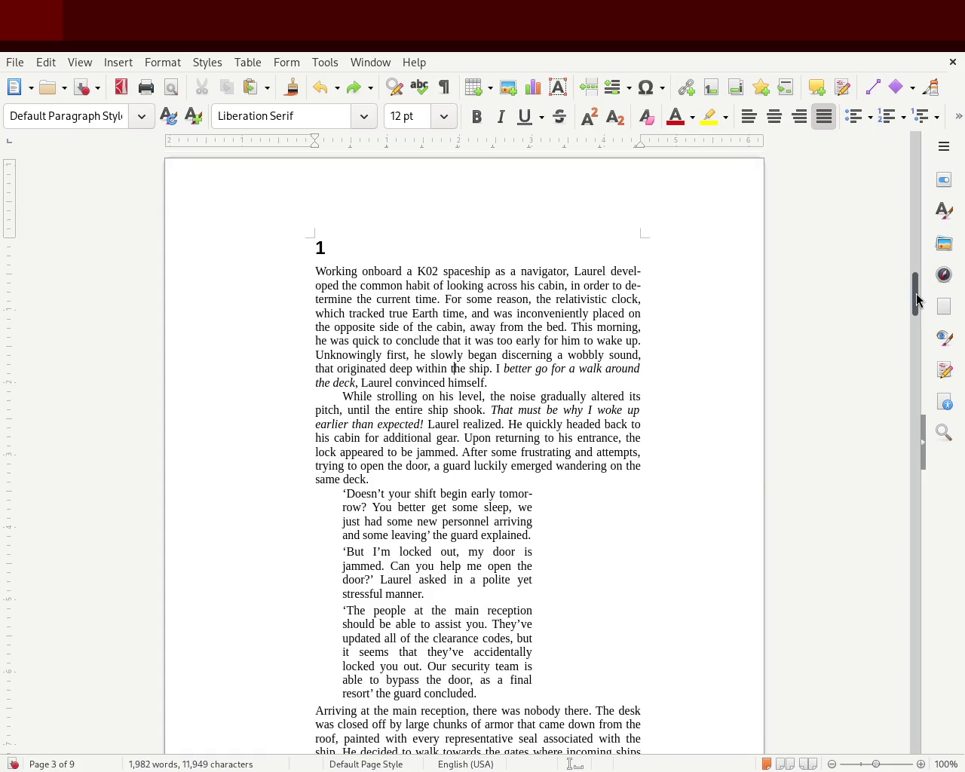
pyautogui.scroll(-2, 918, 300)
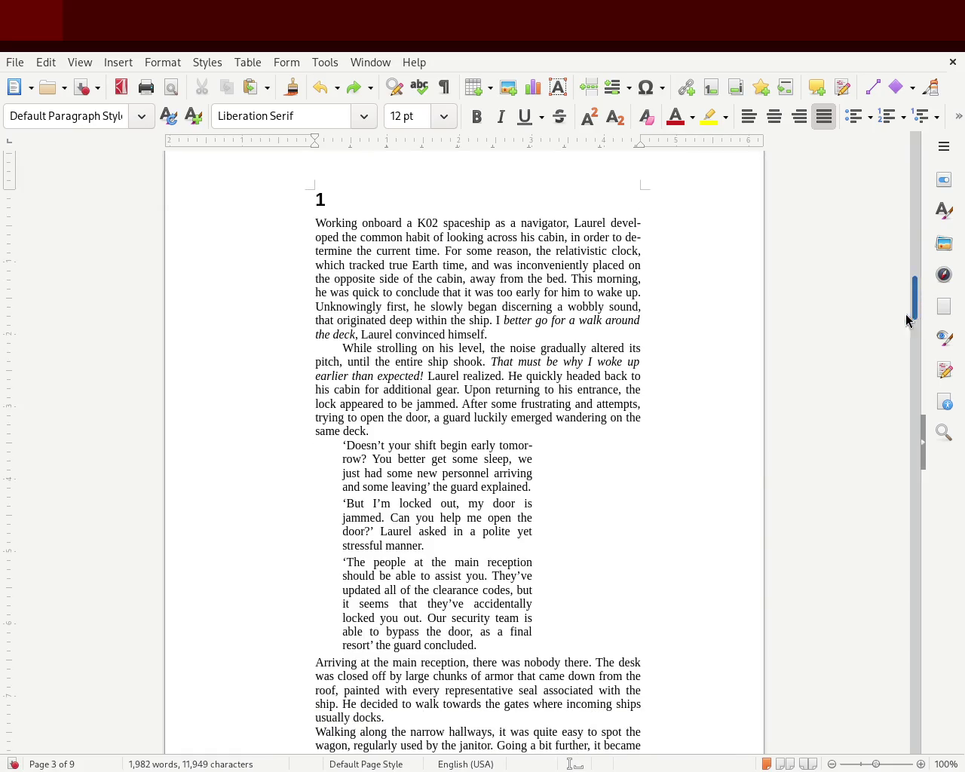
pyautogui.moveTo(475, 644)
pyautogui.mouseDown()
pyautogui.moveTo(490, 643)
pyautogui.moveTo(344, 577)
pyautogui.moveTo(343, 546)
pyautogui.mouseUp()
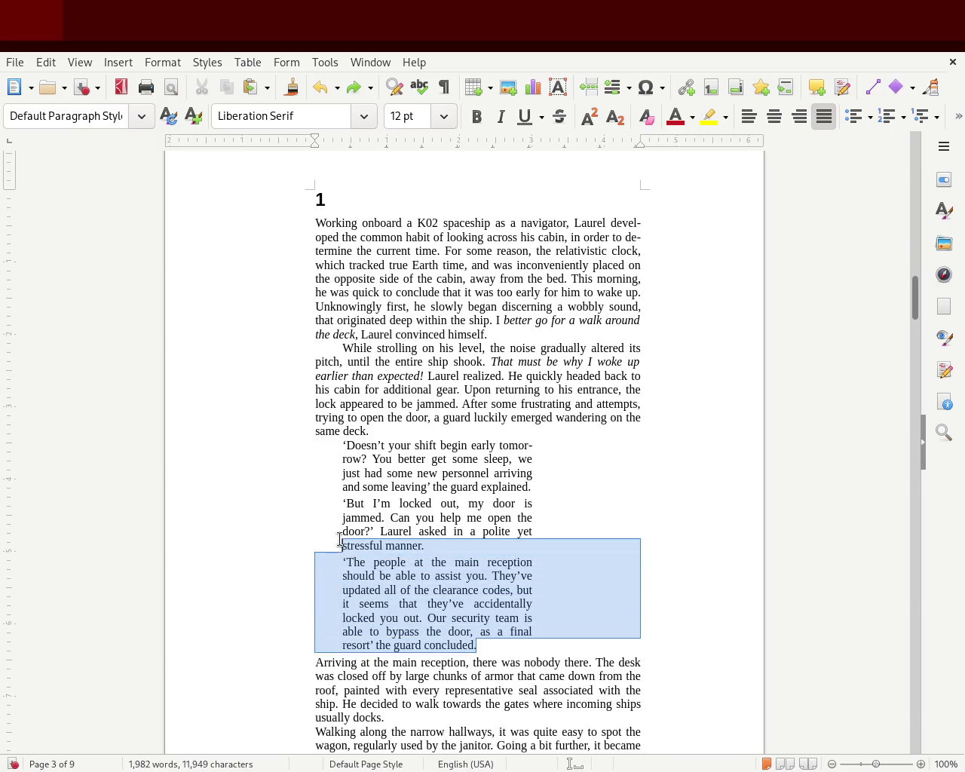
pyautogui.click(457, 460)
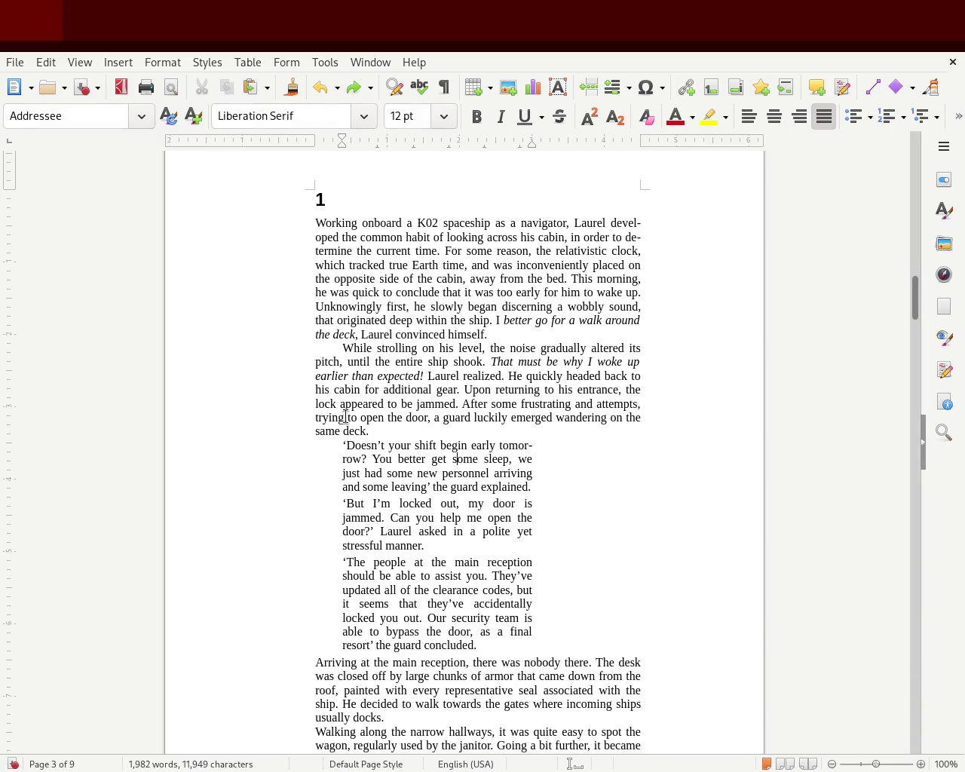
pyautogui.moveTo(479, 646); pyautogui.dragTo(226, 440)
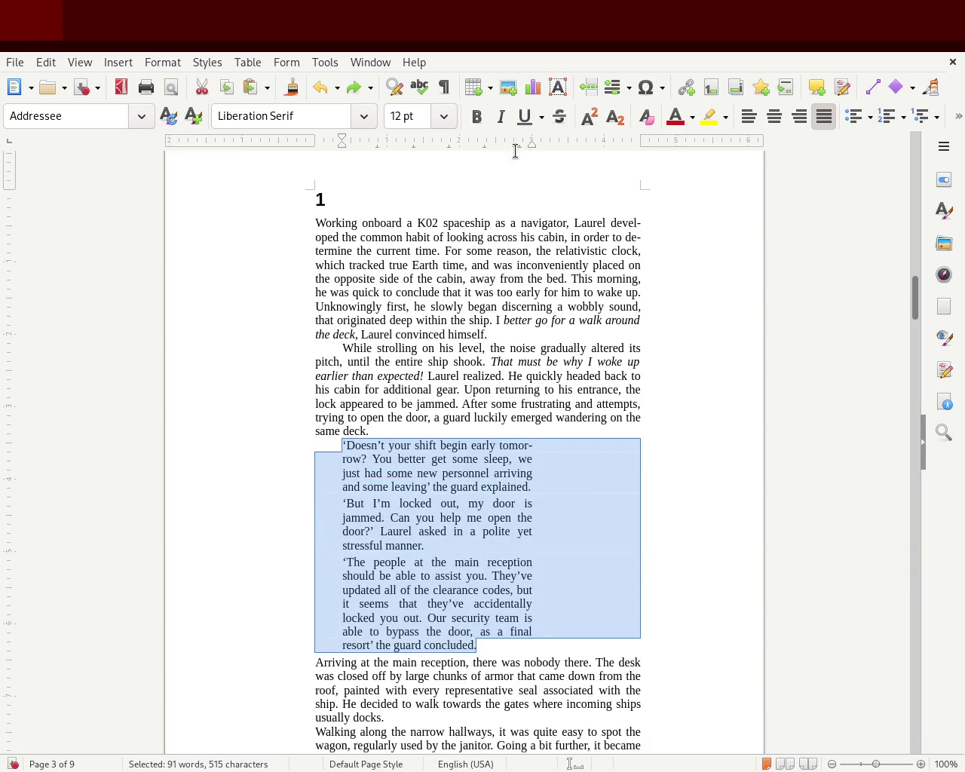
pyautogui.moveTo(532, 145); pyautogui.dragTo(568, 144)
pyautogui.click(703, 332)
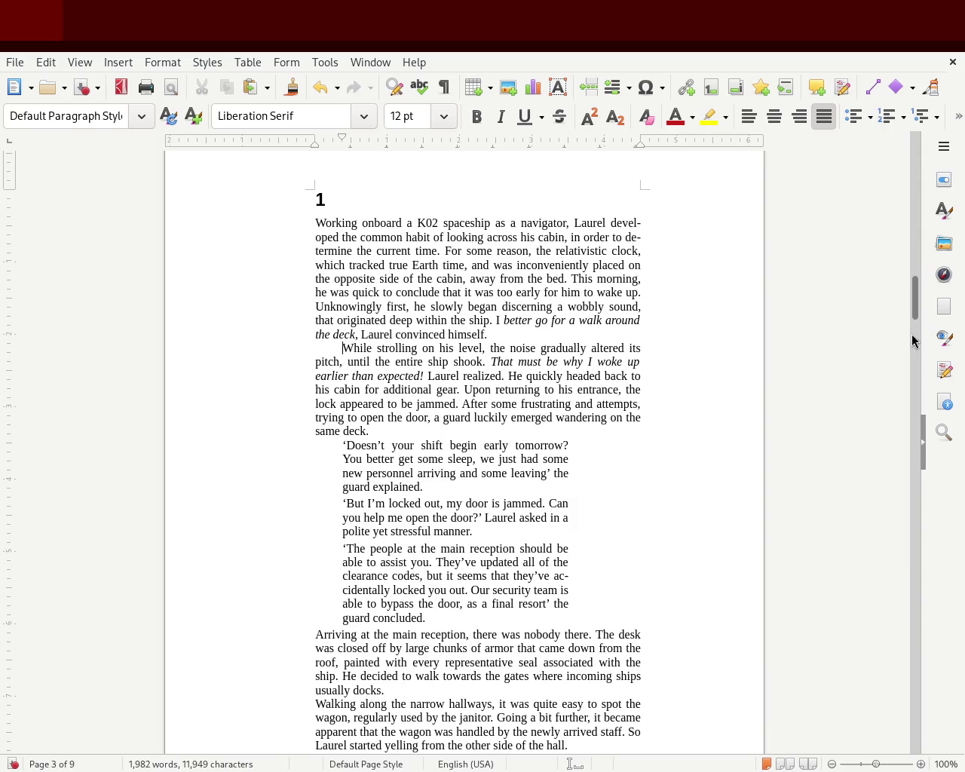
pyautogui.moveTo(918, 300)
pyautogui.mouseDown()
pyautogui.moveTo(903, 437)
pyautogui.moveTo(915, 319)
pyautogui.moveTo(910, 371)
pyautogui.mouseUp()
pyautogui.moveTo(498, 436)
pyautogui.mouseDown()
pyautogui.moveTo(371, 300)
pyautogui.moveTo(377, 252)
pyautogui.moveTo(340, 265)
pyautogui.moveTo(364, 198)
pyautogui.moveTo(389, 193)
pyautogui.moveTo(399, 211)
pyautogui.moveTo(404, 151)
pyautogui.moveTo(409, 681)
pyautogui.moveTo(468, 592)
pyautogui.moveTo(438, 555)
pyautogui.moveTo(405, 629)
pyautogui.moveTo(374, 567)
pyautogui.mouseUp()
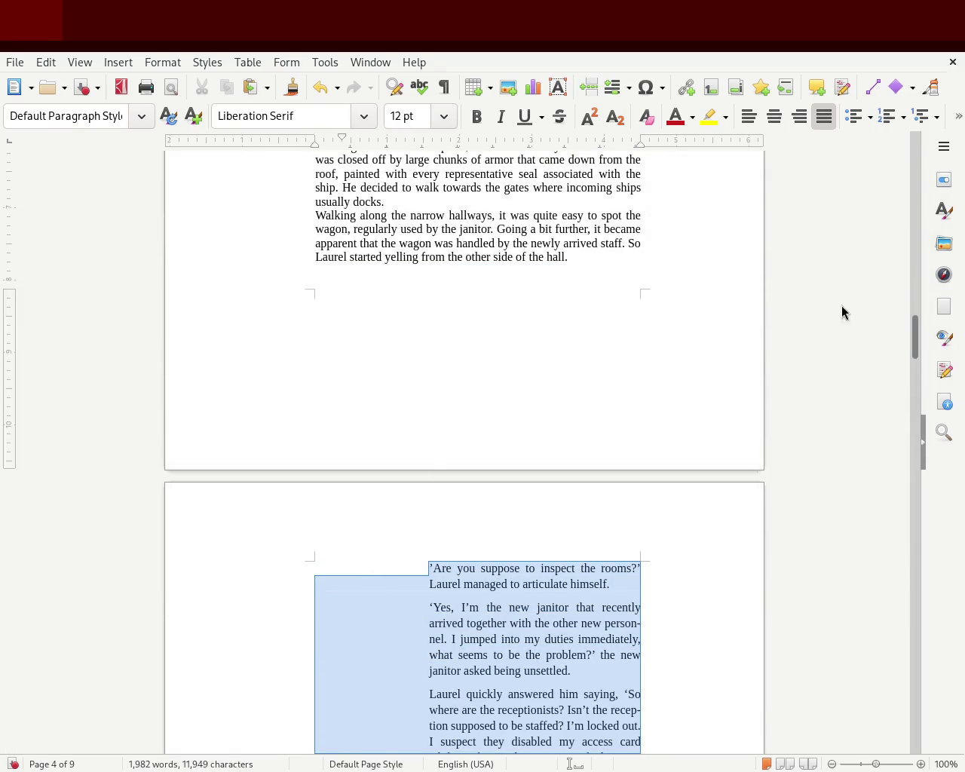
pyautogui.moveTo(917, 339); pyautogui.dragTo(916, 304)
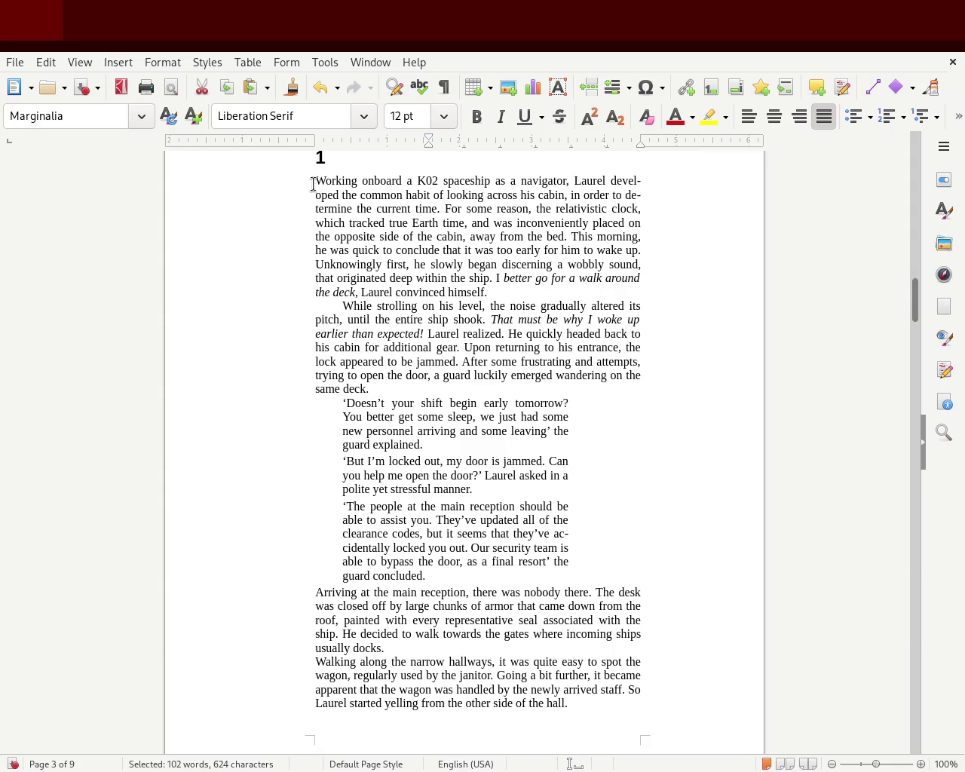
# - Select and review the opening and second narrative paragraphs
pyautogui.moveTo(313, 177); pyautogui.dragTo(514, 293)
pyautogui.click(329, 312)
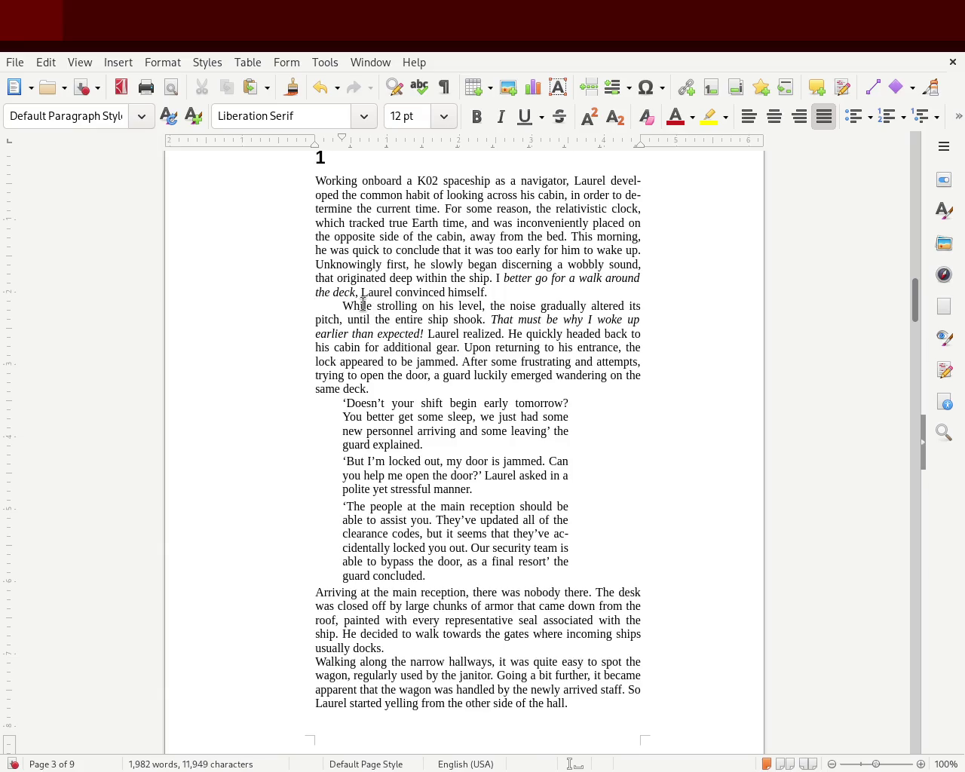
pyautogui.moveTo(342, 304)
pyautogui.mouseDown()
pyautogui.moveTo(390, 390)
pyautogui.moveTo(405, 533)
pyautogui.moveTo(448, 572)
pyautogui.mouseUp()
pyautogui.click(390, 389)
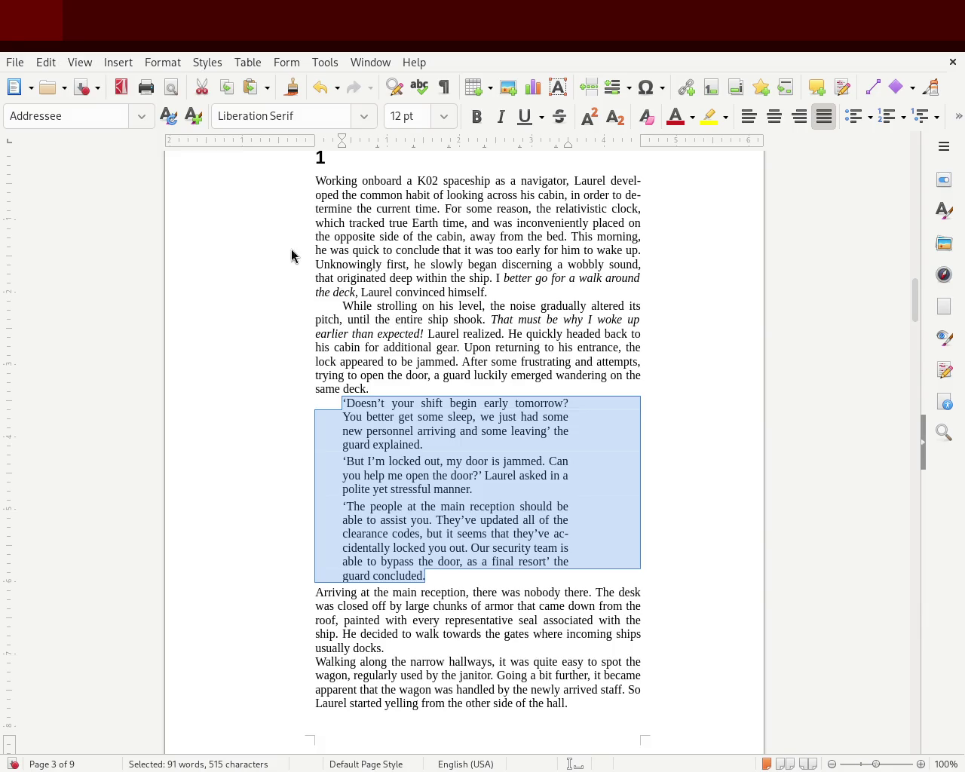
pyautogui.click(374, 358)
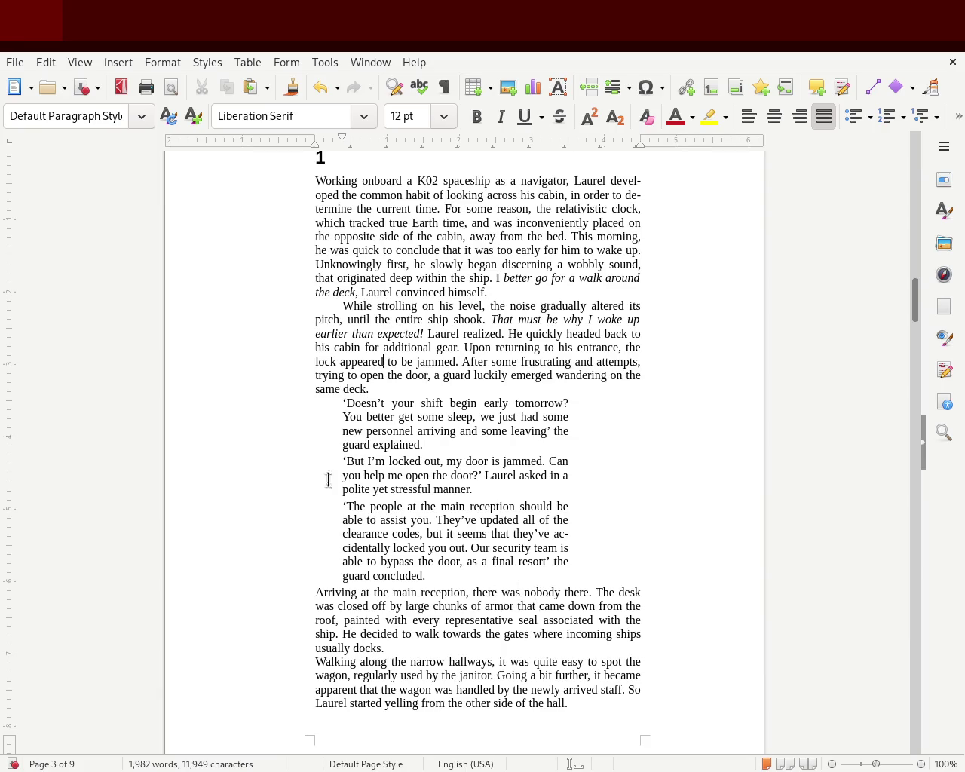
# - Try first-line indents on the first two dialogue paragraphs, then undo them
pyautogui.click(315, 166)
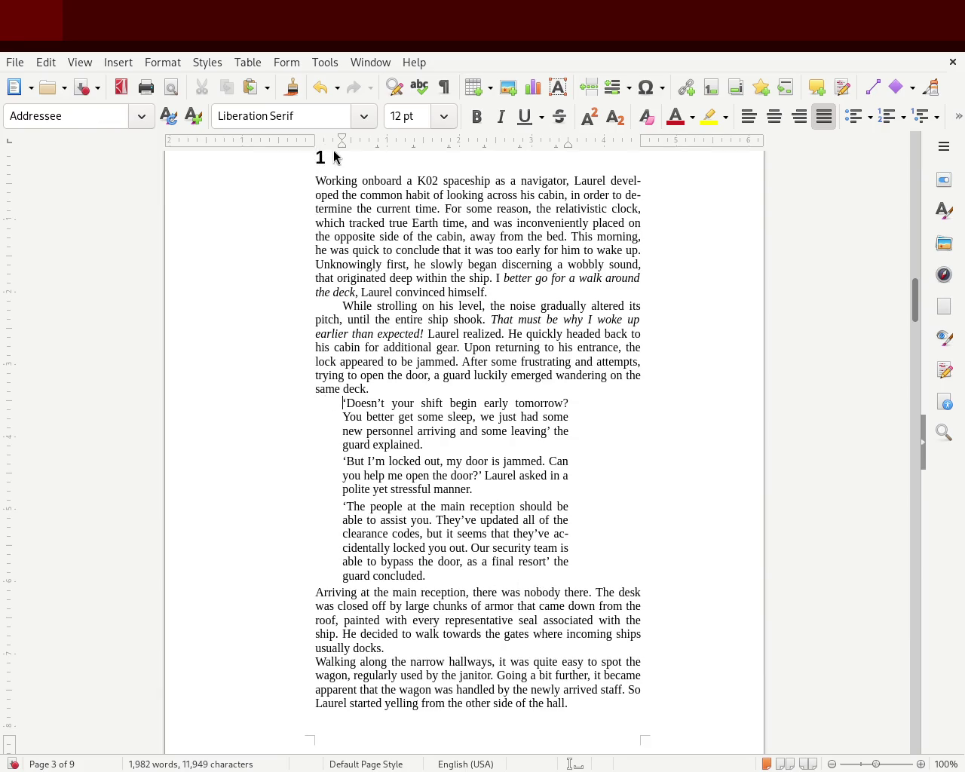
pyautogui.moveTo(342, 140); pyautogui.dragTo(350, 141)
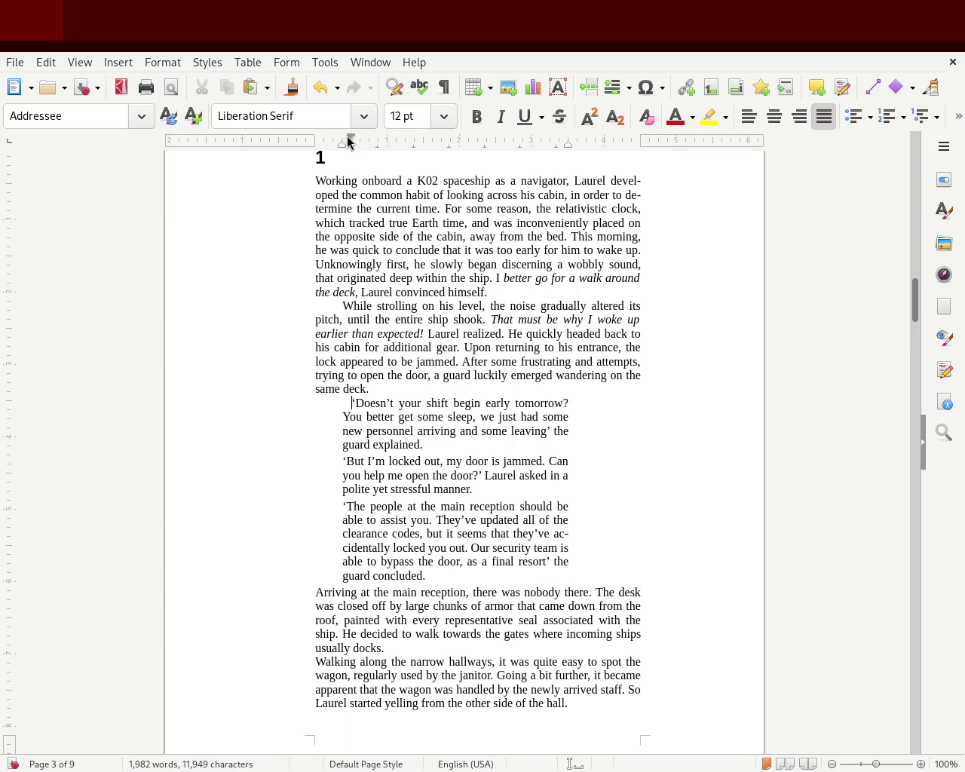
pyautogui.click(144, 481)
pyautogui.press('Up')
pyautogui.press('Right')
pyautogui.moveTo(341, 140); pyautogui.dragTo(352, 140)
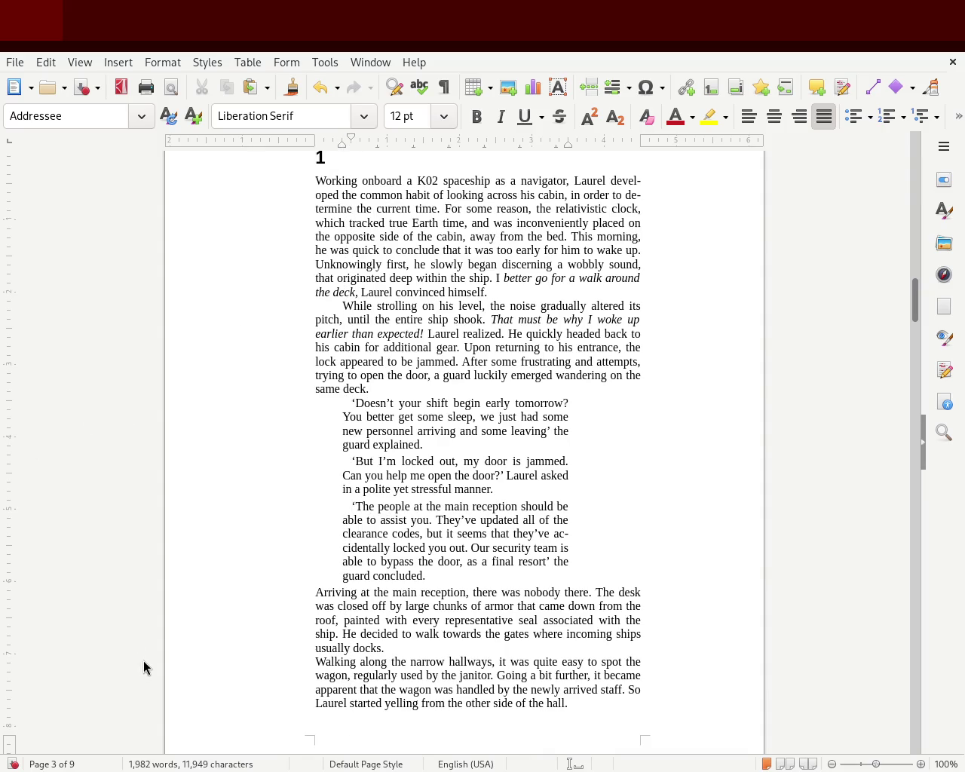
pyautogui.hotkey('ctrl', 'z')
pyautogui.hotkey('ctrl', 'z')
pyautogui.hotkey('ctrl', 'z')
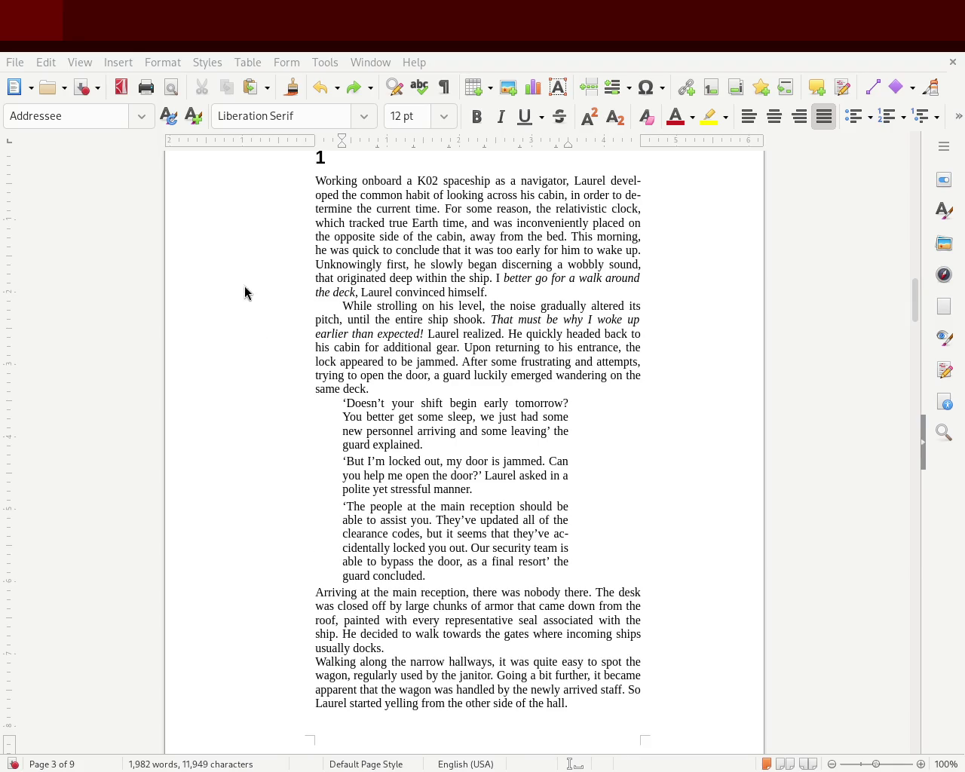
# - Pull the three dialogue paragraphs' right indent slightly inward
pyautogui.click(343, 402)
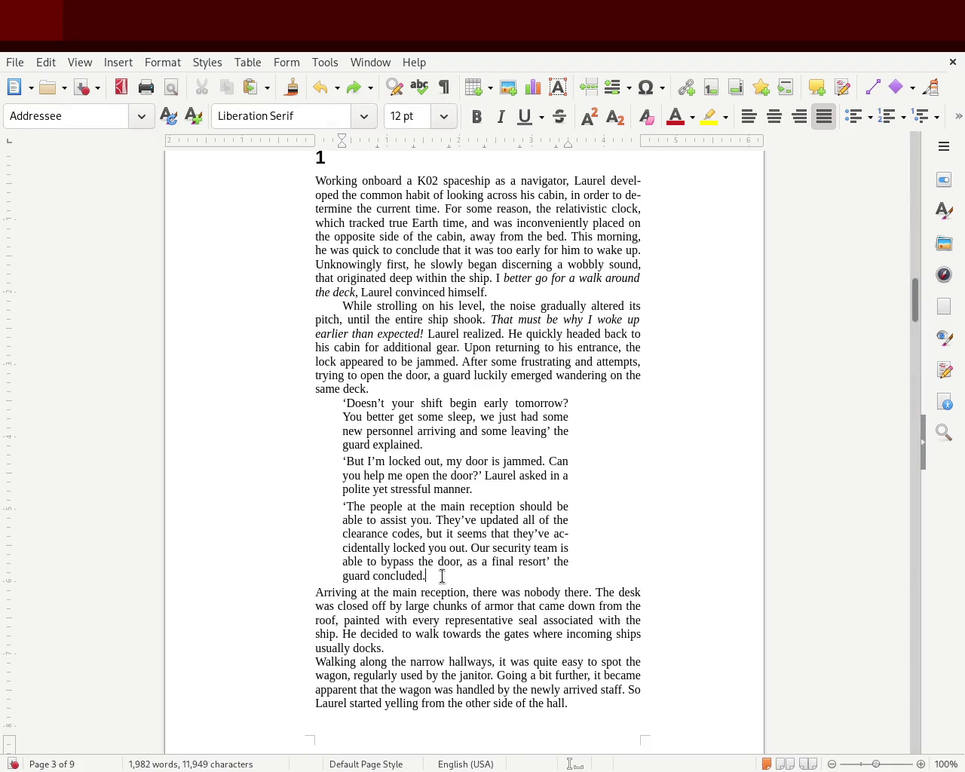
pyautogui.moveTo(442, 576); pyautogui.dragTo(195, 406)
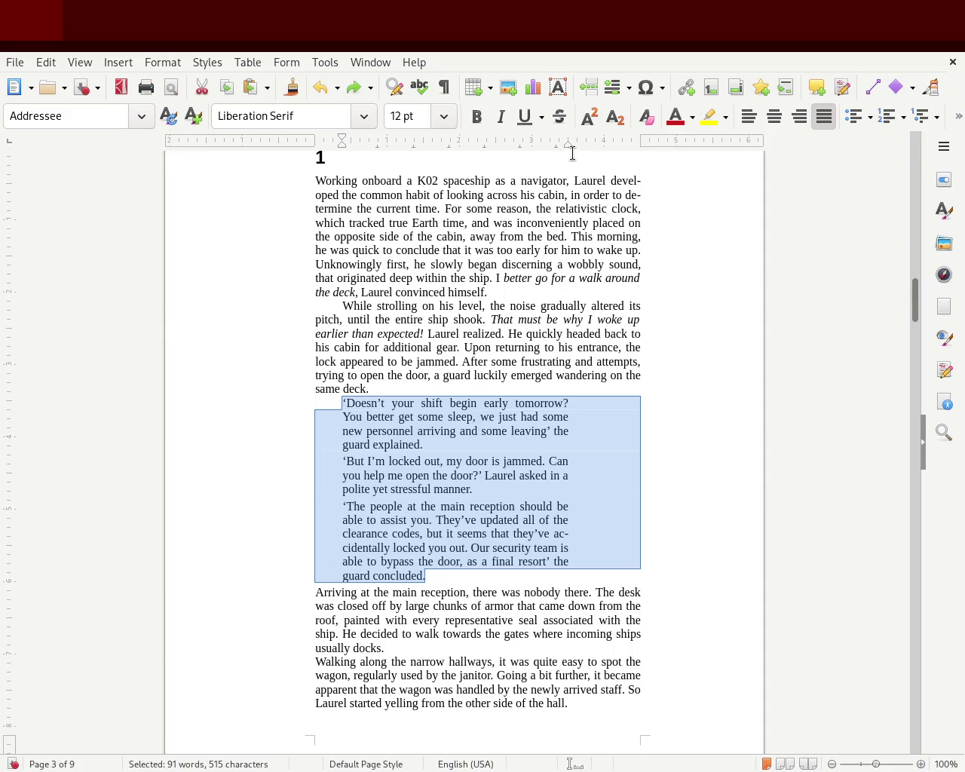
pyautogui.moveTo(568, 148)
pyautogui.mouseDown()
pyautogui.moveTo(547, 154)
pyautogui.moveTo(579, 162)
pyautogui.moveTo(548, 153)
pyautogui.mouseUp()
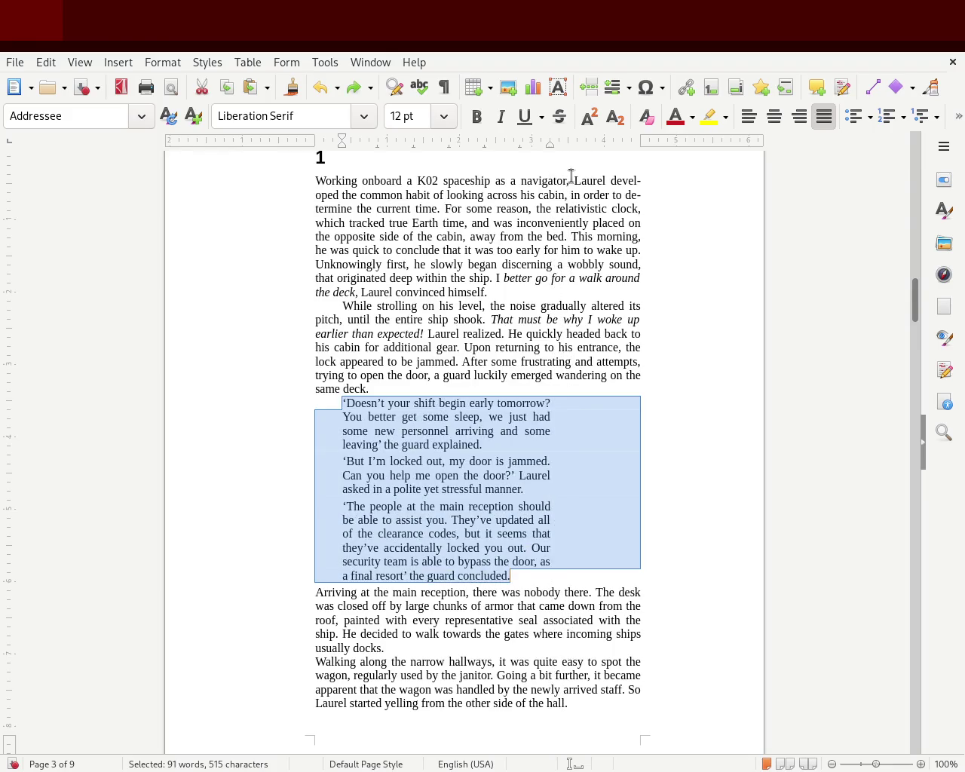
pyautogui.click(697, 339)
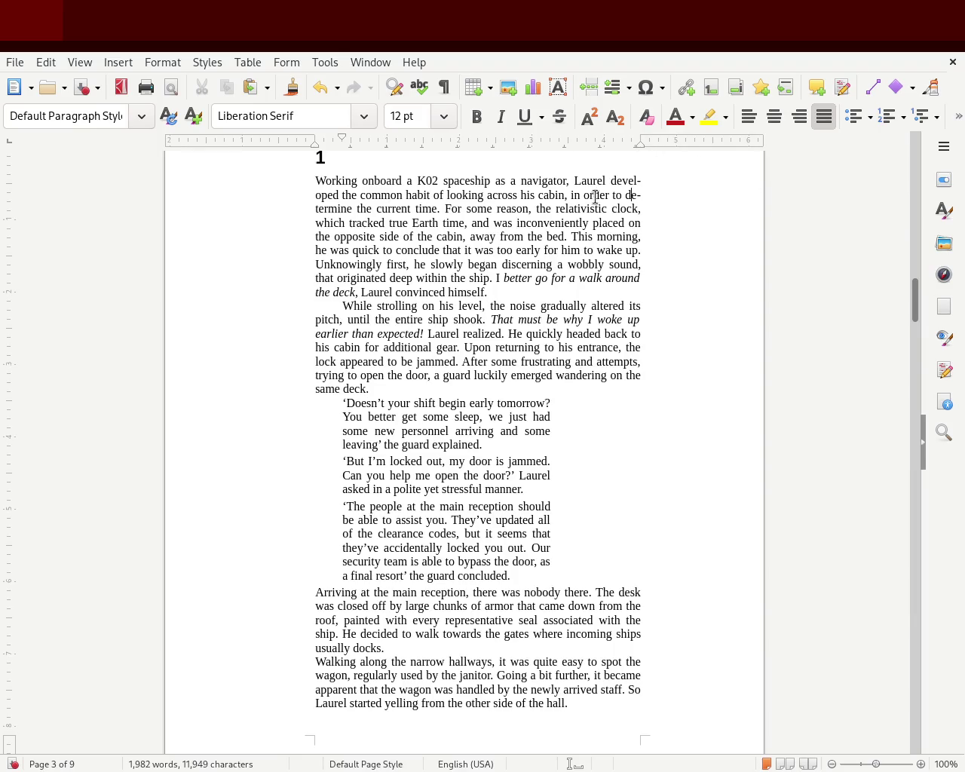
# - Drag the right page margin outward on the ruler, shrinking the chapter to 8 pages
pyautogui.click(618, 218)
pyautogui.moveTo(639, 140); pyautogui.dragTo(675, 150)
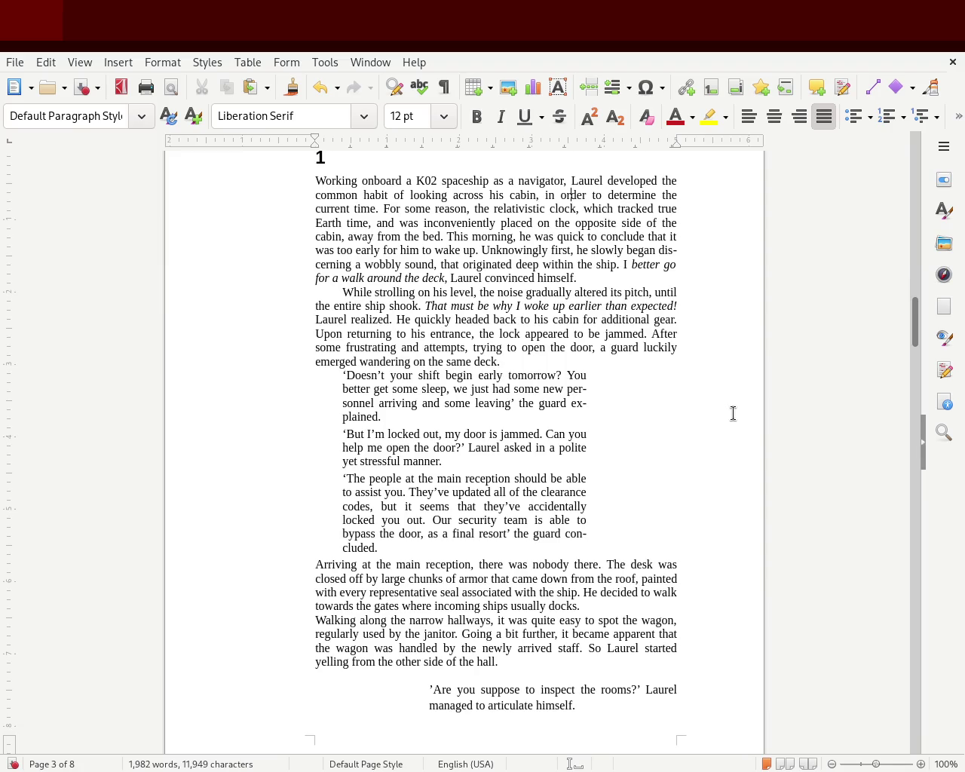
pyautogui.moveTo(916, 341)
pyautogui.mouseDown()
pyautogui.moveTo(917, 352)
pyautogui.moveTo(922, 330)
pyautogui.mouseUp()
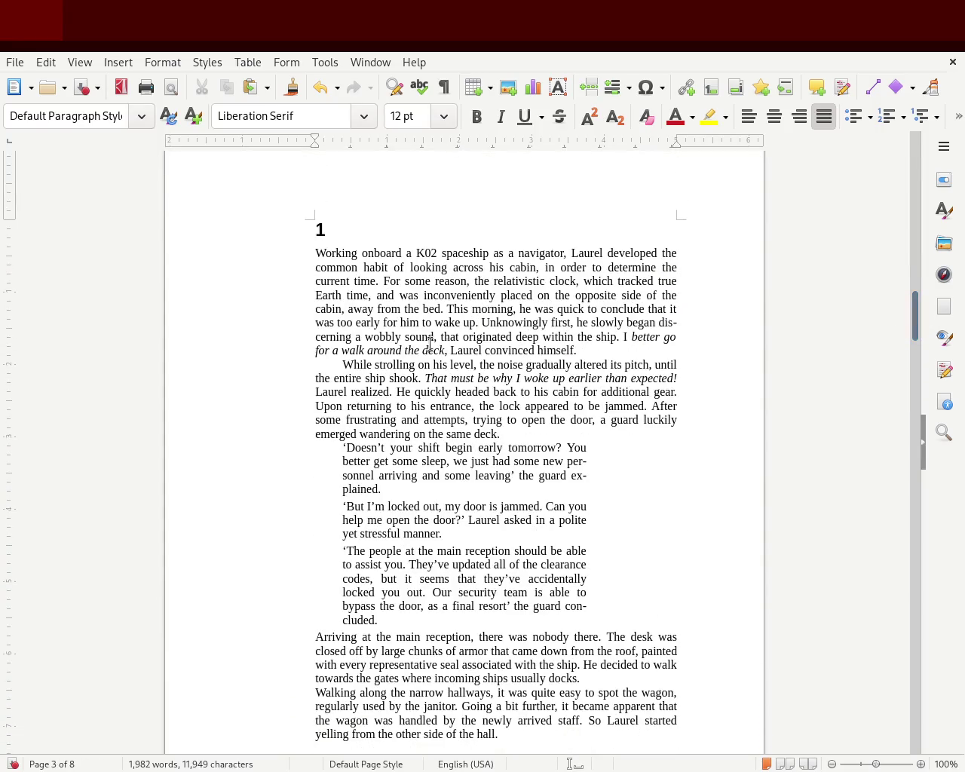
pyautogui.click(341, 364)
pyautogui.moveTo(917, 317)
pyautogui.mouseDown()
pyautogui.moveTo(917, 334)
pyautogui.moveTo(918, 315)
pyautogui.mouseUp()
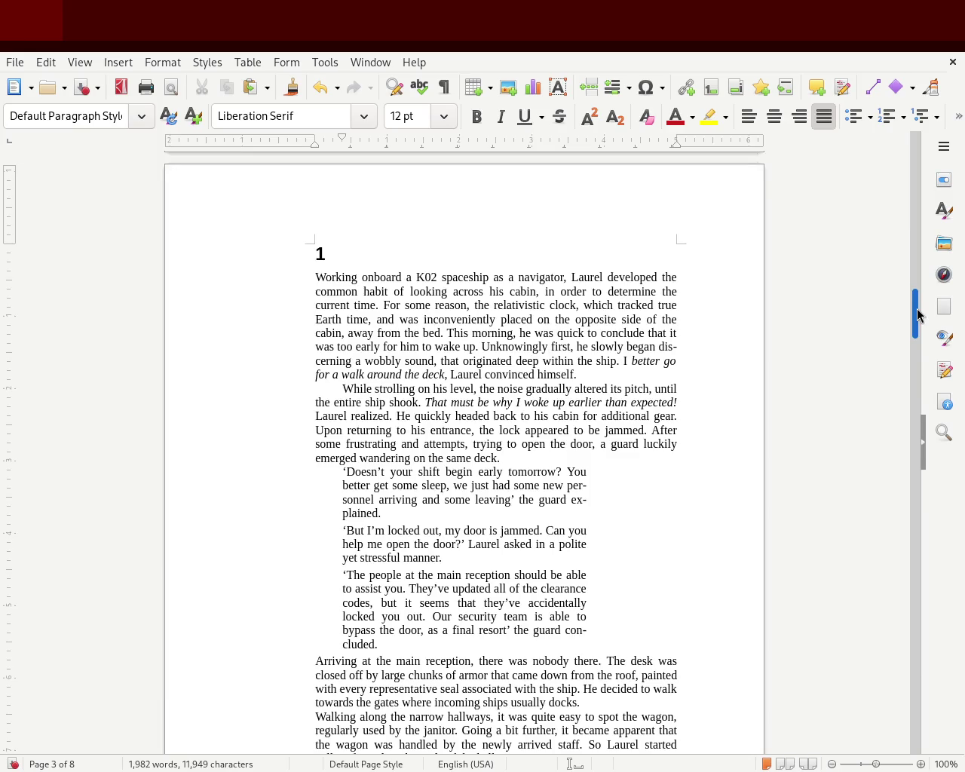
# - Try moving the dialogue's left indent further left, then undo it
pyautogui.moveTo(341, 139); pyautogui.dragTo(333, 141)
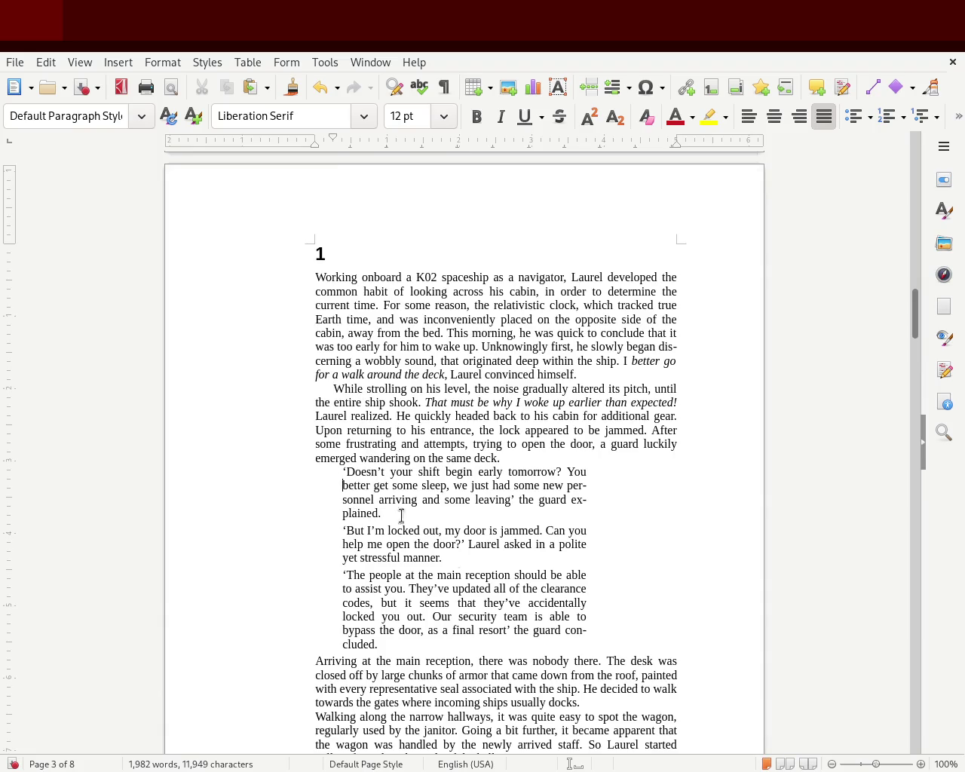
pyautogui.moveTo(434, 645); pyautogui.dragTo(229, 477)
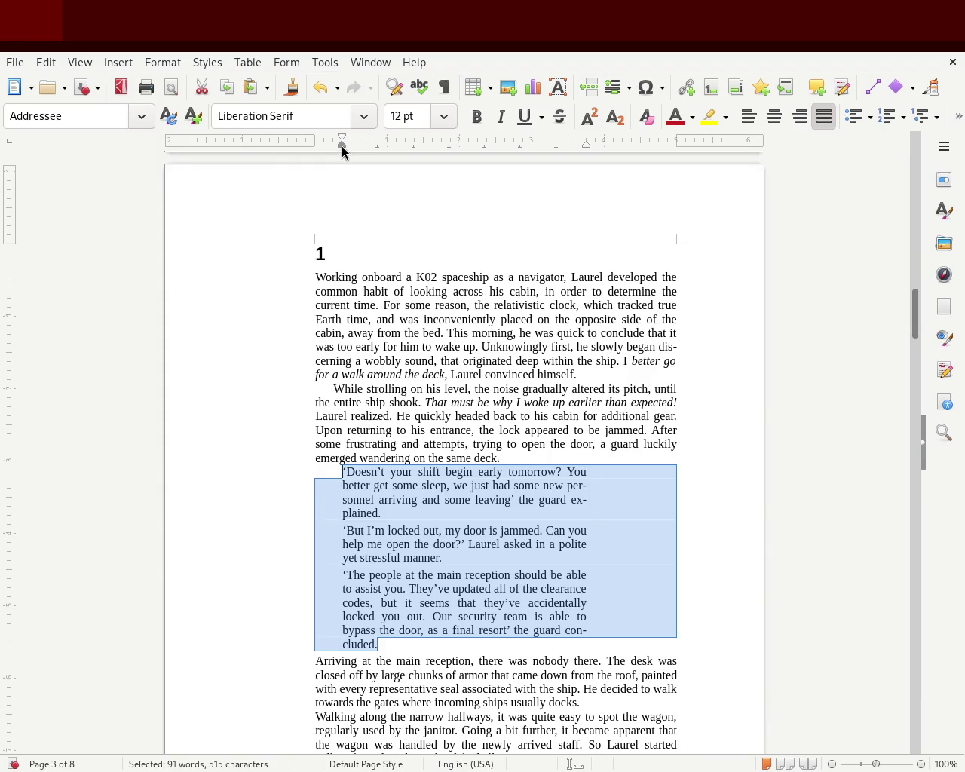
pyautogui.moveTo(332, 147); pyautogui.dragTo(329, 146)
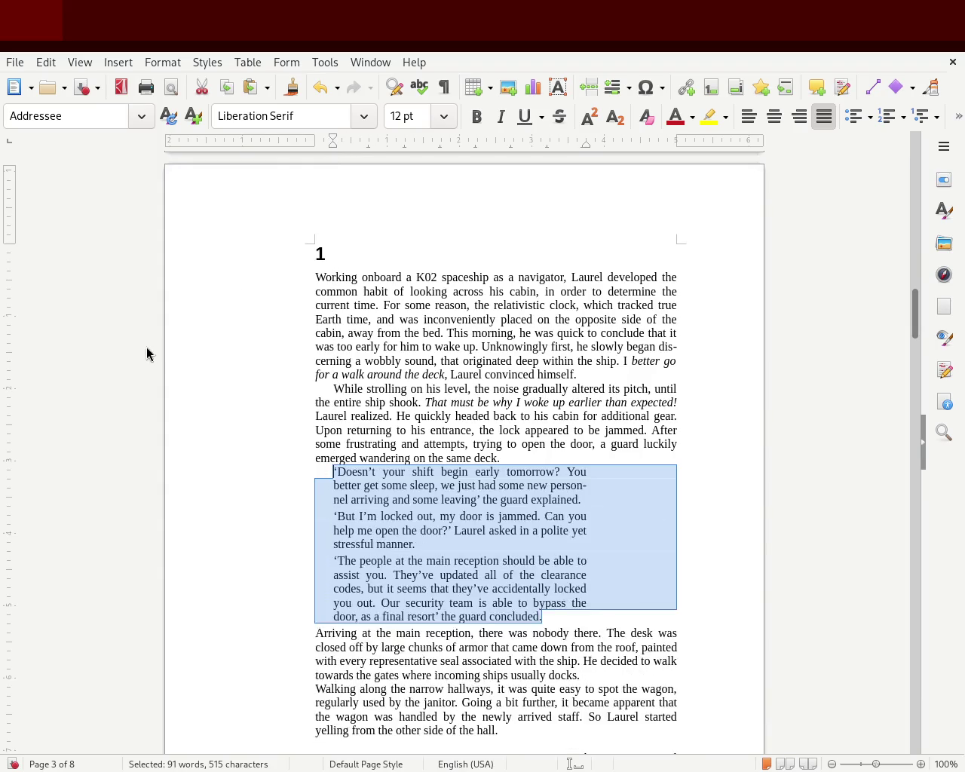
pyautogui.click(149, 346)
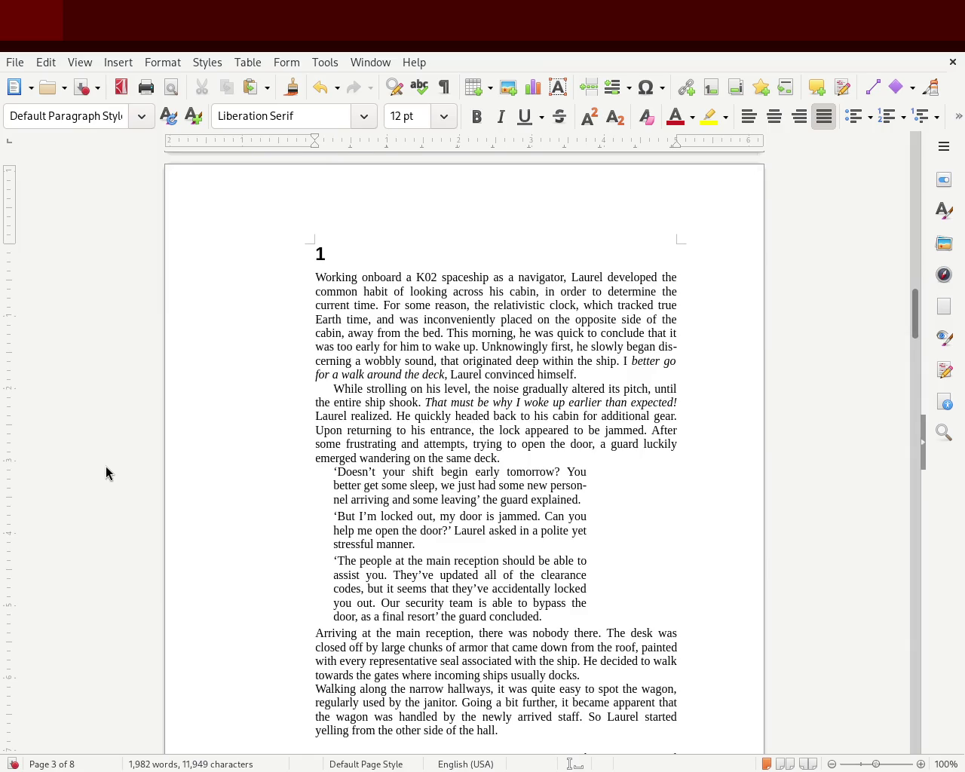
pyautogui.hotkey('ctrl', 'z')
pyautogui.hotkey('ctrl', 'z')
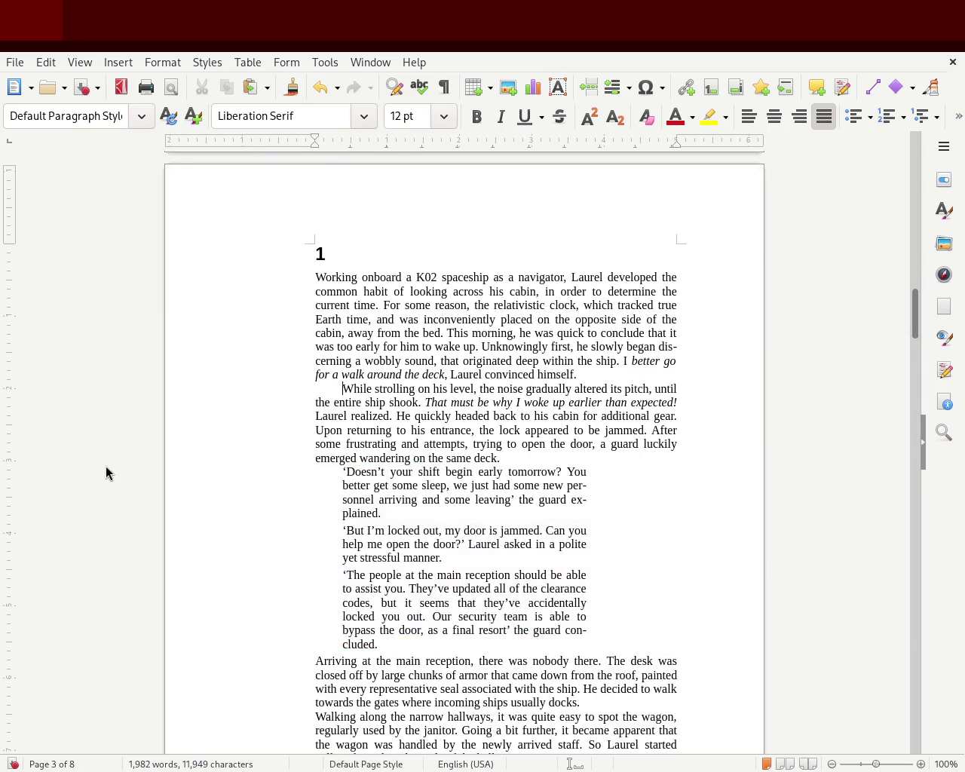
# - Pull the dialogue paragraphs' right indent inward within the wider text area
pyautogui.moveTo(379, 645); pyautogui.dragTo(279, 461)
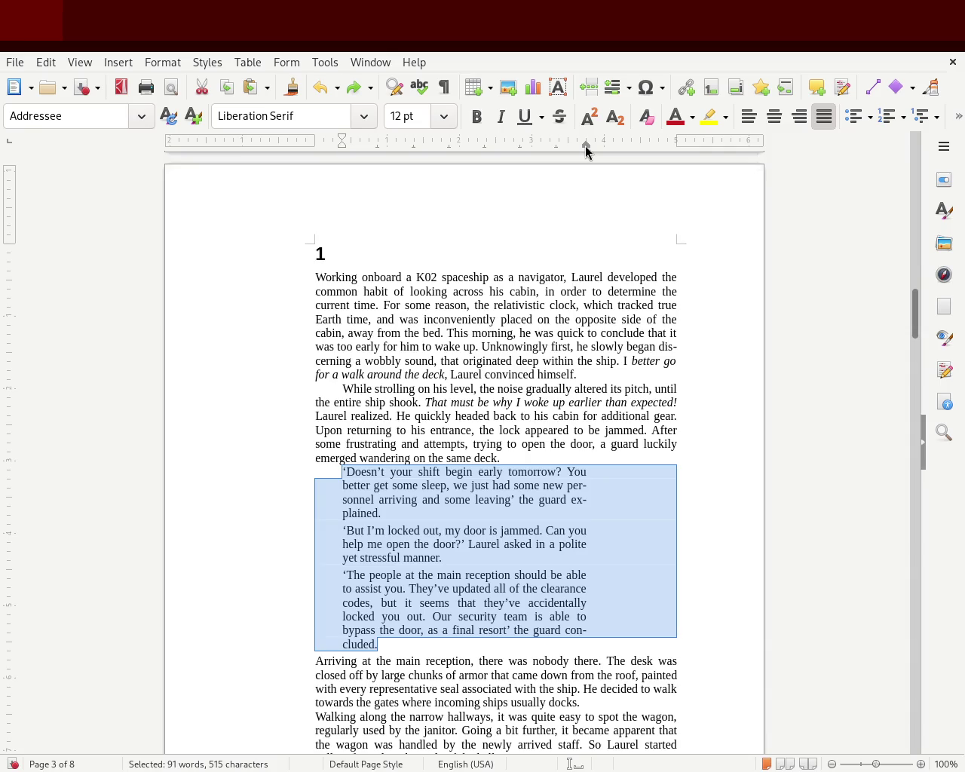
pyautogui.moveTo(567, 155); pyautogui.dragTo(568, 155)
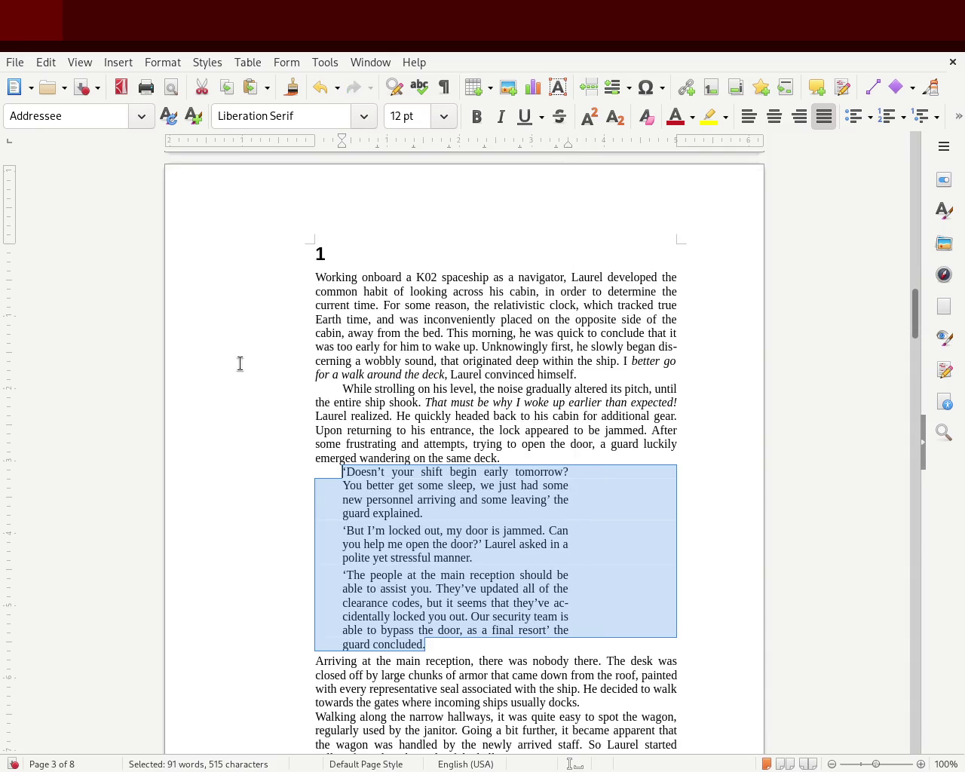
pyautogui.click(244, 364)
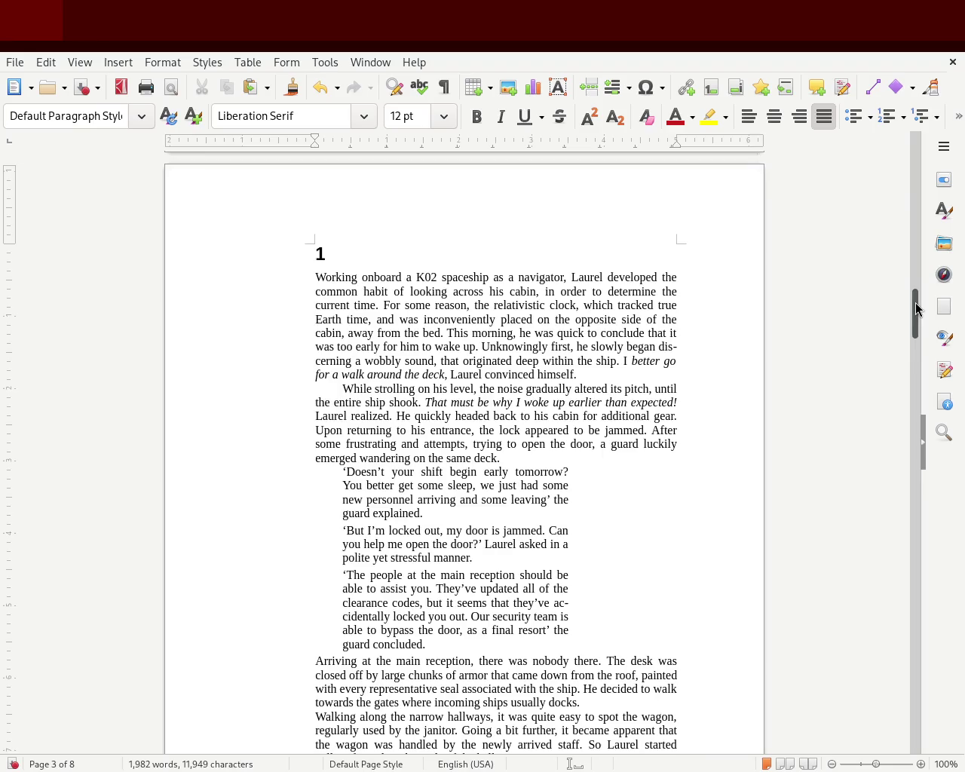
# - Give the 'Walking along the narrow hallways' paragraph a first-line indent with the ruler
pyautogui.moveTo(916, 307)
pyautogui.mouseDown()
pyautogui.moveTo(911, 360)
pyautogui.moveTo(911, 352)
pyautogui.mouseUp()
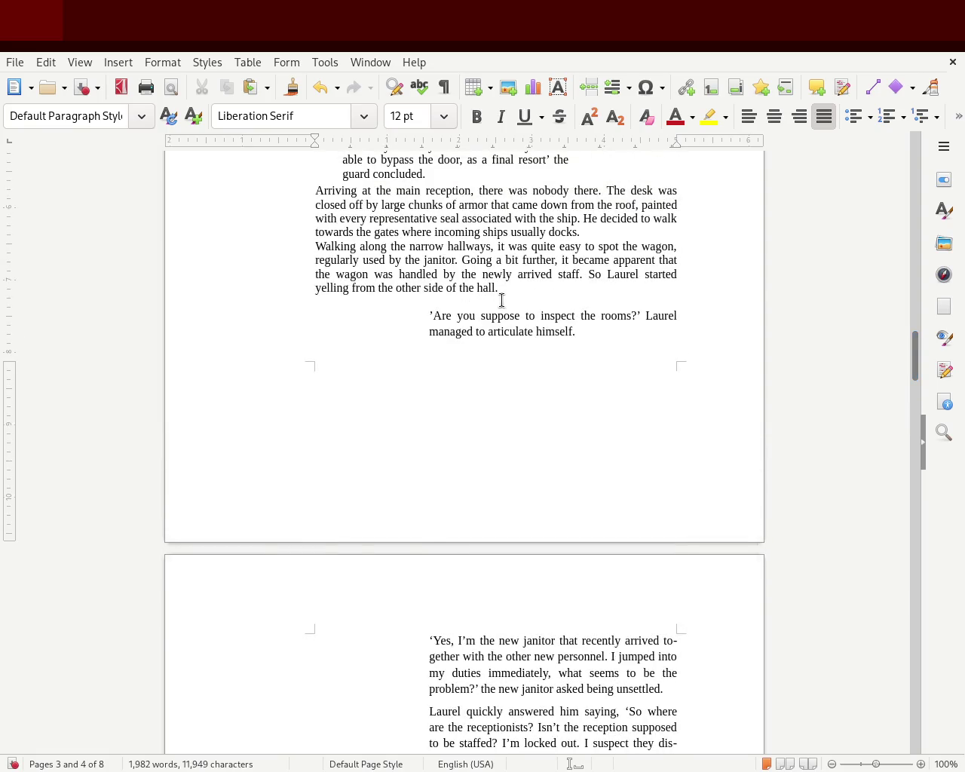
pyautogui.click(315, 246)
pyautogui.moveTo(315, 139); pyautogui.dragTo(332, 146)
pyautogui.moveTo(915, 370); pyautogui.dragTo(914, 347)
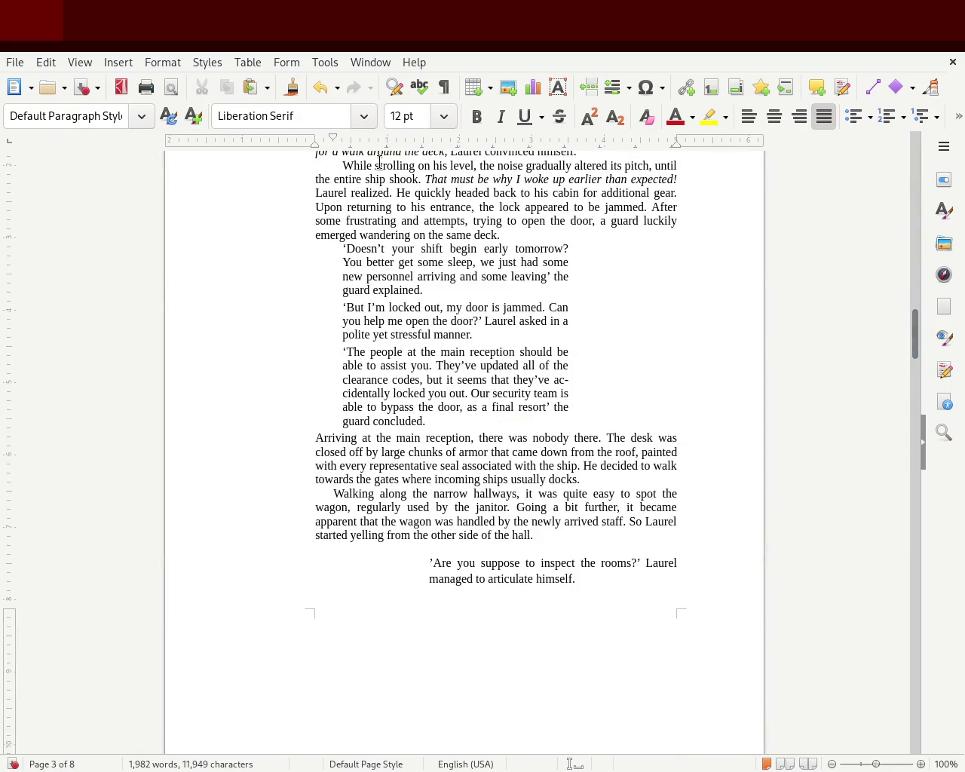
pyautogui.moveTo(335, 140); pyautogui.dragTo(342, 141)
pyautogui.click(455, 537)
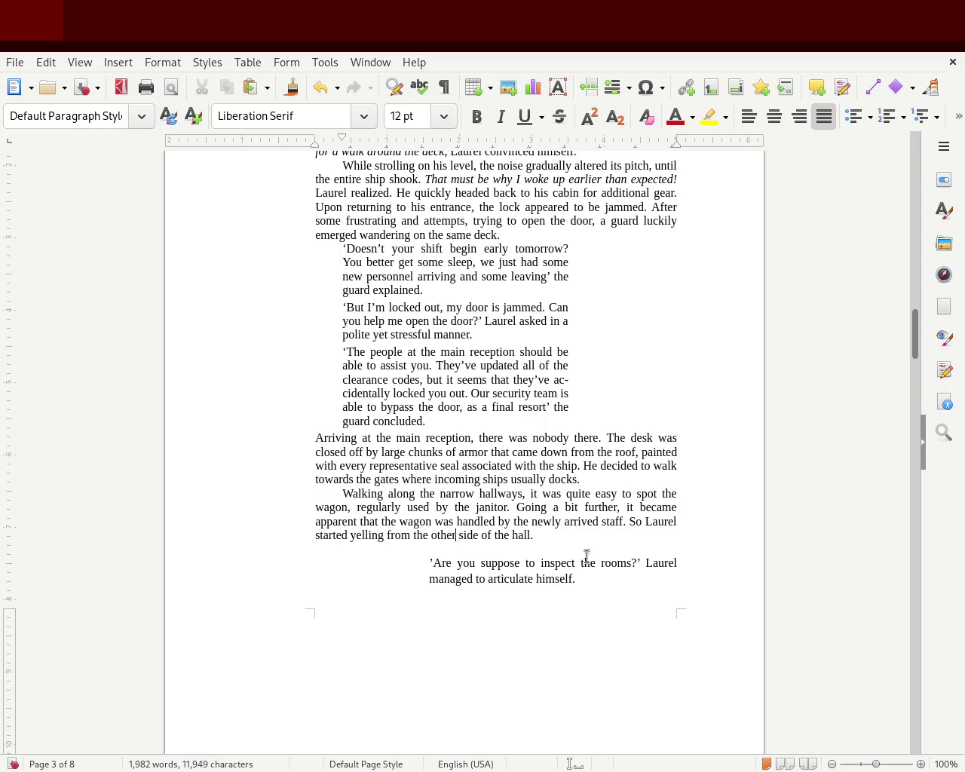
# - Delete the blank line below 'hall.' before the 'Are you suppose to inspect the rooms?' dialogue
pyautogui.click(551, 548)
pyautogui.press('BackSpace')
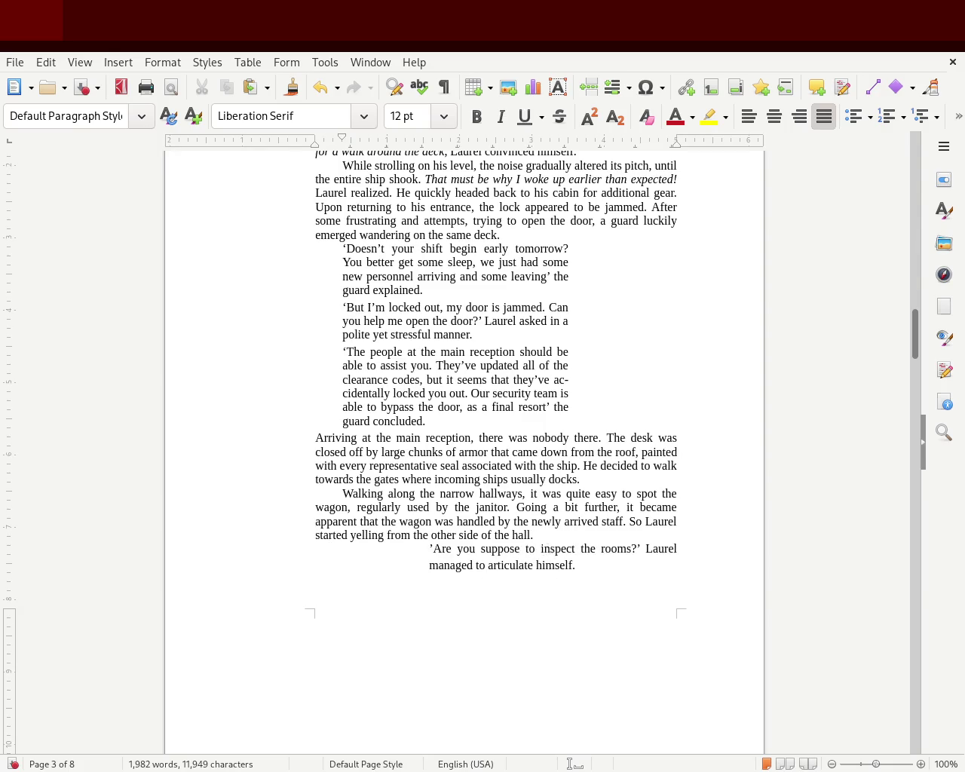
pyautogui.moveTo(914, 330)
pyautogui.mouseDown()
pyautogui.moveTo(919, 314)
pyautogui.moveTo(919, 384)
pyautogui.mouseUp()
pyautogui.moveTo(646, 579)
pyautogui.mouseDown()
pyautogui.moveTo(431, 296)
pyautogui.moveTo(408, 318)
pyautogui.mouseUp()
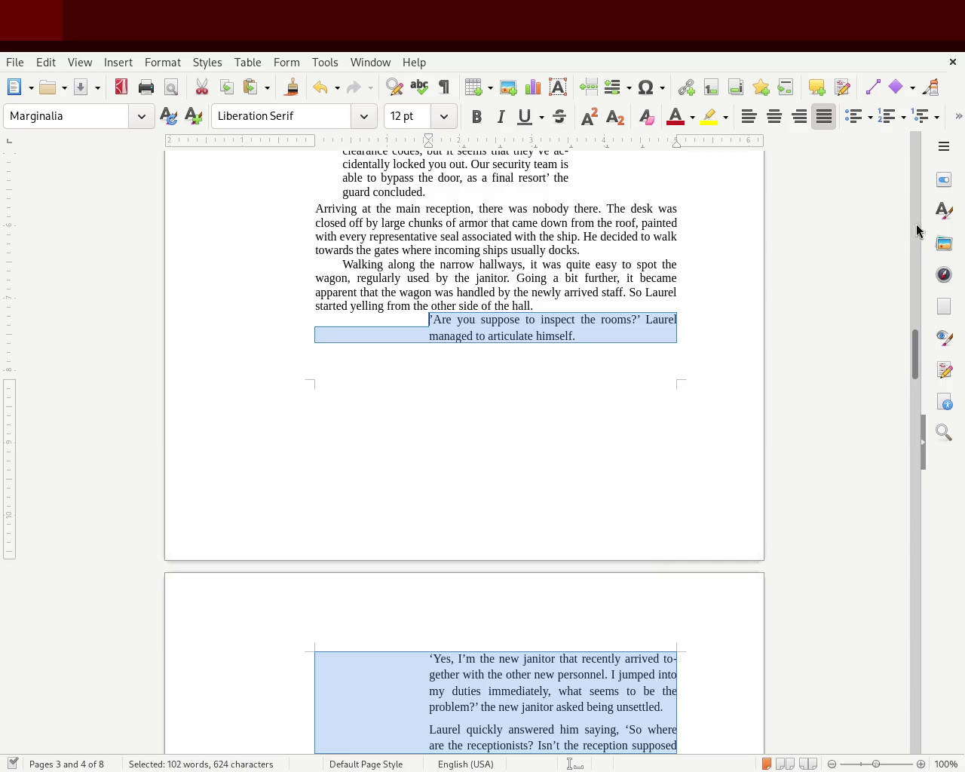
# - Apply the Addressee paragraph style to the janitor dialogue paragraphs
pyautogui.click(941, 216)
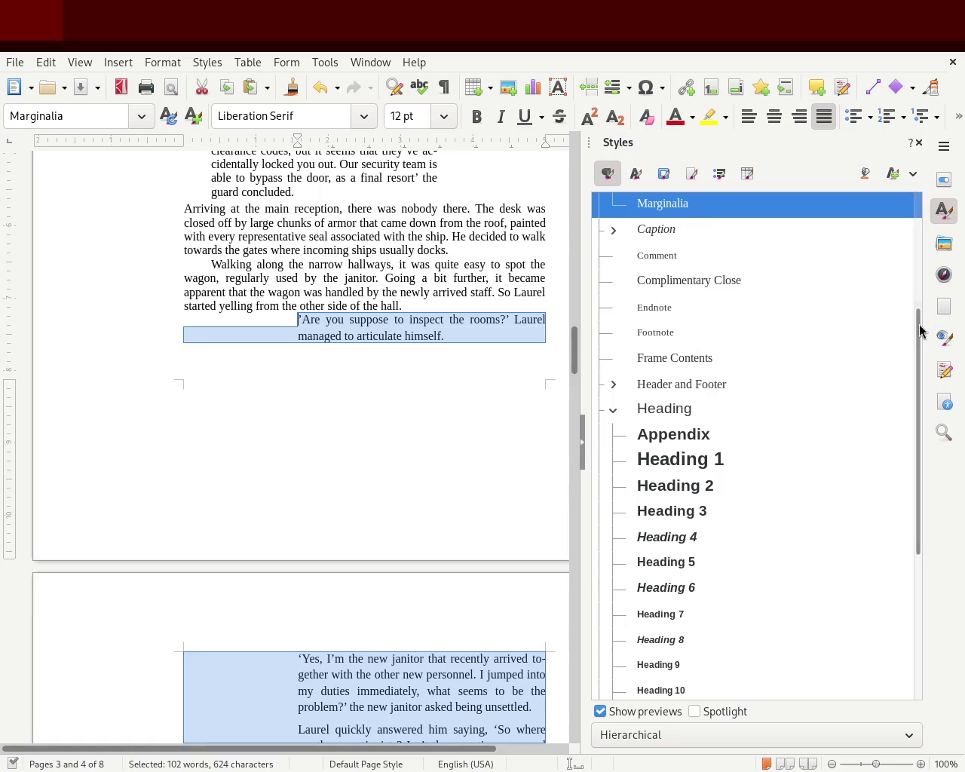
pyautogui.moveTo(920, 319); pyautogui.dragTo(919, 204)
pyautogui.doubleClick(679, 233)
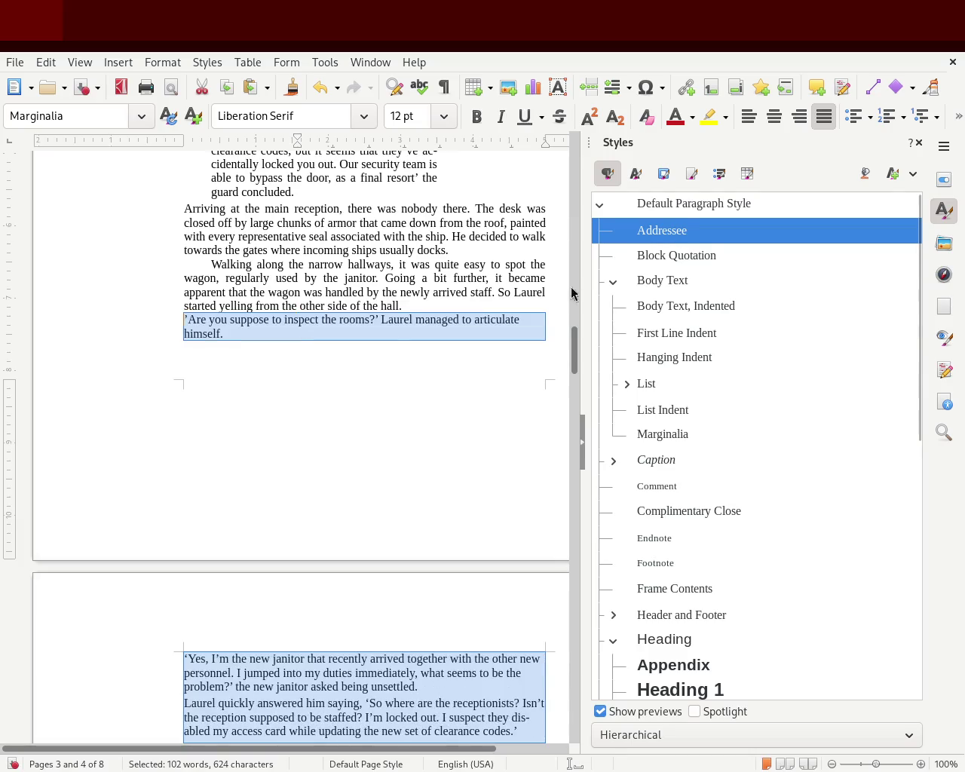
pyautogui.click(920, 144)
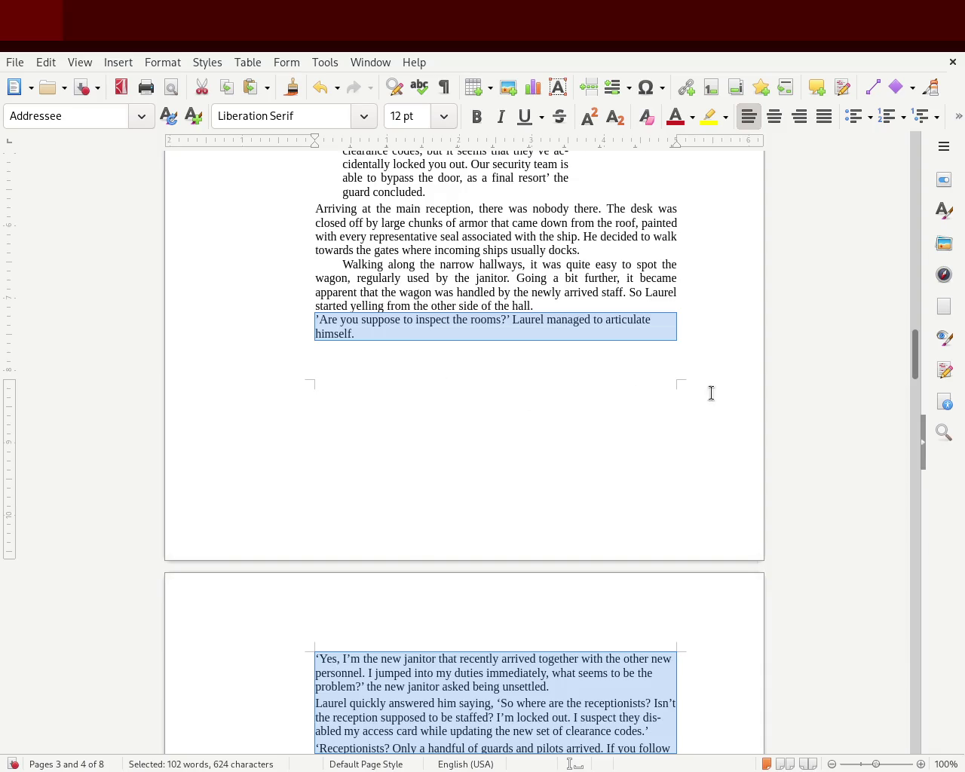
# - Indent the dialogue paragraphs from the left and pull the right indent in
pyautogui.moveTo(915, 364); pyautogui.dragTo(917, 353)
pyautogui.moveTo(320, 148); pyautogui.dragTo(329, 146)
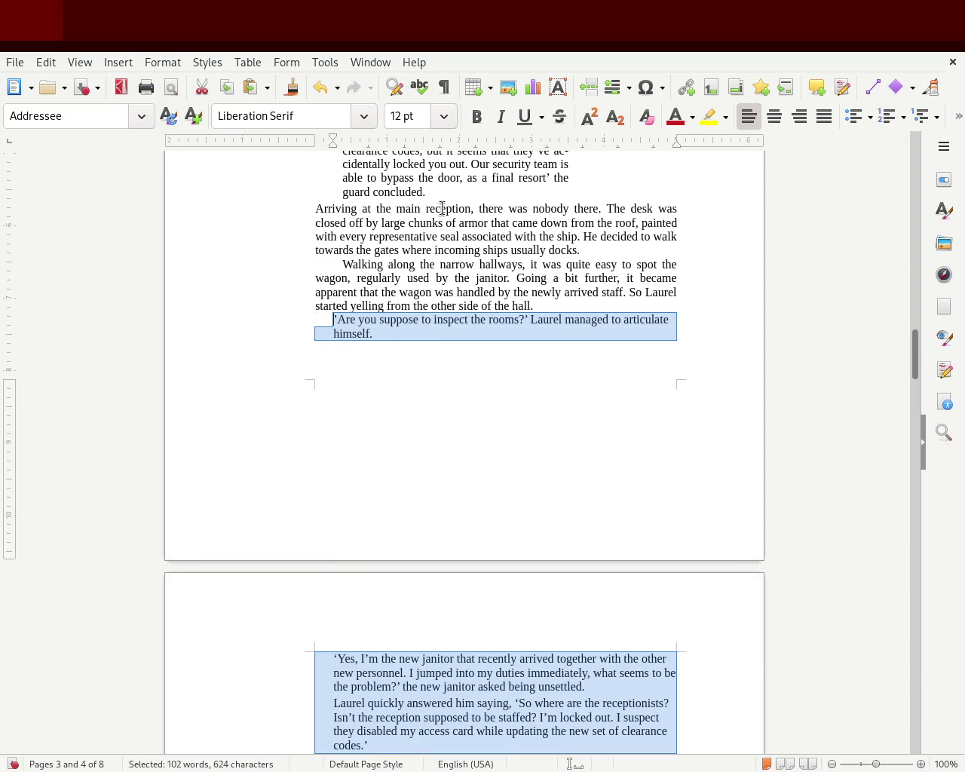
pyautogui.moveTo(680, 147); pyautogui.dragTo(570, 150)
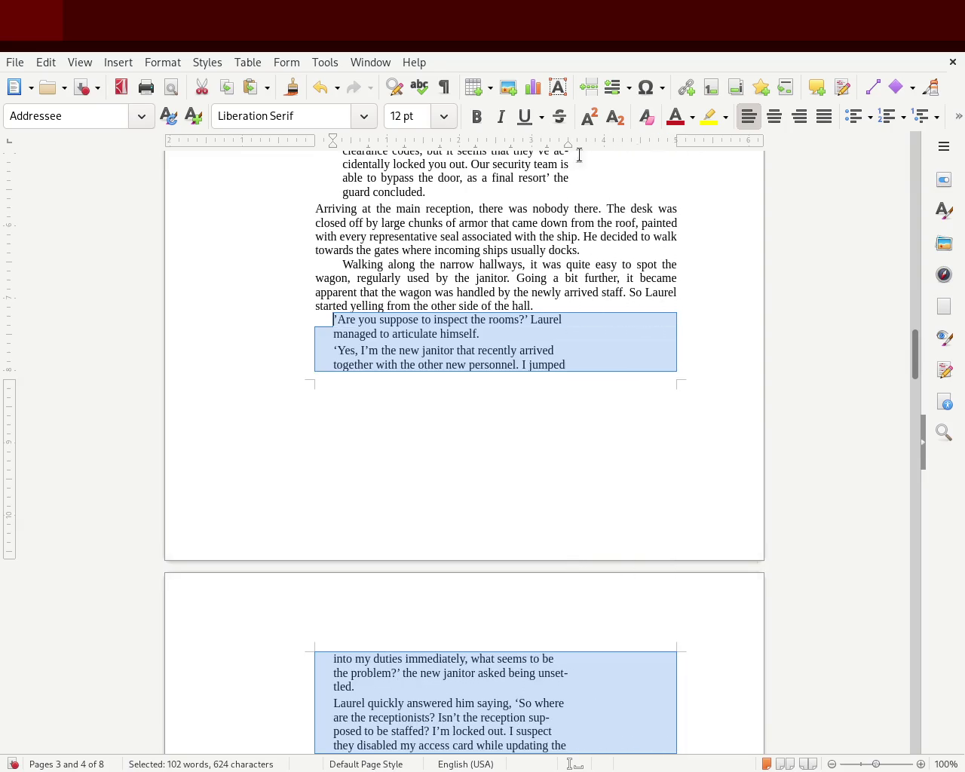
pyautogui.moveTo(914, 363)
pyautogui.mouseDown()
pyautogui.moveTo(917, 325)
pyautogui.moveTo(916, 332)
pyautogui.mouseUp()
pyautogui.click(786, 333)
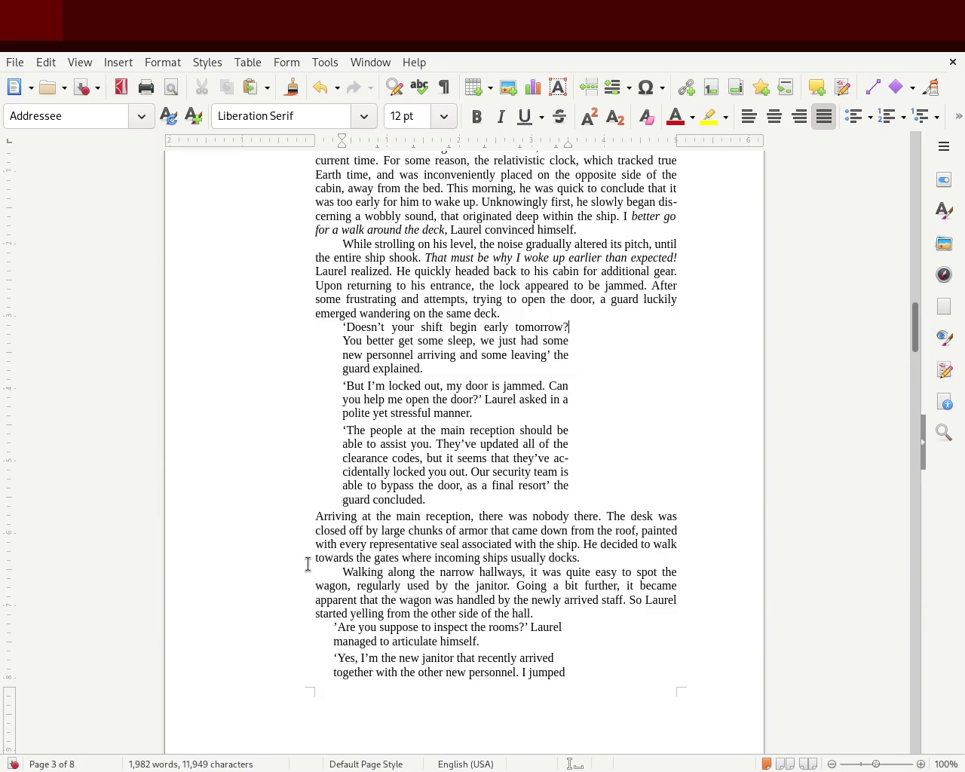
pyautogui.click(341, 571)
pyautogui.hotkey('ctrl', 'z')
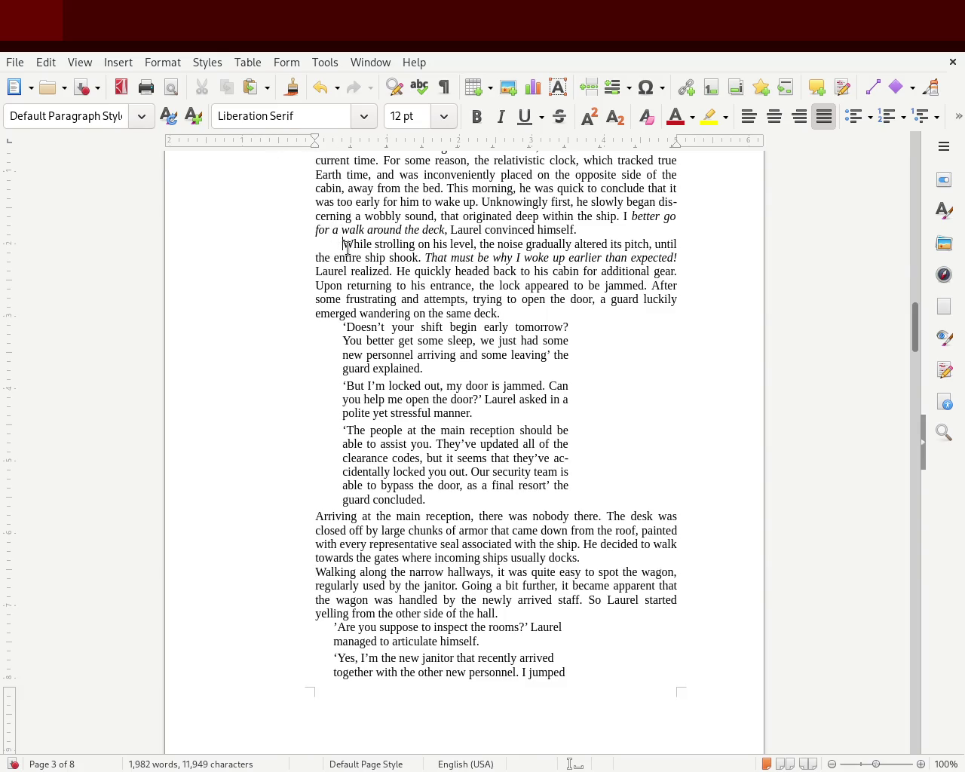
pyautogui.hotkey('ctrl', 'z')
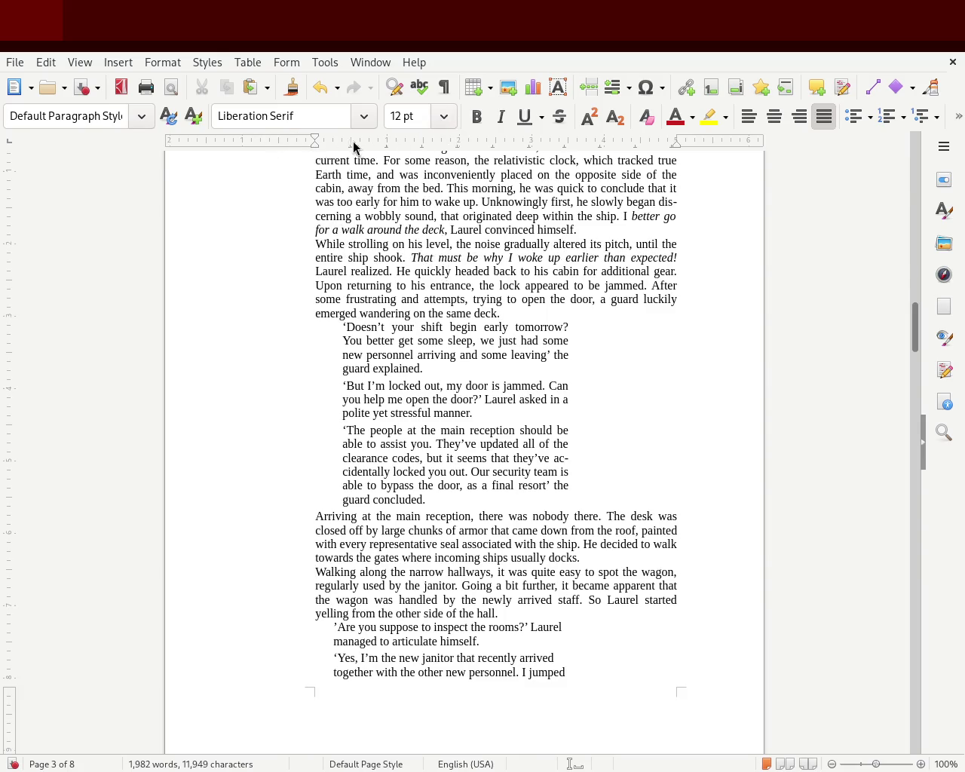
pyautogui.moveTo(314, 144); pyautogui.dragTo(341, 142)
pyautogui.hotkey('ctrl', 'z')
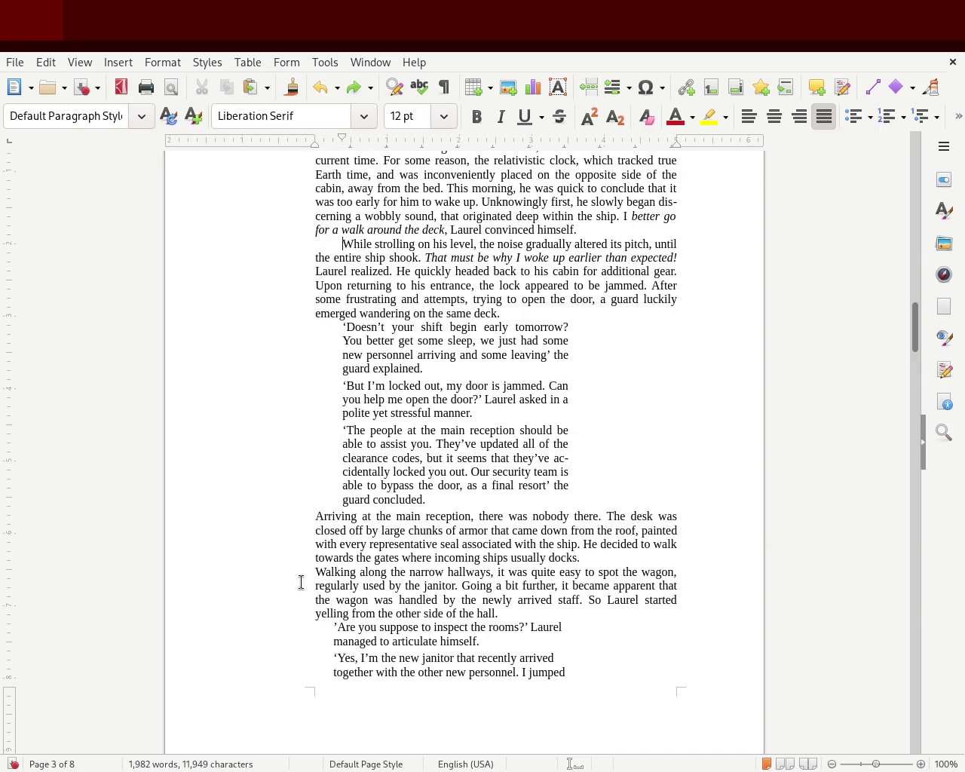
pyautogui.click(324, 148)
pyautogui.moveTo(316, 140); pyautogui.dragTo(340, 145)
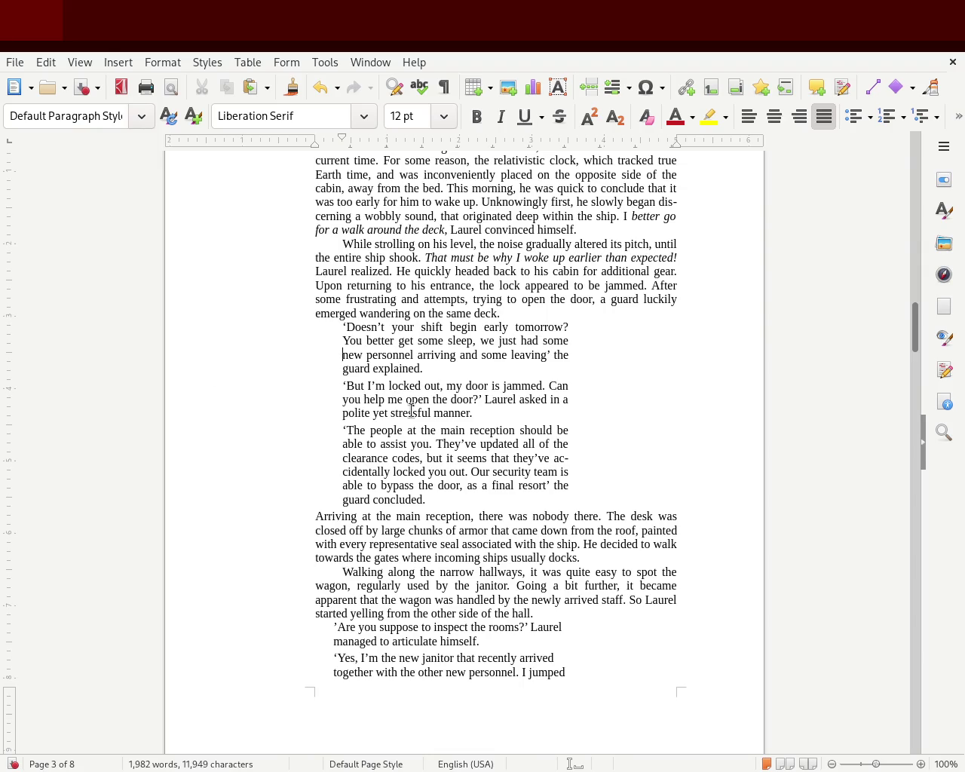
pyautogui.moveTo(923, 346)
pyautogui.mouseDown()
pyautogui.moveTo(911, 176)
pyautogui.moveTo(917, 337)
pyautogui.mouseUp()
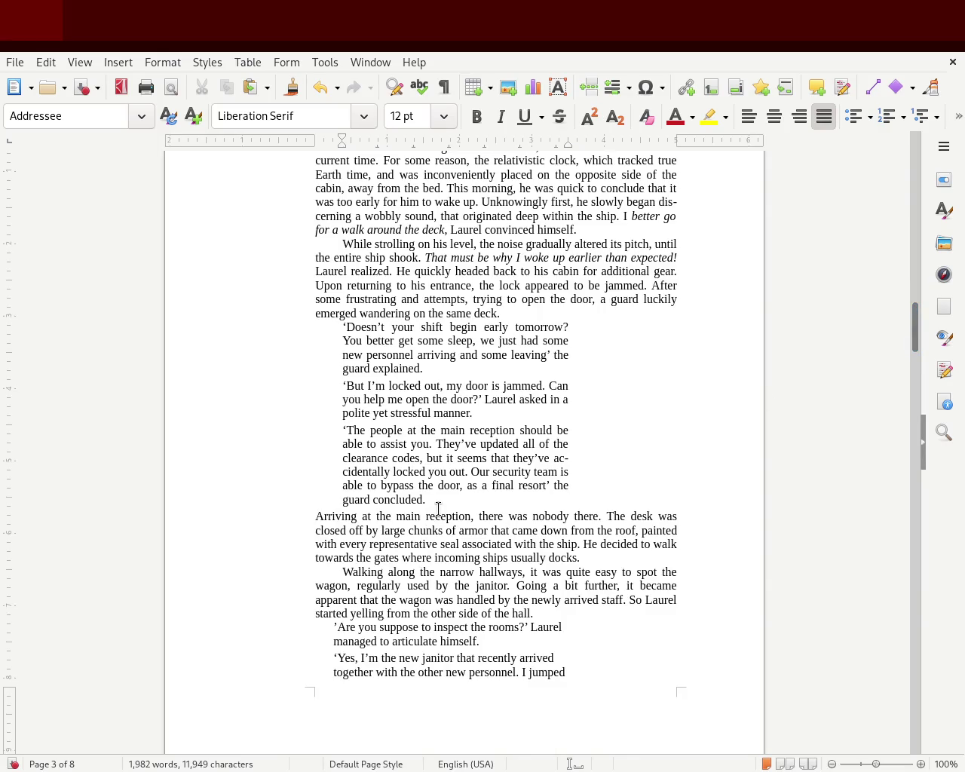
# - Narrow the three guard dialogue paragraphs from the right, then undo it
pyautogui.moveTo(438, 502)
pyautogui.mouseDown()
pyautogui.moveTo(312, 459)
pyautogui.moveTo(201, 342)
pyautogui.moveTo(203, 324)
pyautogui.mouseUp()
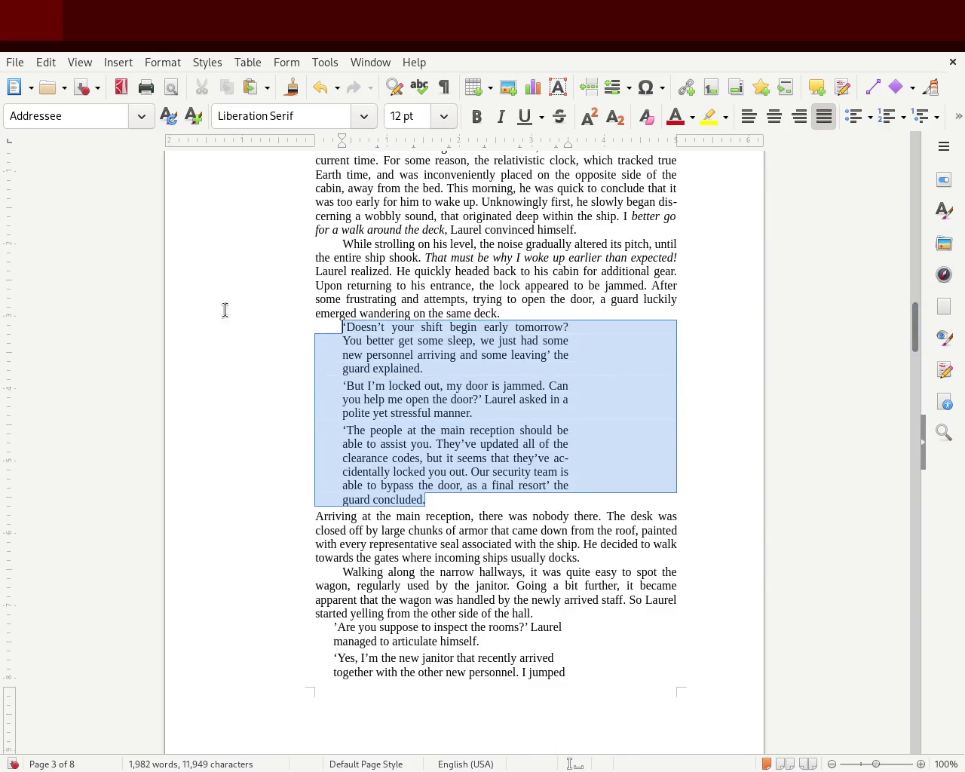
pyautogui.moveTo(567, 145); pyautogui.dragTo(532, 151)
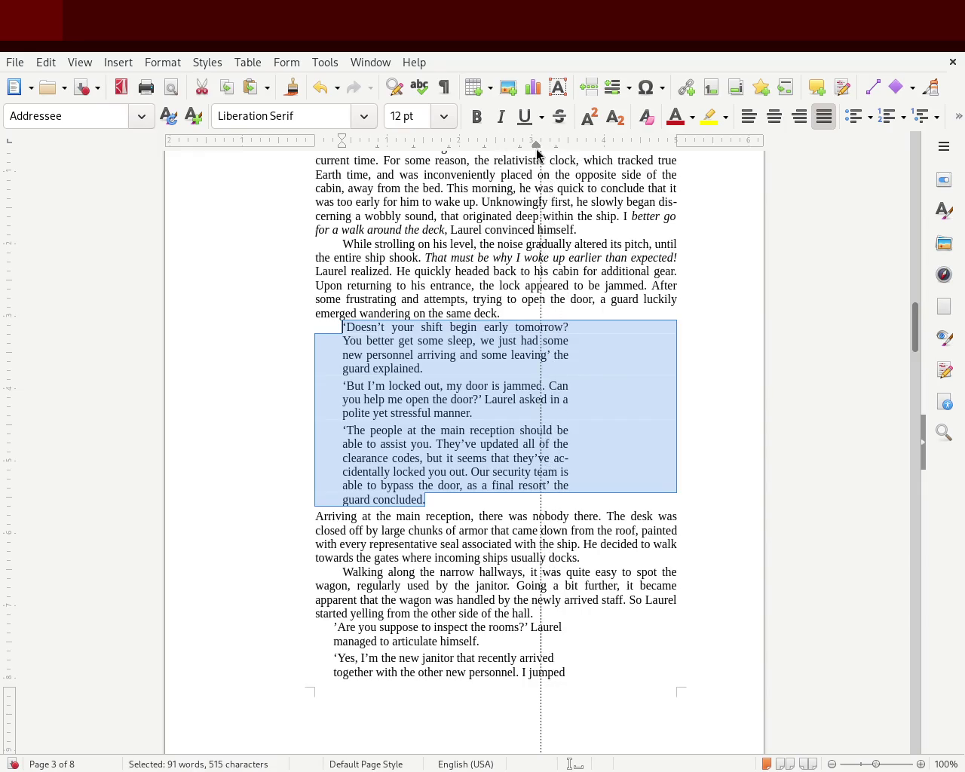
pyautogui.click(697, 386)
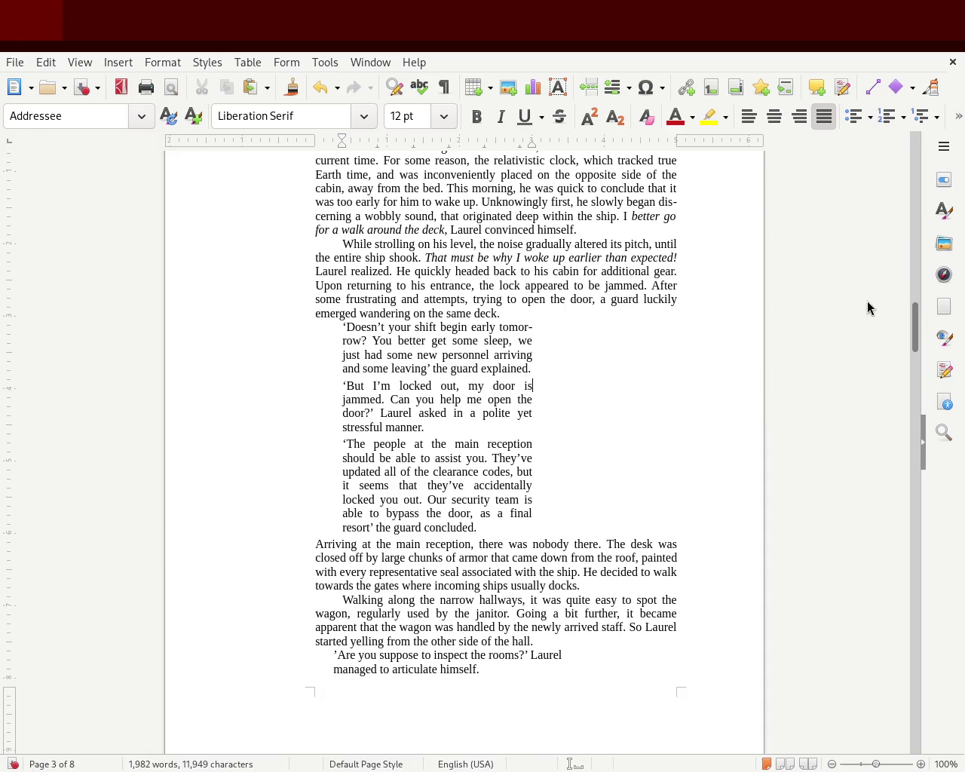
pyautogui.moveTo(915, 330)
pyautogui.mouseDown()
pyautogui.moveTo(919, 304)
pyautogui.moveTo(917, 332)
pyautogui.mouseUp()
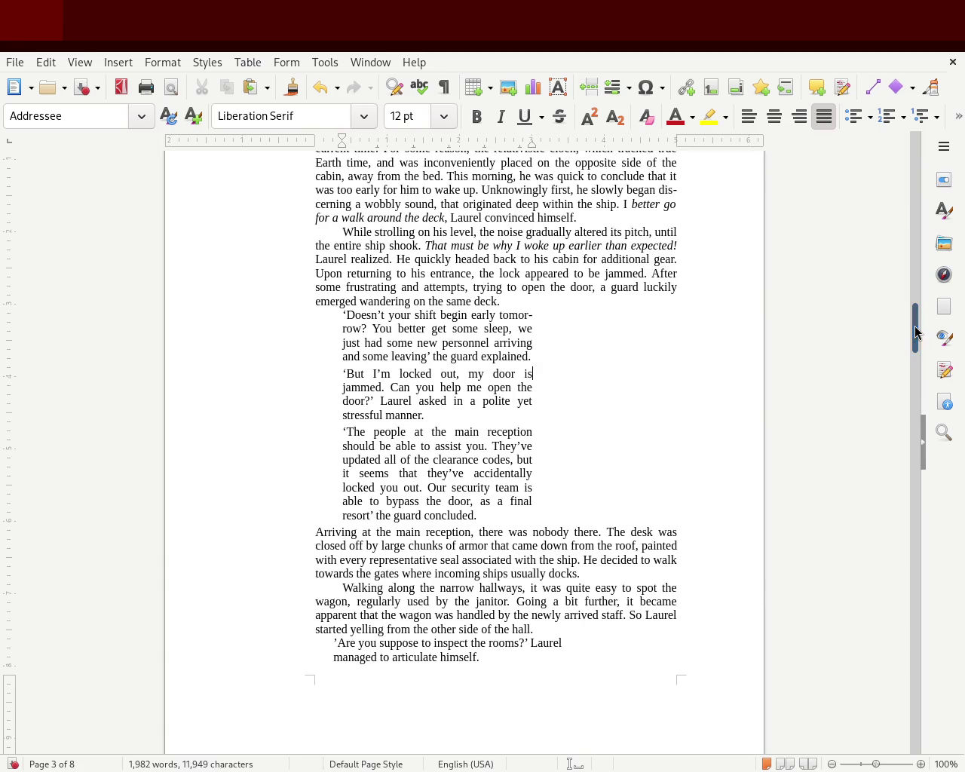
pyautogui.hotkey('ctrl', 'z')
# - Insert empty lines after 'same deck.' and after 'guard concluded.'
pyautogui.click(523, 305)
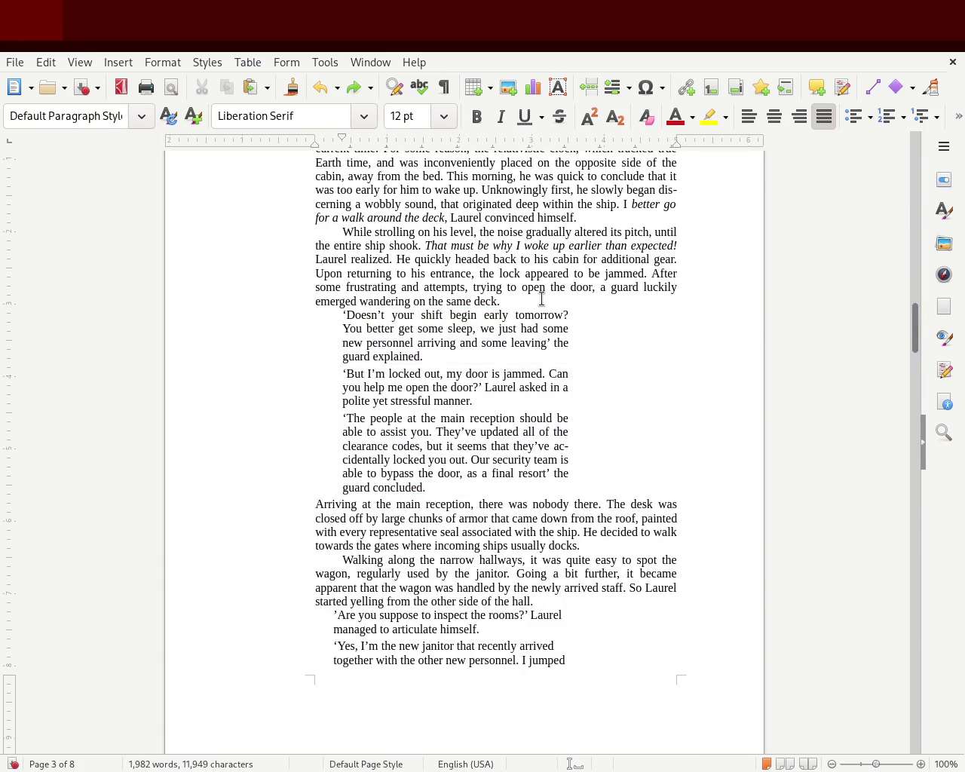
pyautogui.press('Return')
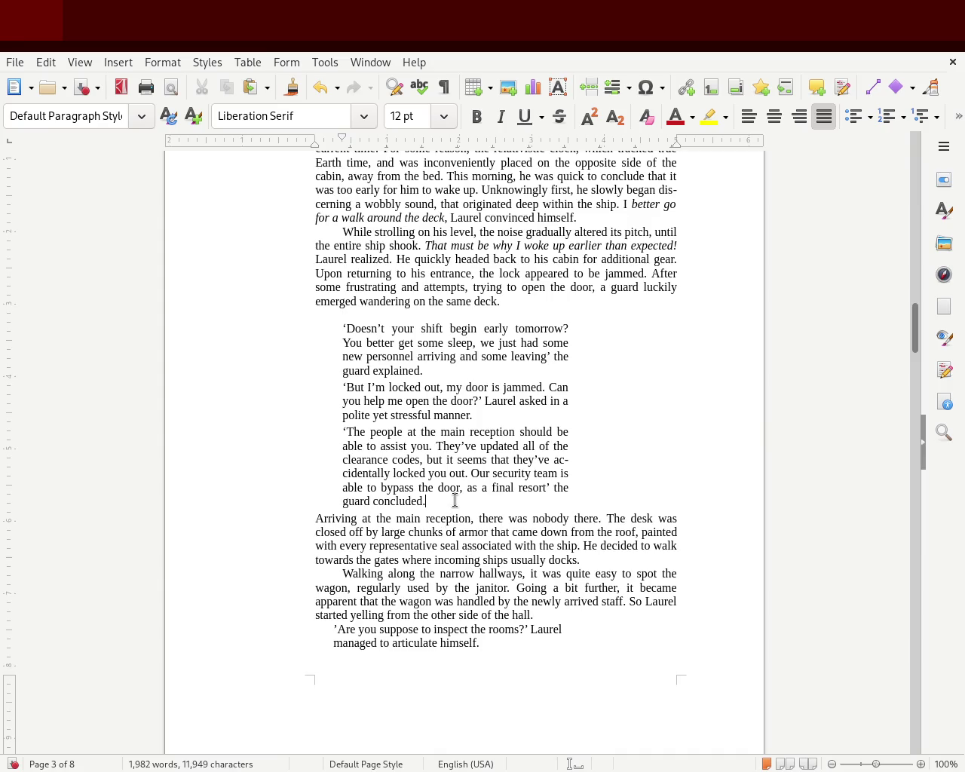
pyautogui.click(454, 501)
pyautogui.press('Return')
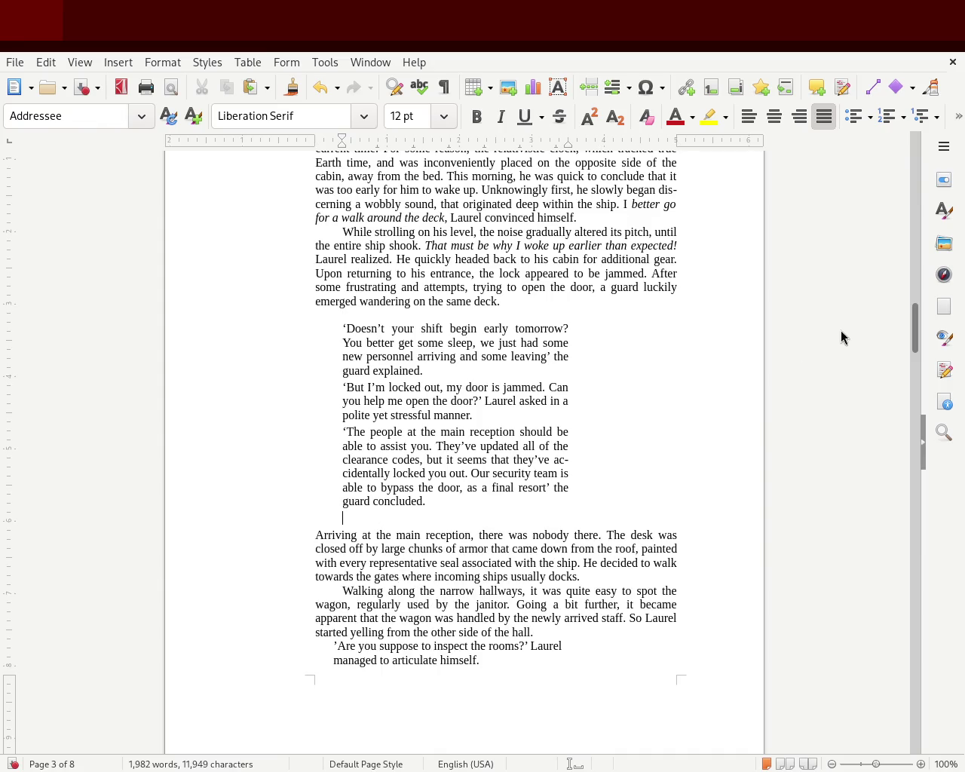
pyautogui.moveTo(915, 333)
pyautogui.mouseDown()
pyautogui.moveTo(921, 309)
pyautogui.moveTo(919, 341)
pyautogui.moveTo(920, 324)
pyautogui.mouseUp()
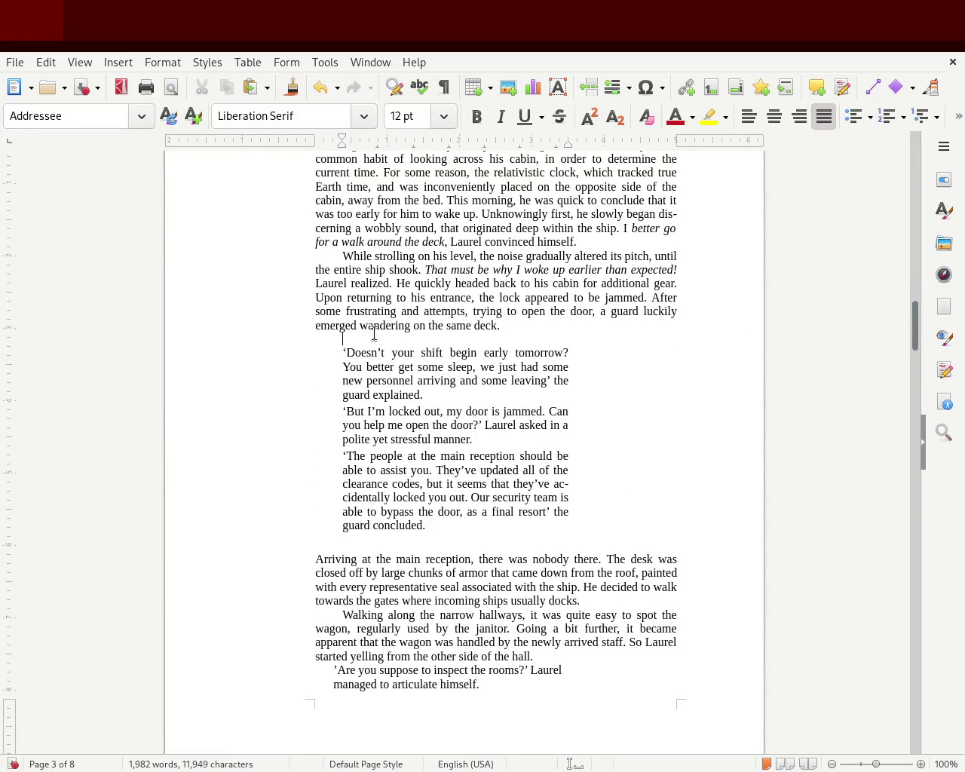
# - Delete the blank lines after 'same deck.' and below the guard dialogue
pyautogui.click(405, 337)
pyautogui.press('BackSpace')
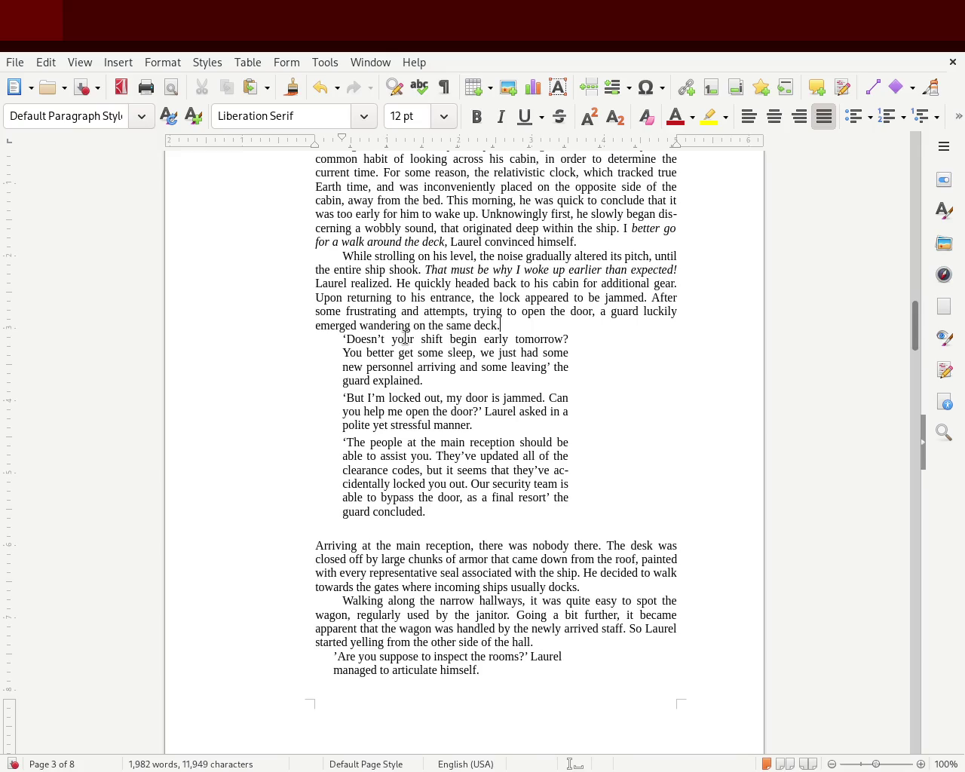
pyautogui.click(368, 526)
pyautogui.press('BackSpace')
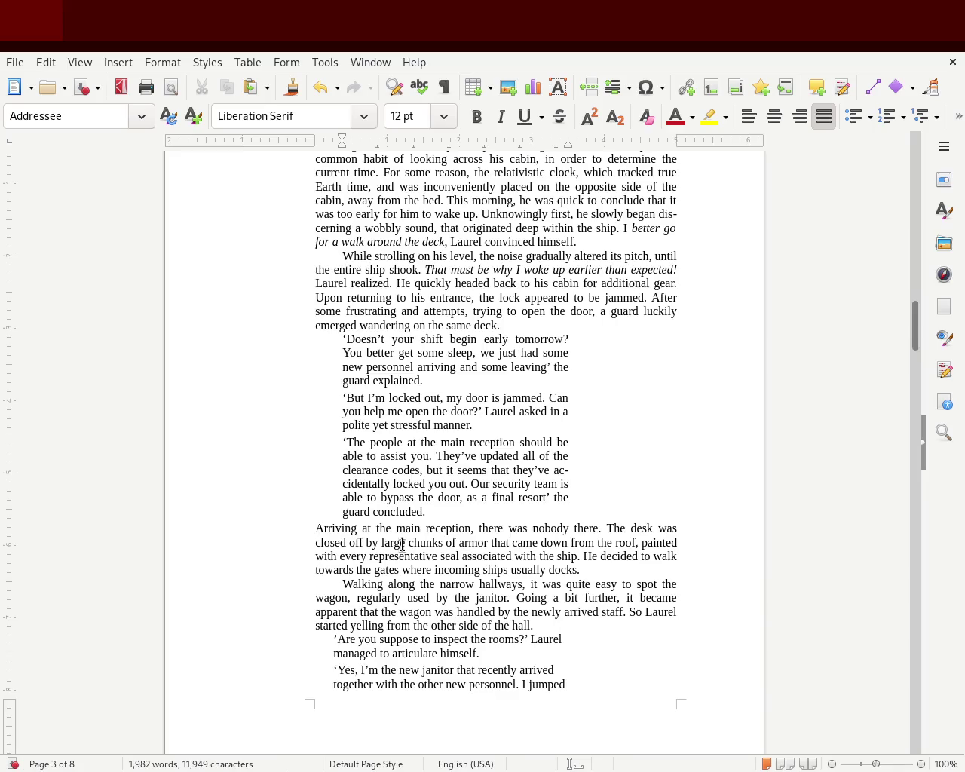
# - Increase the left indent of the three guard dialogue paragraphs on the ruler
pyautogui.moveTo(455, 514)
pyautogui.mouseDown()
pyautogui.moveTo(280, 448)
pyautogui.moveTo(190, 341)
pyautogui.mouseUp()
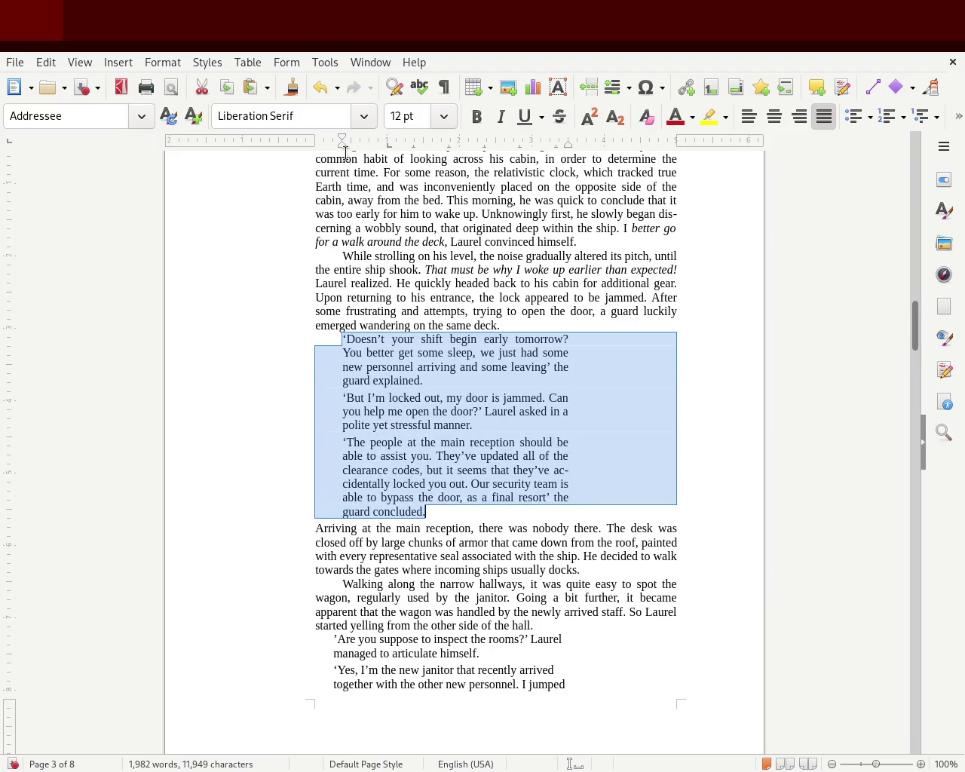
pyautogui.hotkey('ctrl', 'z')
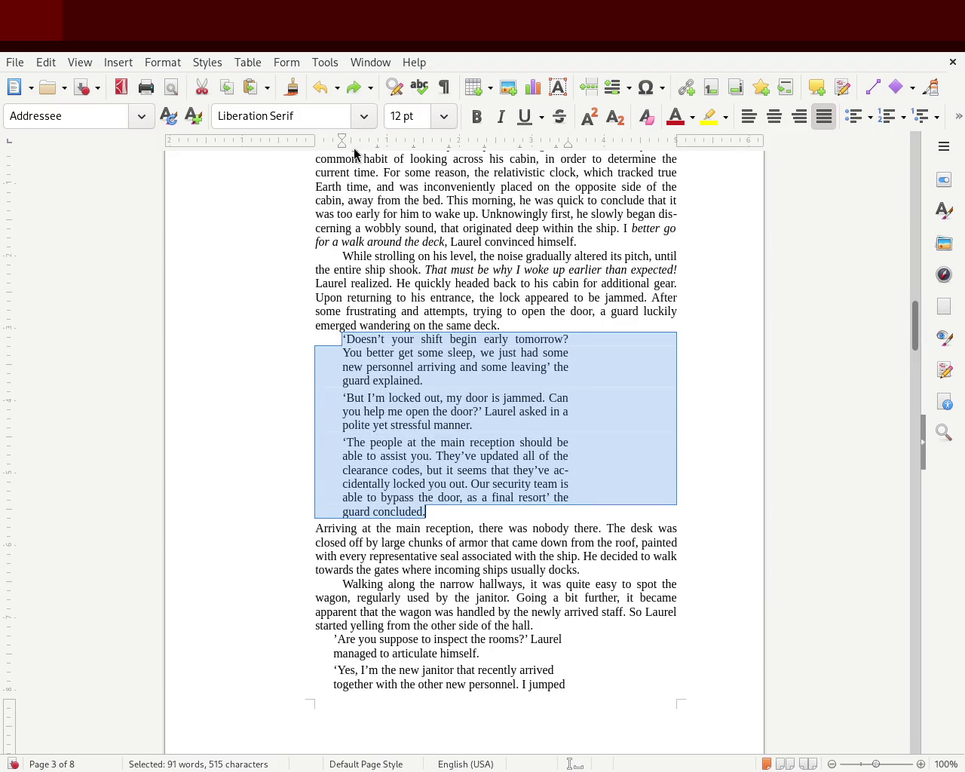
pyautogui.moveTo(342, 144); pyautogui.dragTo(387, 143)
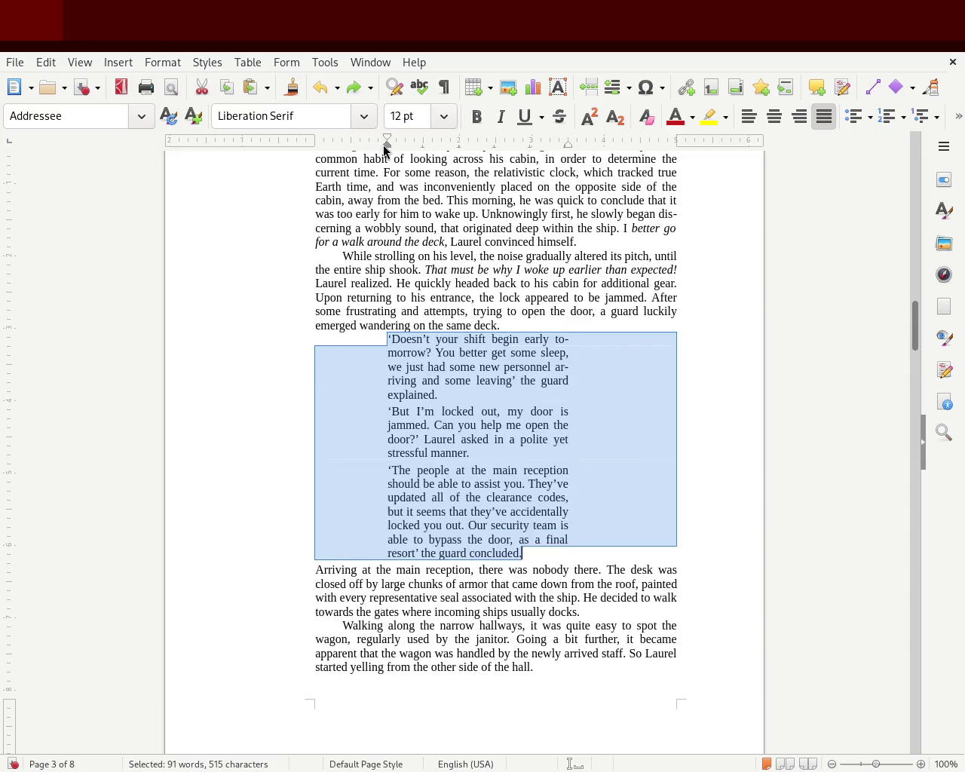
pyautogui.click(101, 371)
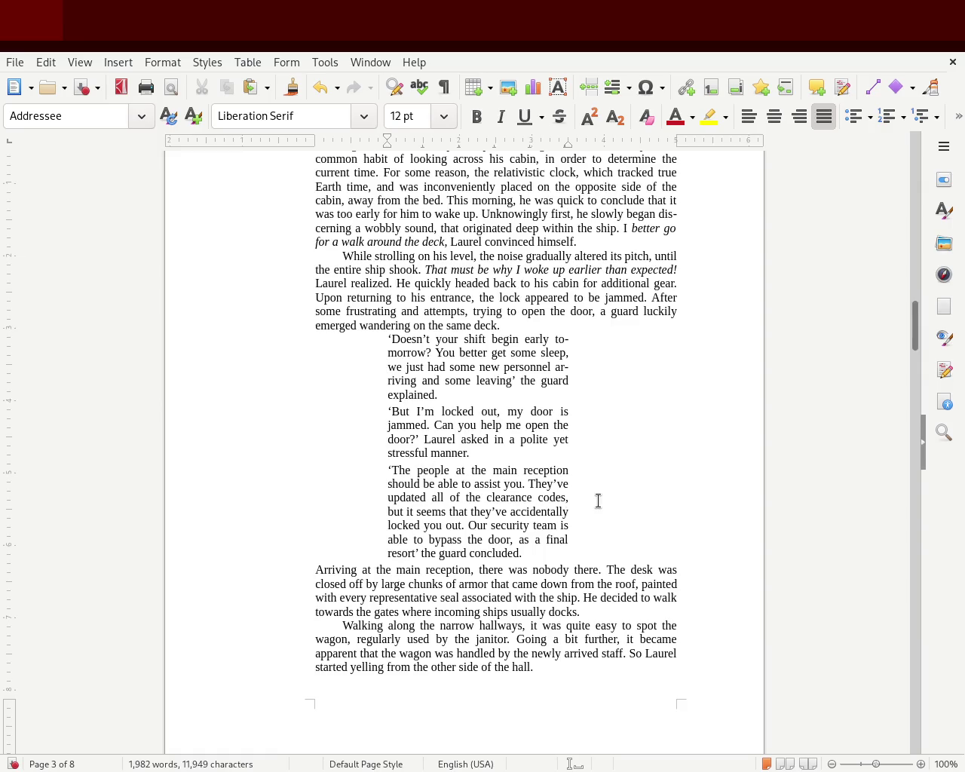
pyautogui.moveTo(916, 335); pyautogui.dragTo(917, 326)
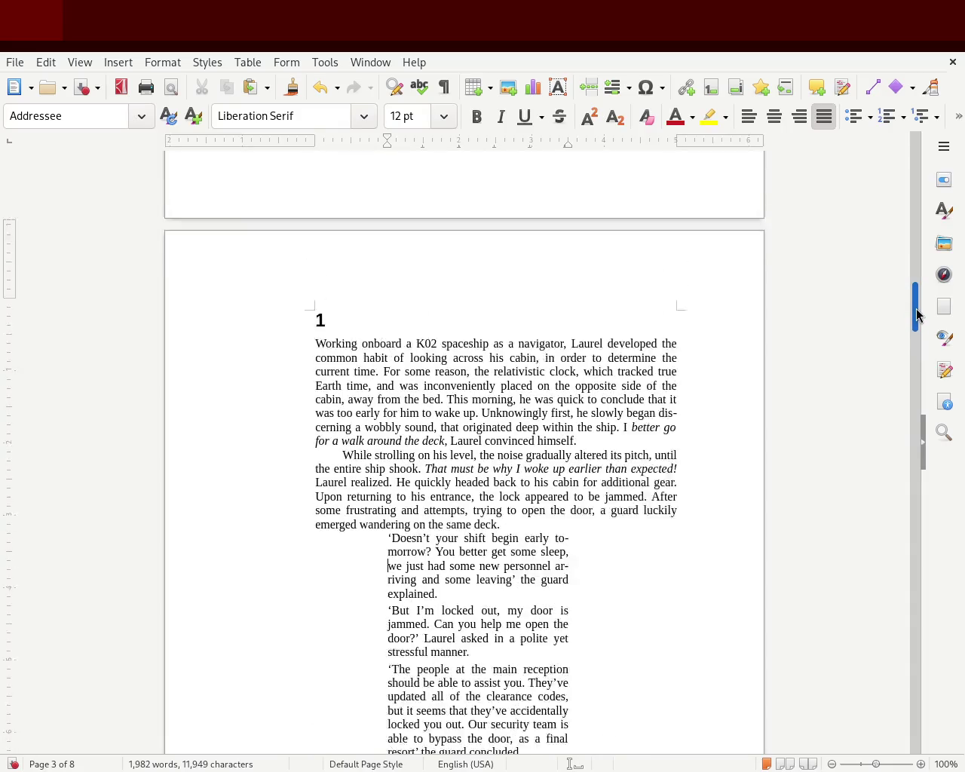
# - Undo the last dialogue indent change and fine-tune the 'While strolling' first-line indent
pyautogui.hotkey('ctrl', 'z')
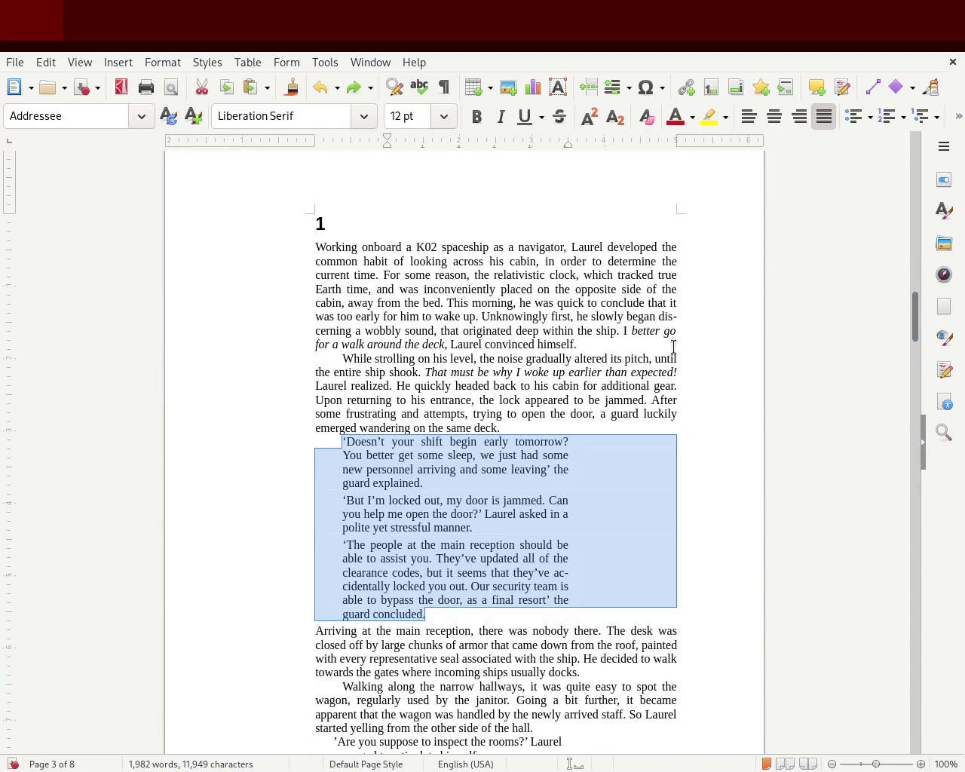
pyautogui.click(256, 285)
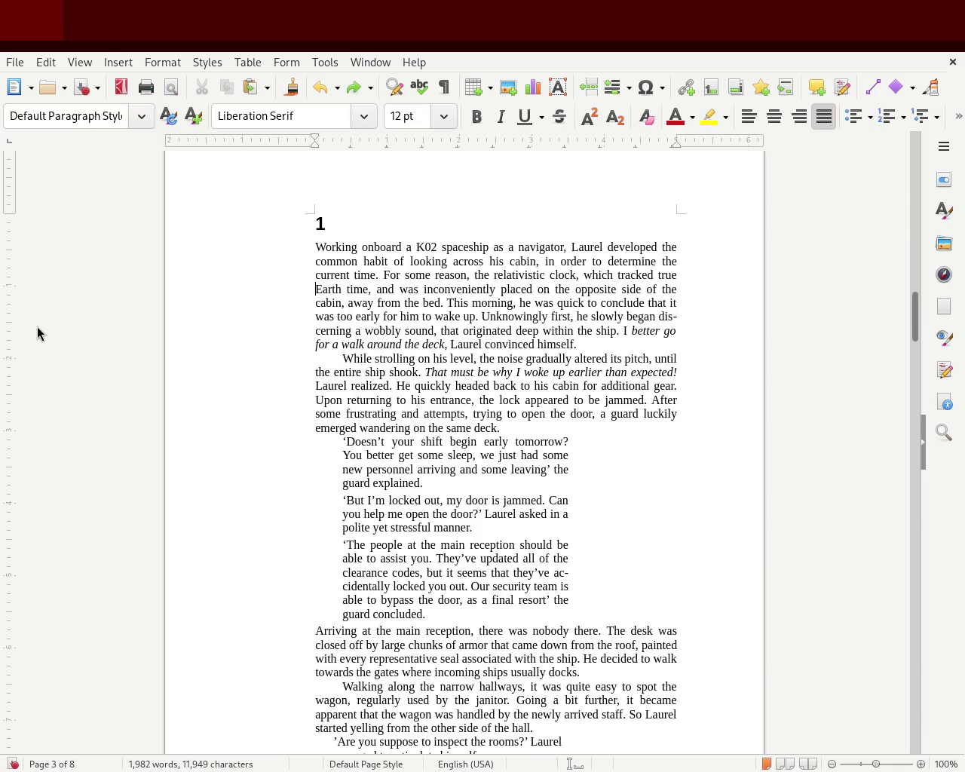
pyautogui.moveTo(444, 614); pyautogui.dragTo(204, 444)
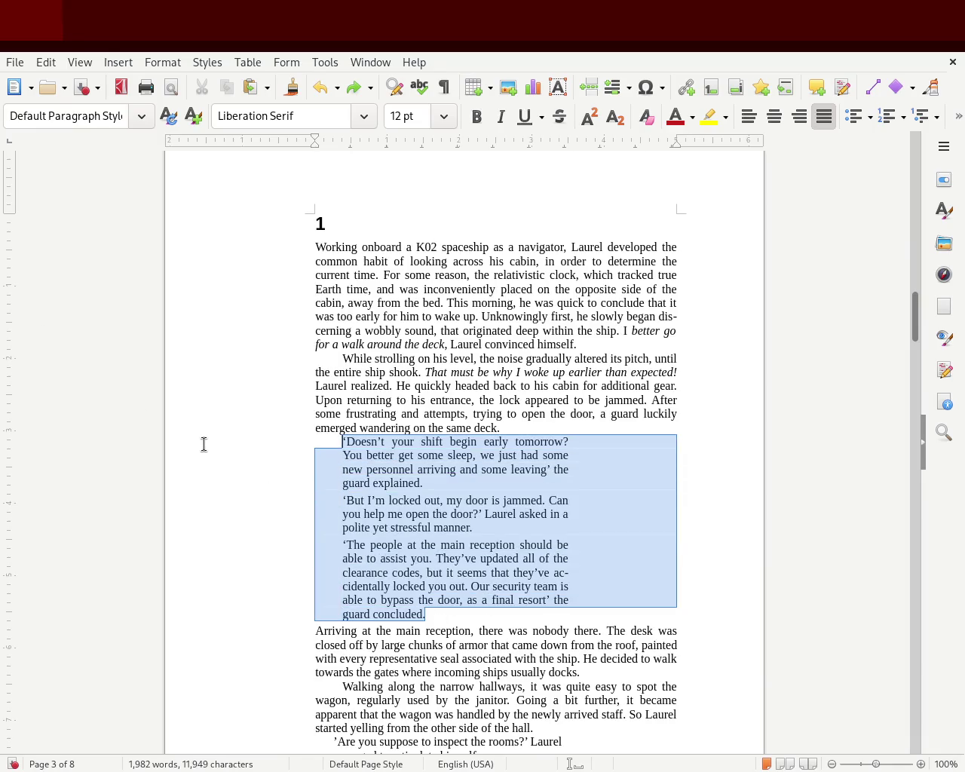
pyautogui.click(340, 356)
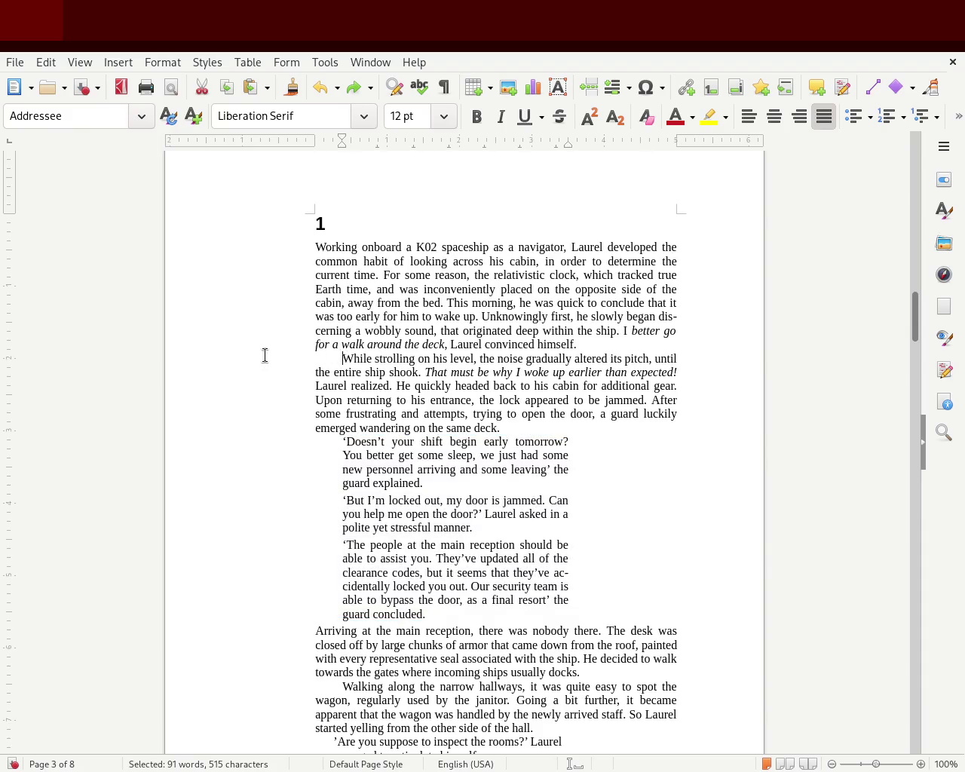
pyautogui.moveTo(341, 141); pyautogui.dragTo(323, 140)
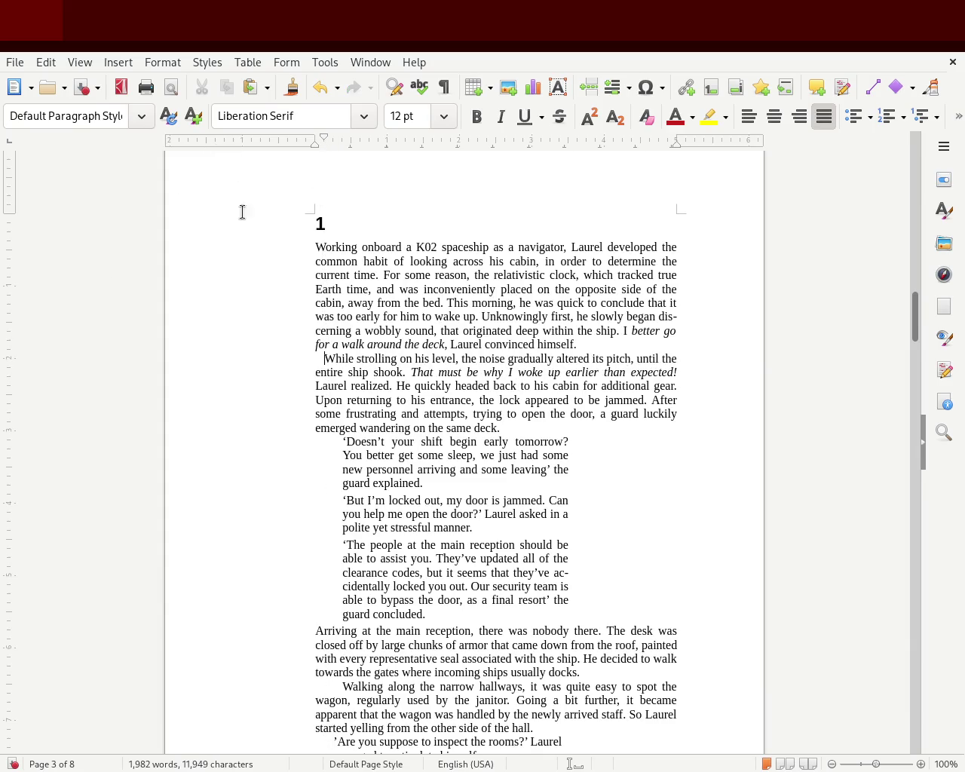
pyautogui.click(294, 354)
pyautogui.moveTo(323, 141); pyautogui.dragTo(332, 140)
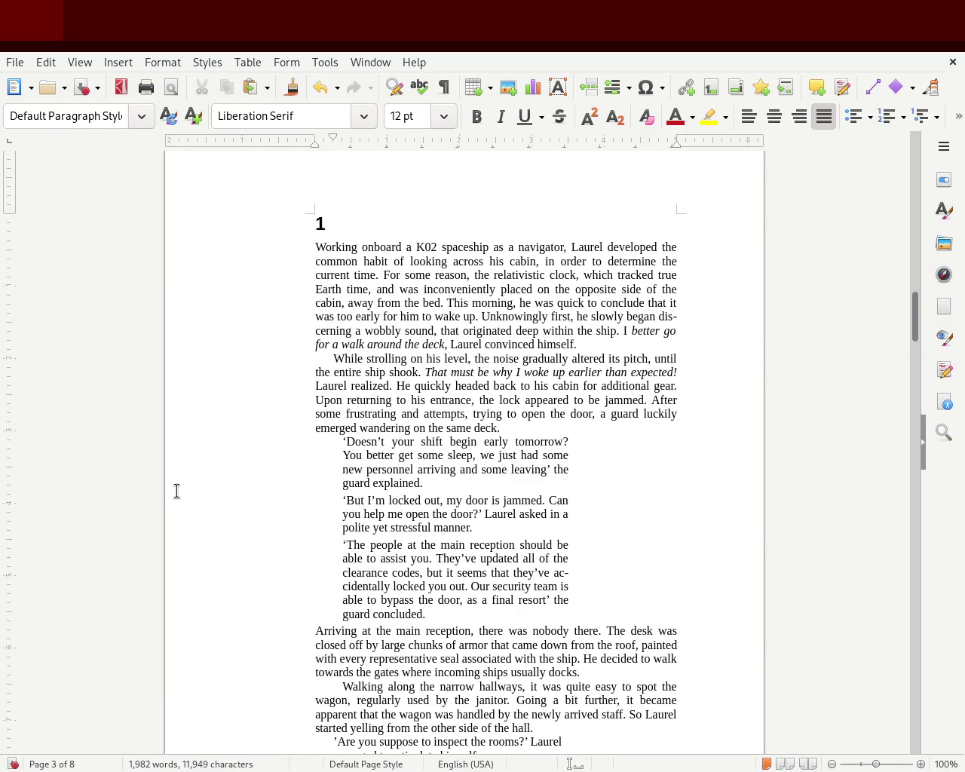
# - Shift the dialogue paragraphs' left indent slightly right, then move it back left
pyautogui.moveTo(450, 615); pyautogui.dragTo(157, 440)
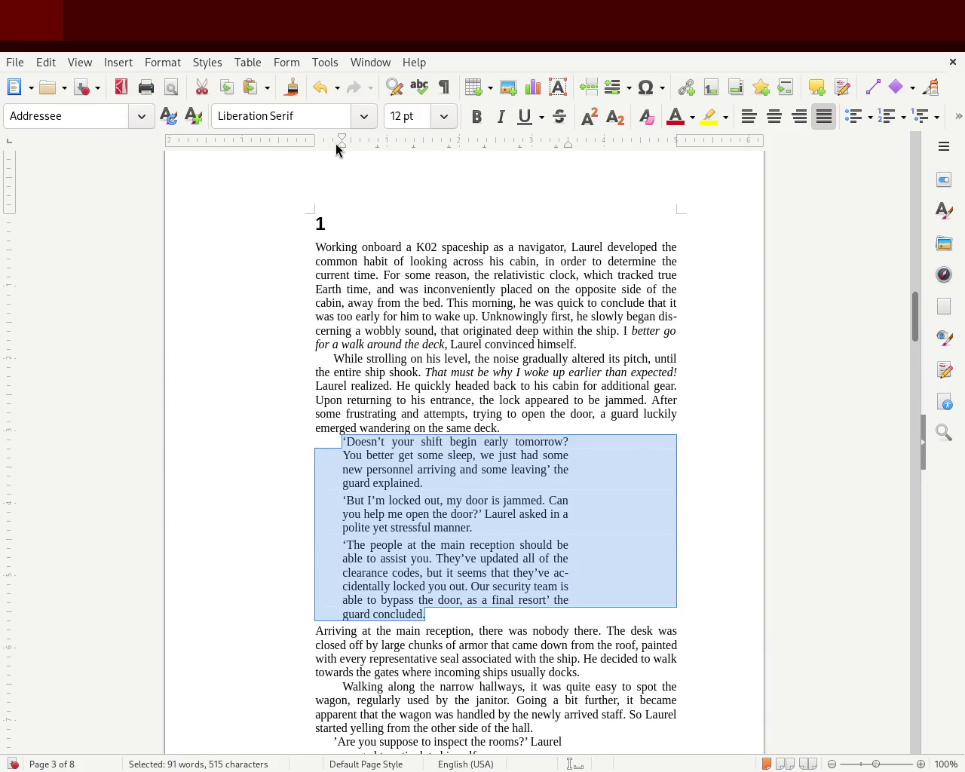
pyautogui.click(345, 144)
pyautogui.hotkey('ctrl', 'z')
pyautogui.moveTo(343, 148); pyautogui.dragTo(351, 149)
pyautogui.click(118, 350)
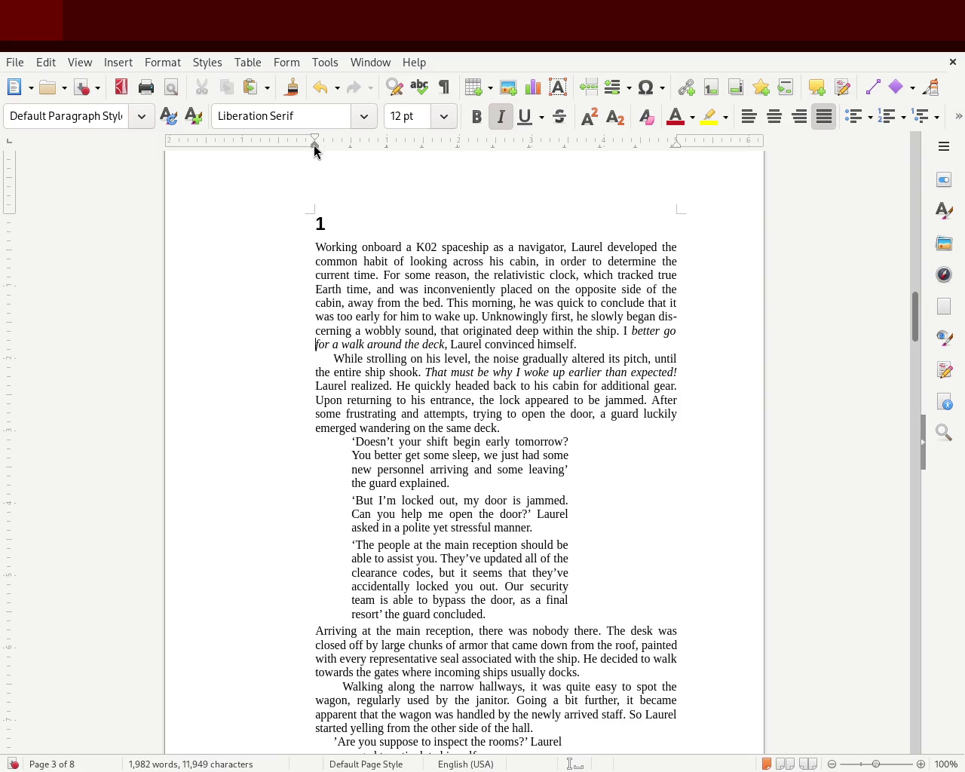
pyautogui.moveTo(528, 619); pyautogui.dragTo(263, 437)
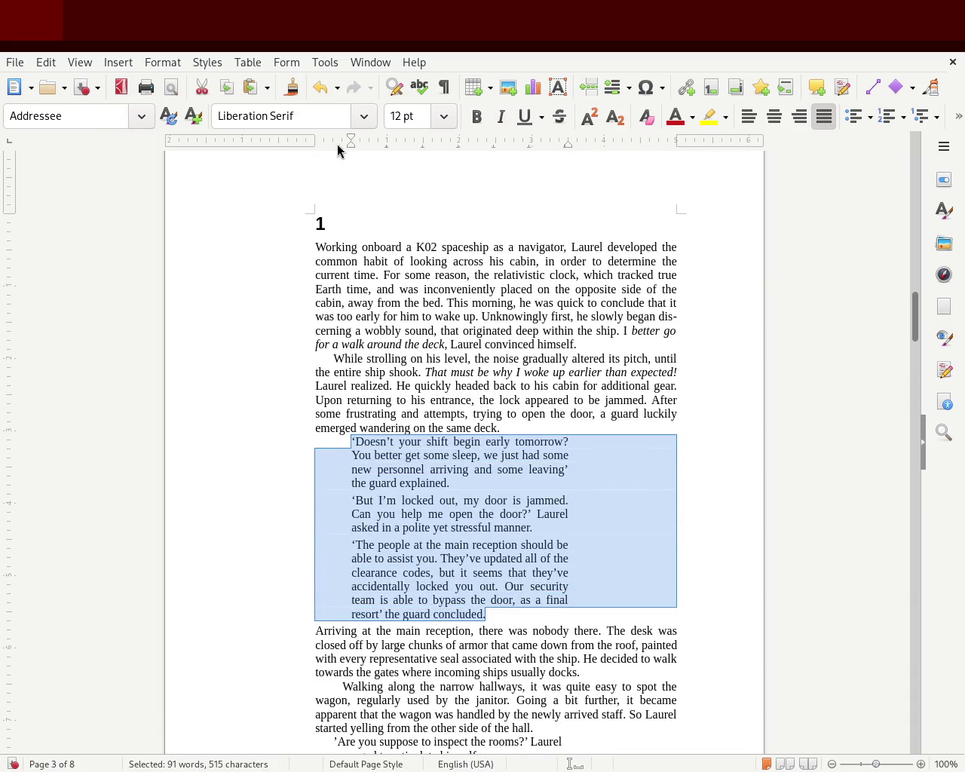
pyautogui.moveTo(348, 143); pyautogui.dragTo(333, 144)
pyautogui.click(159, 429)
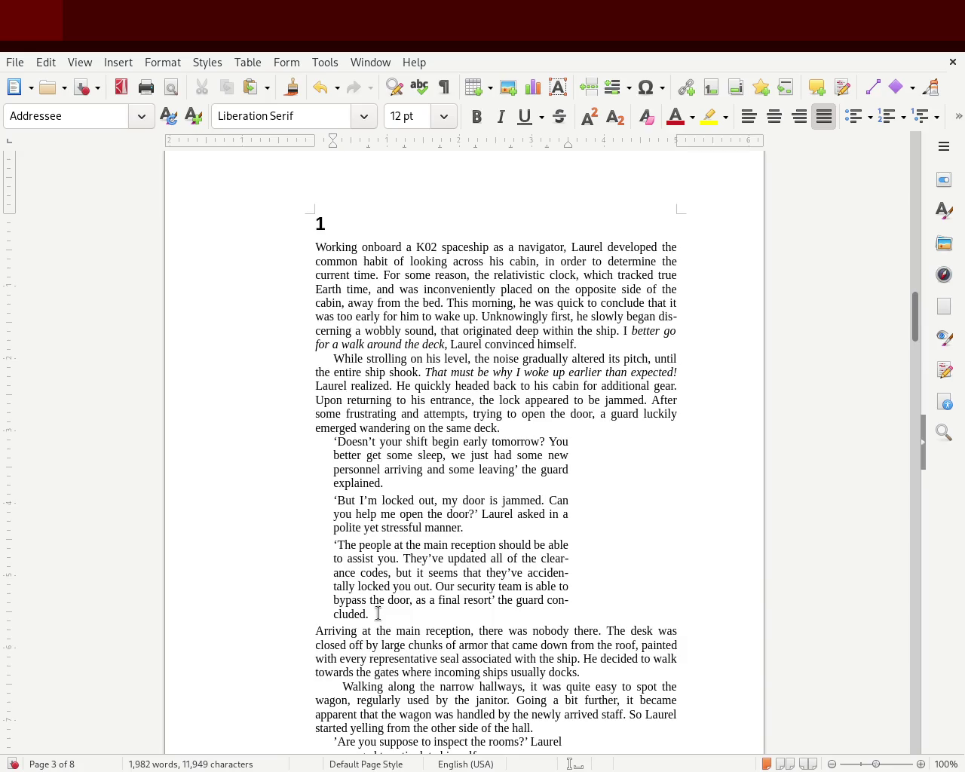
# - Enlarge the bottom margin of page 3 using the vertical ruler
pyautogui.moveTo(378, 614); pyautogui.dragTo(315, 554)
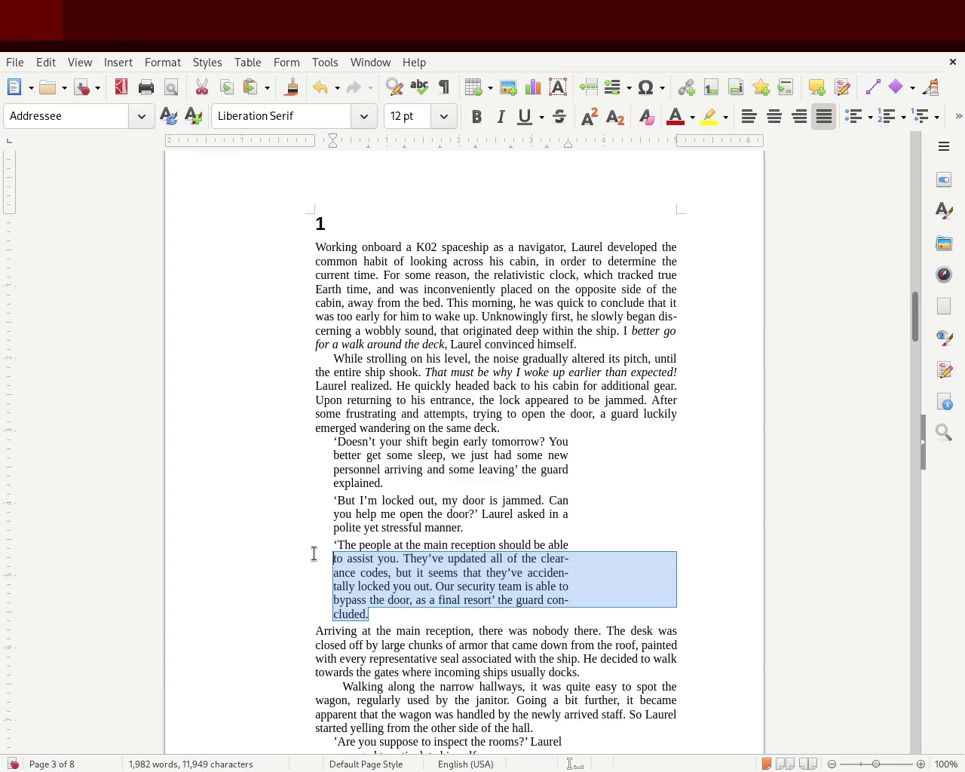
pyautogui.click(365, 385)
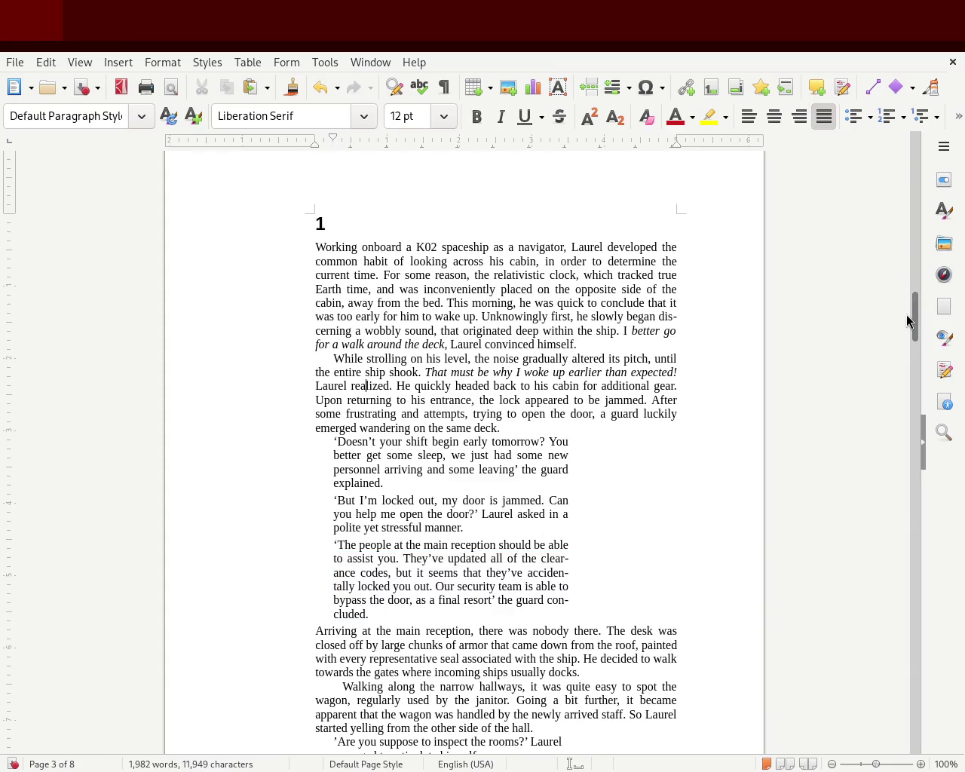
pyautogui.moveTo(915, 317); pyautogui.dragTo(915, 351)
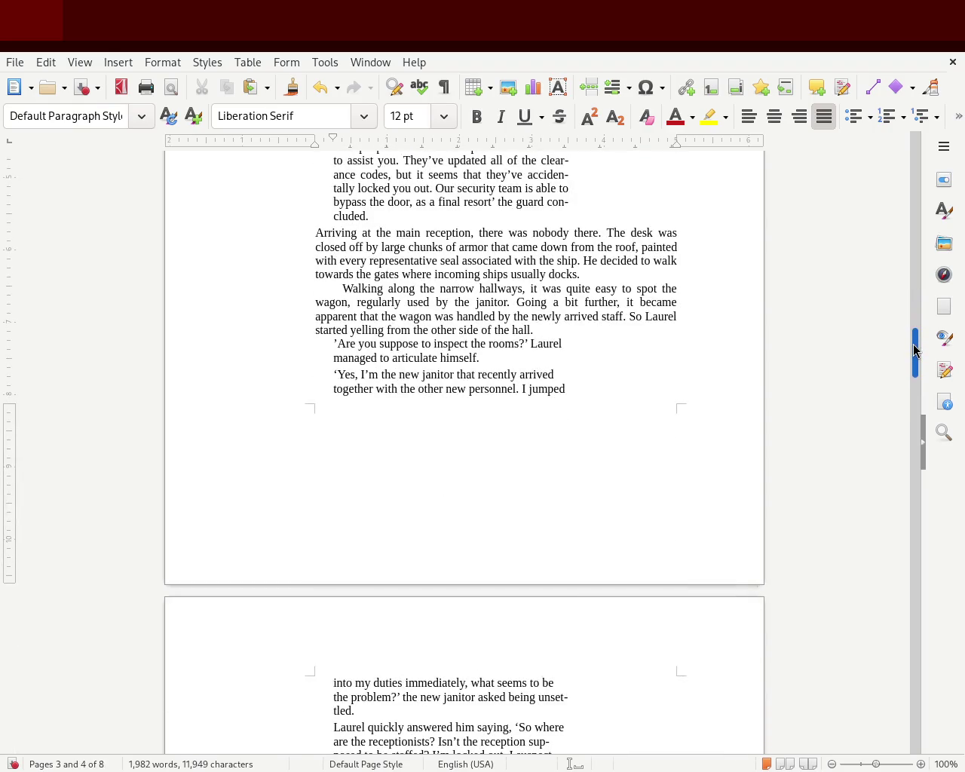
pyautogui.click(580, 379)
pyautogui.moveTo(11, 401); pyautogui.dragTo(38, 392)
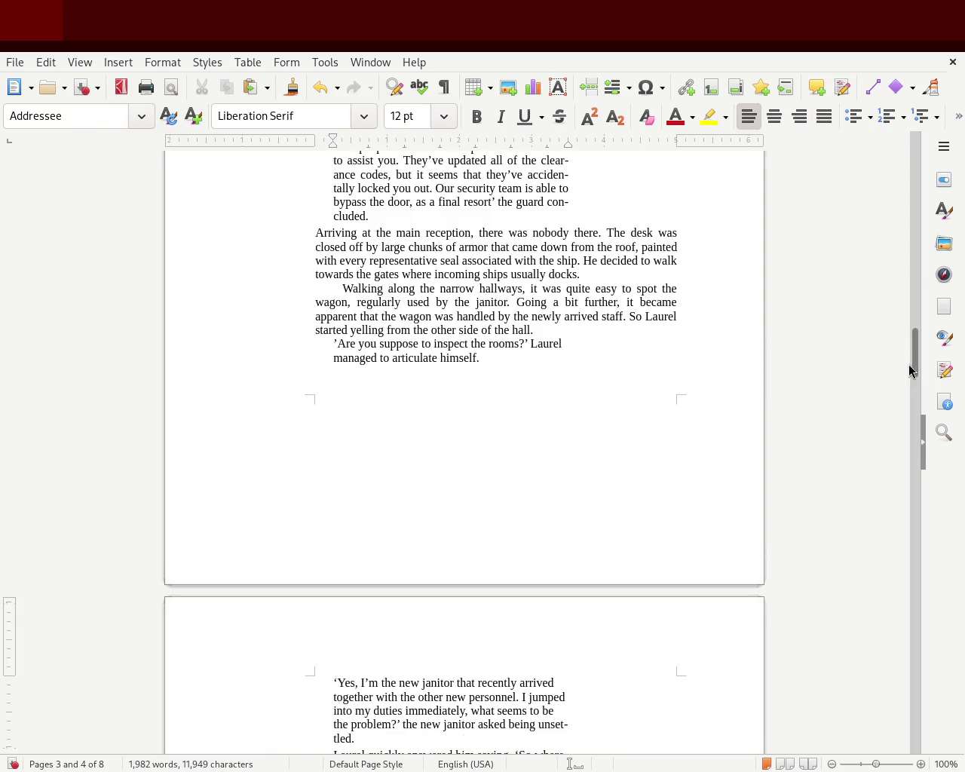
pyautogui.moveTo(912, 359)
pyautogui.mouseDown()
pyautogui.moveTo(914, 318)
pyautogui.moveTo(804, 324)
pyautogui.mouseUp()
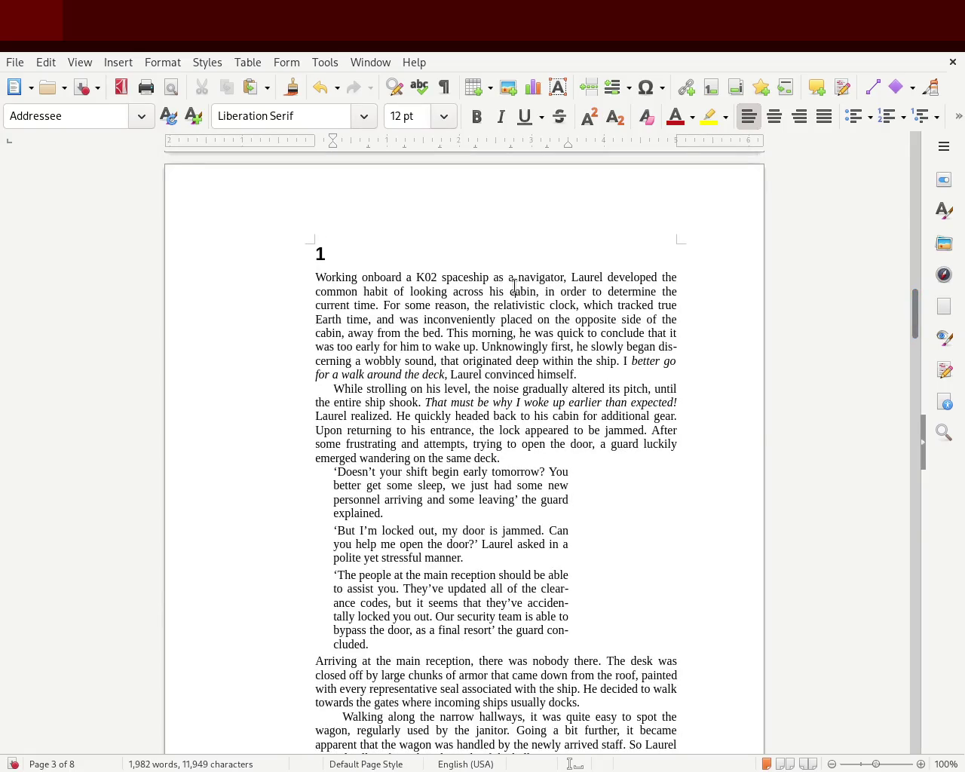
pyautogui.click(515, 287)
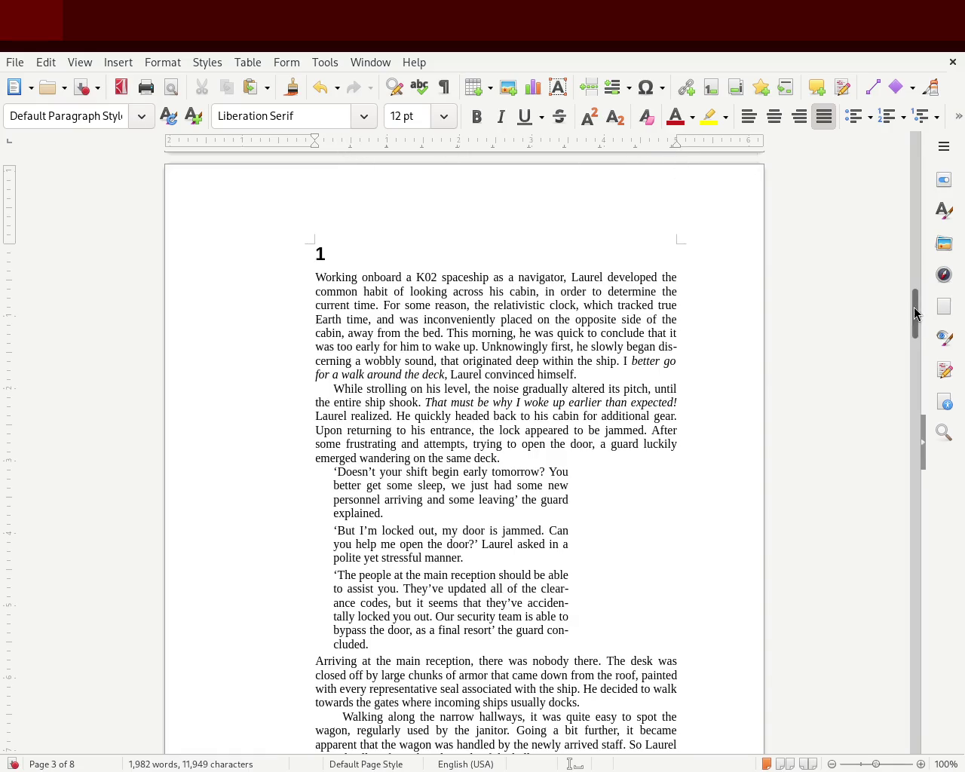
pyautogui.moveTo(916, 313); pyautogui.dragTo(914, 319)
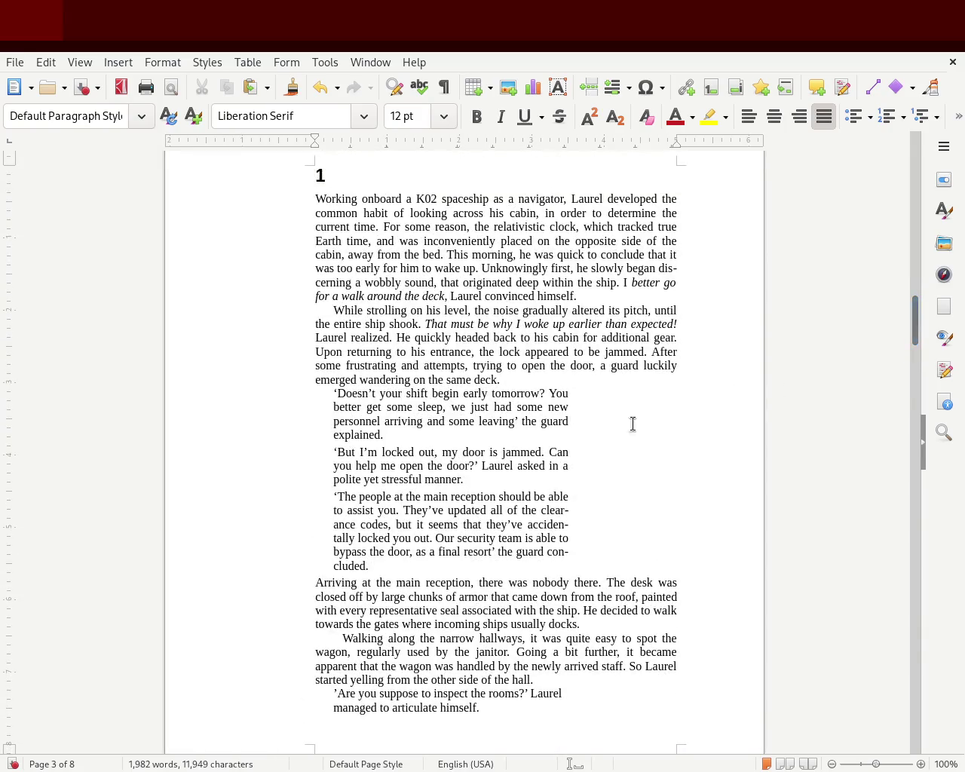
# - Replace the 'While strolling' ruler first-line indent with a Tab indent
pyautogui.moveTo(380, 565); pyautogui.dragTo(469, 386)
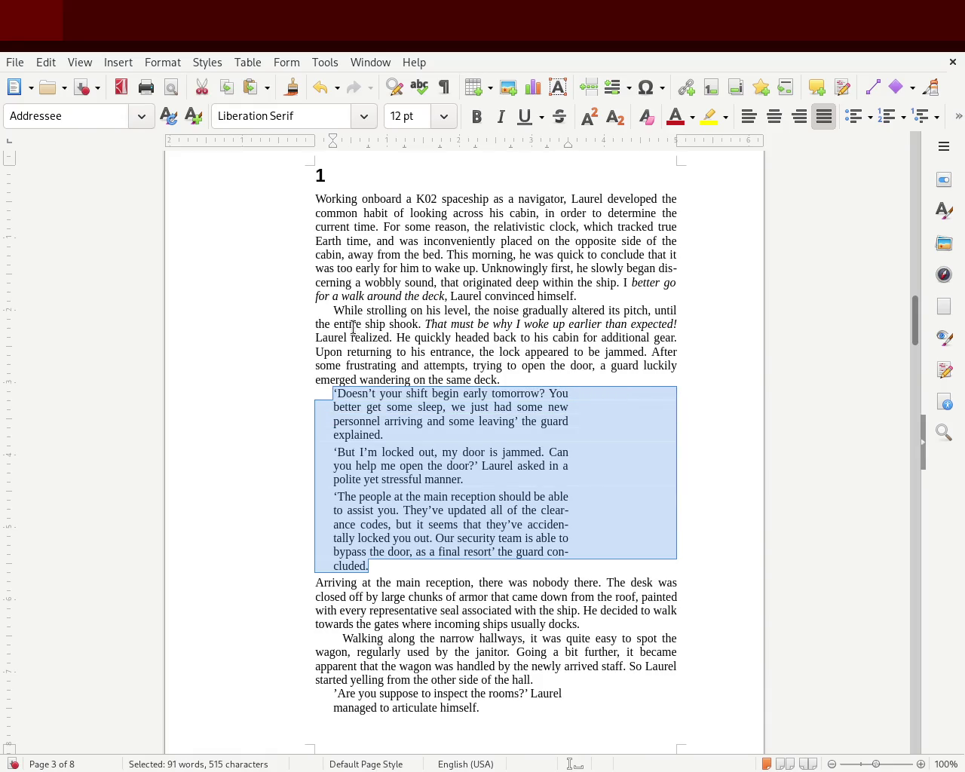
pyautogui.click(332, 310)
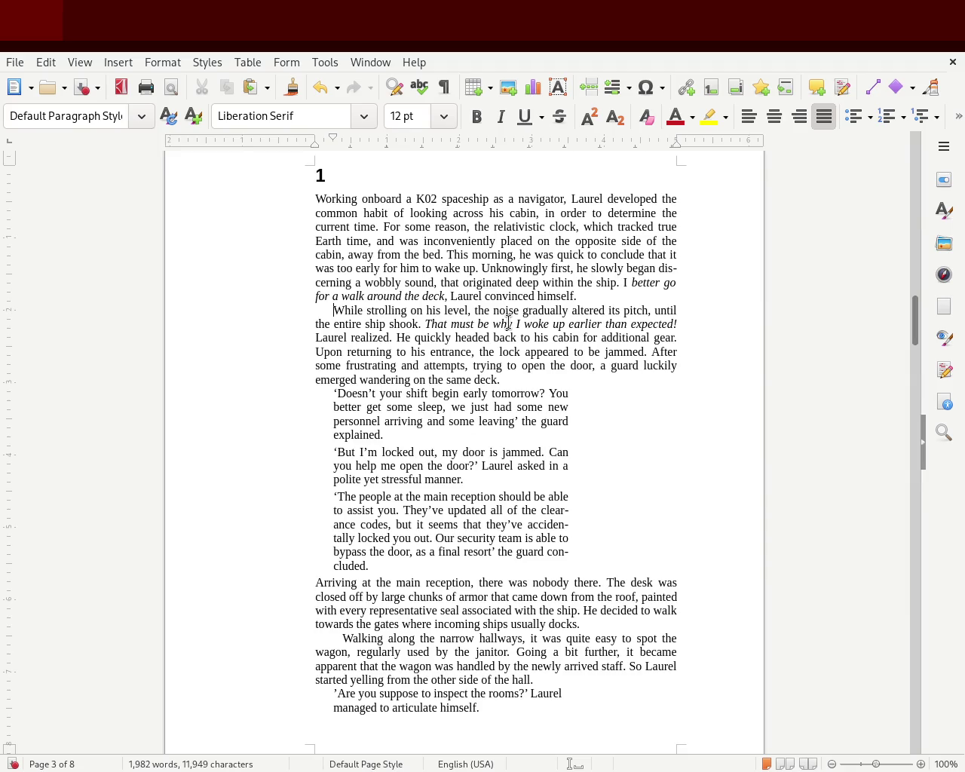
pyautogui.moveTo(333, 138); pyautogui.dragTo(314, 140)
pyautogui.press('Tab')
pyautogui.click(656, 427)
pyautogui.click(557, 551)
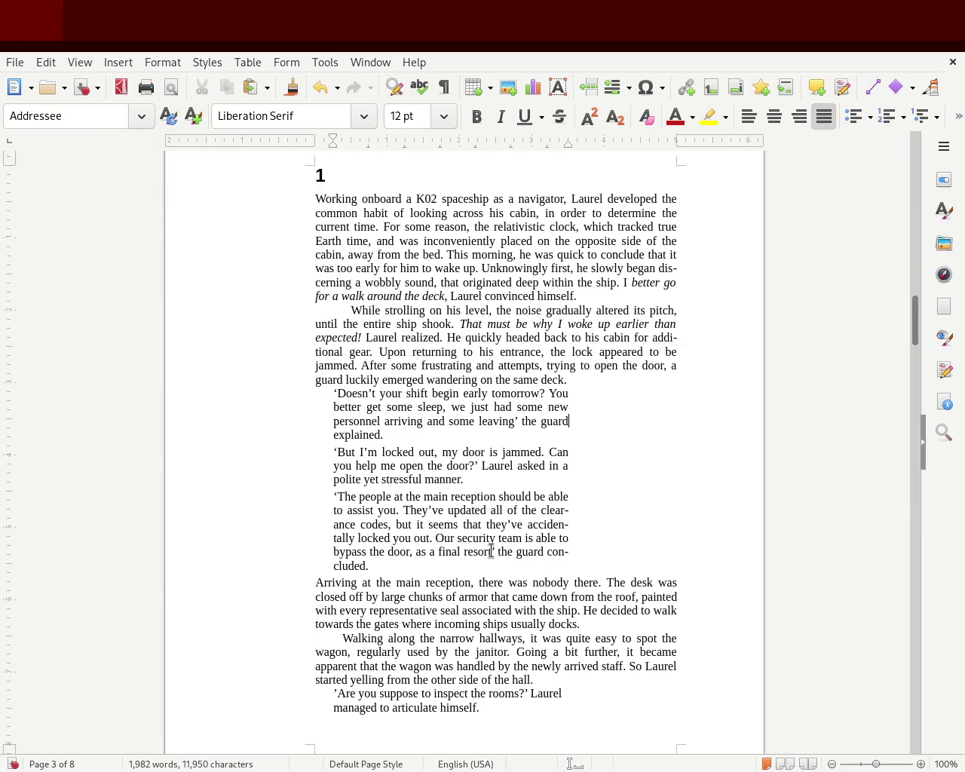
pyautogui.moveTo(389, 564); pyautogui.dragTo(270, 386)
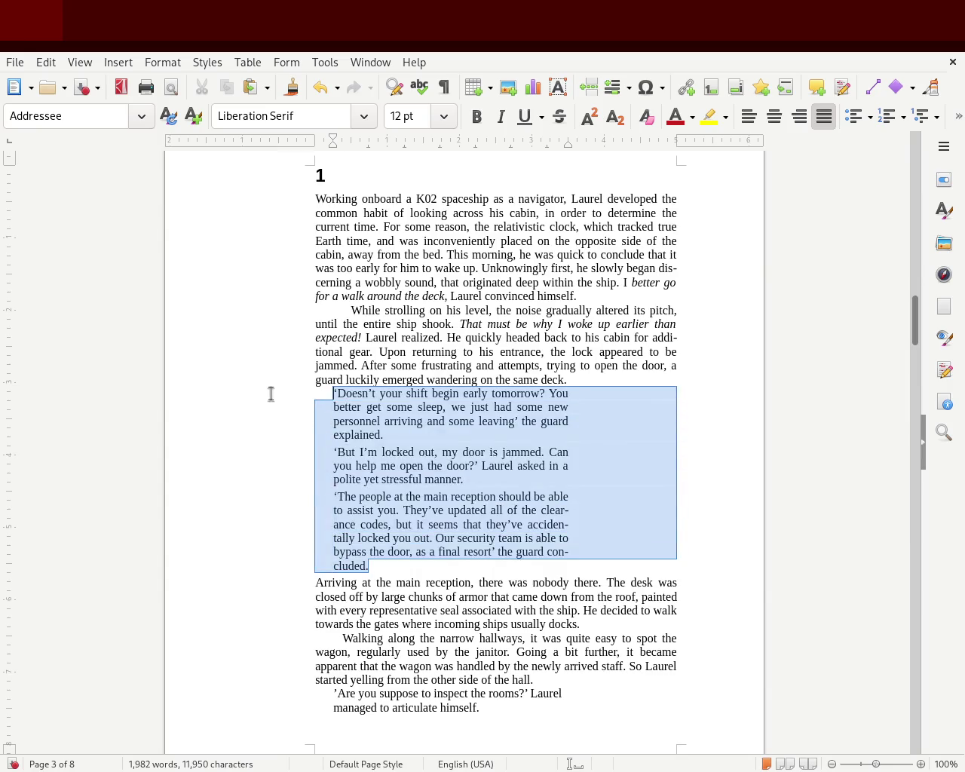
# - Push the three dialogue paragraphs' left indent further right
pyautogui.click(371, 525)
pyautogui.moveTo(373, 567); pyautogui.dragTo(268, 393)
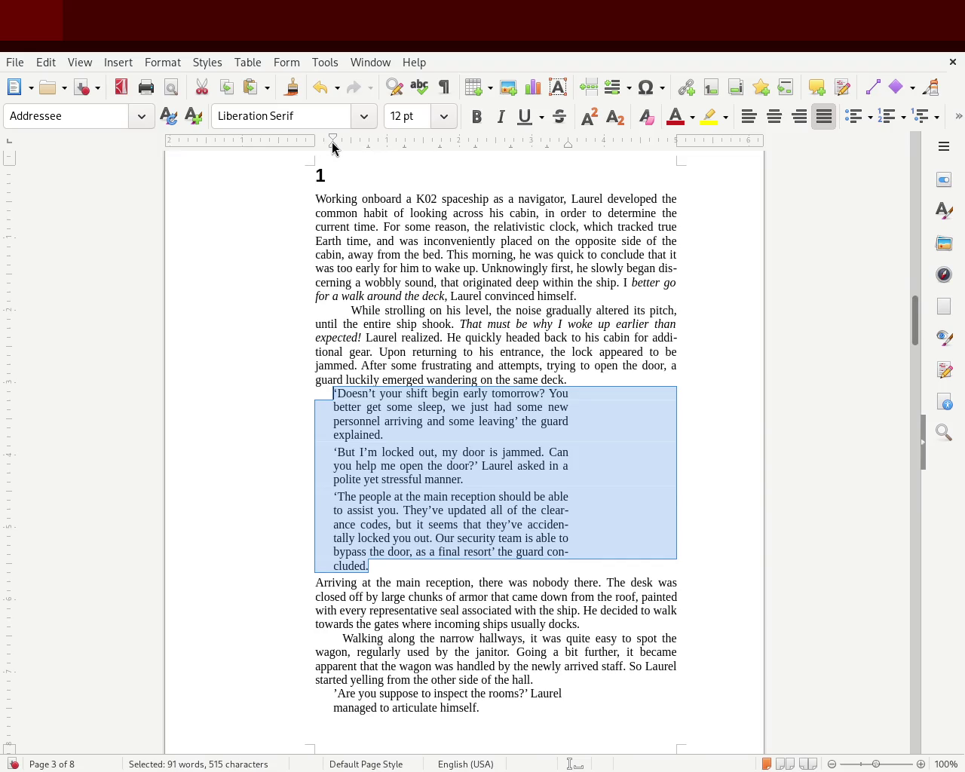
pyautogui.moveTo(329, 147); pyautogui.dragTo(384, 147)
pyautogui.click(152, 349)
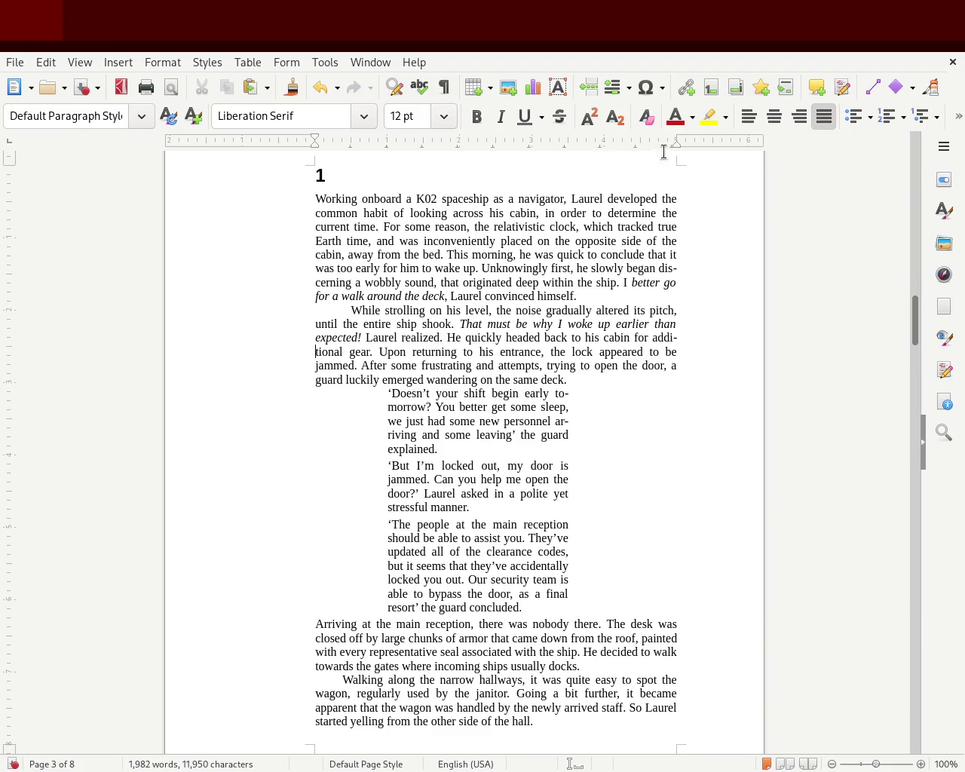
# - Widen the dialogue paragraphs' right edge, then undo the change
pyautogui.moveTo(535, 607); pyautogui.dragTo(304, 399)
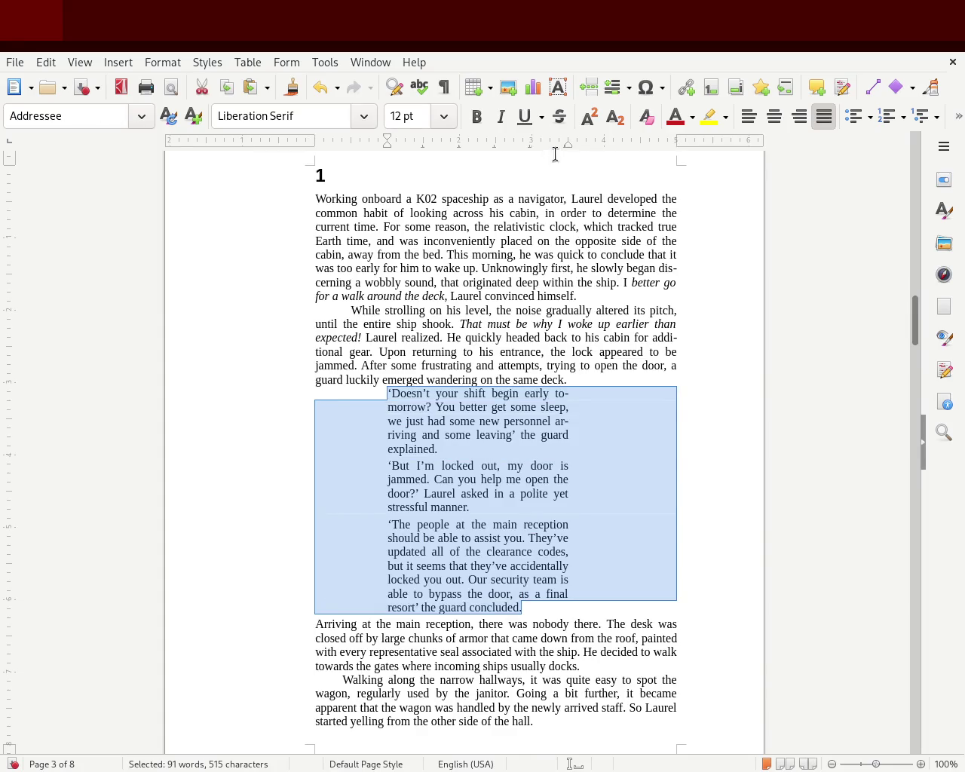
pyautogui.moveTo(567, 147); pyautogui.dragTo(604, 147)
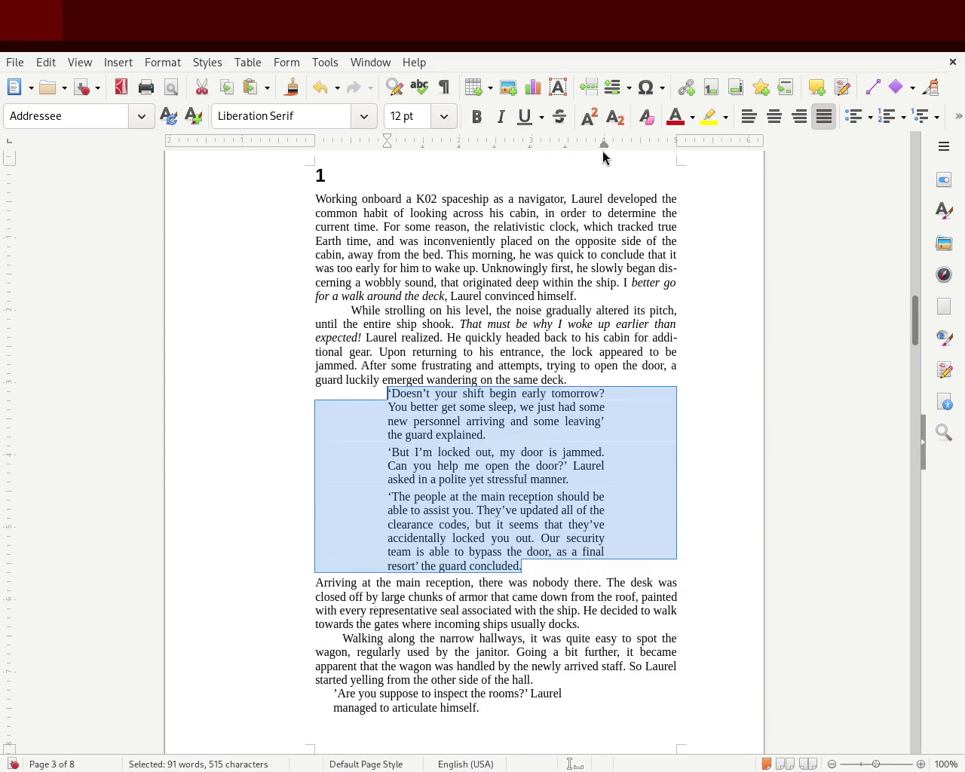
pyautogui.click(154, 425)
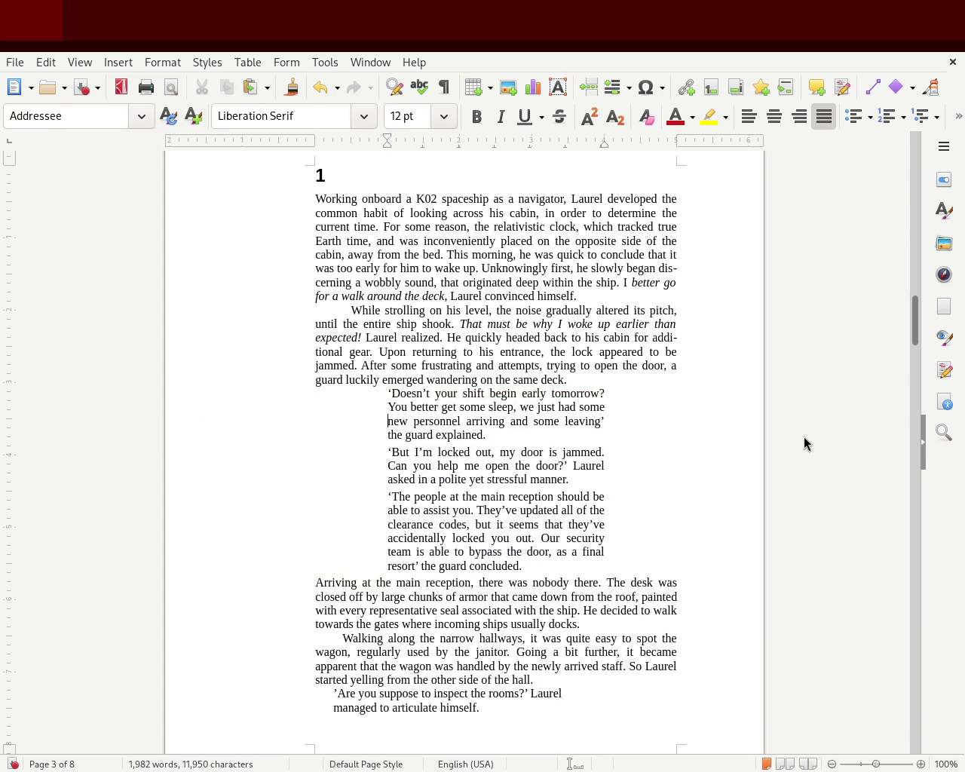
pyautogui.moveTo(916, 326)
pyautogui.mouseDown()
pyautogui.moveTo(914, 342)
pyautogui.moveTo(913, 313)
pyautogui.moveTo(908, 339)
pyautogui.mouseUp()
pyautogui.scroll(10, 908, 335)
pyautogui.click(681, 457)
pyautogui.hotkey('ctrl', 'z')
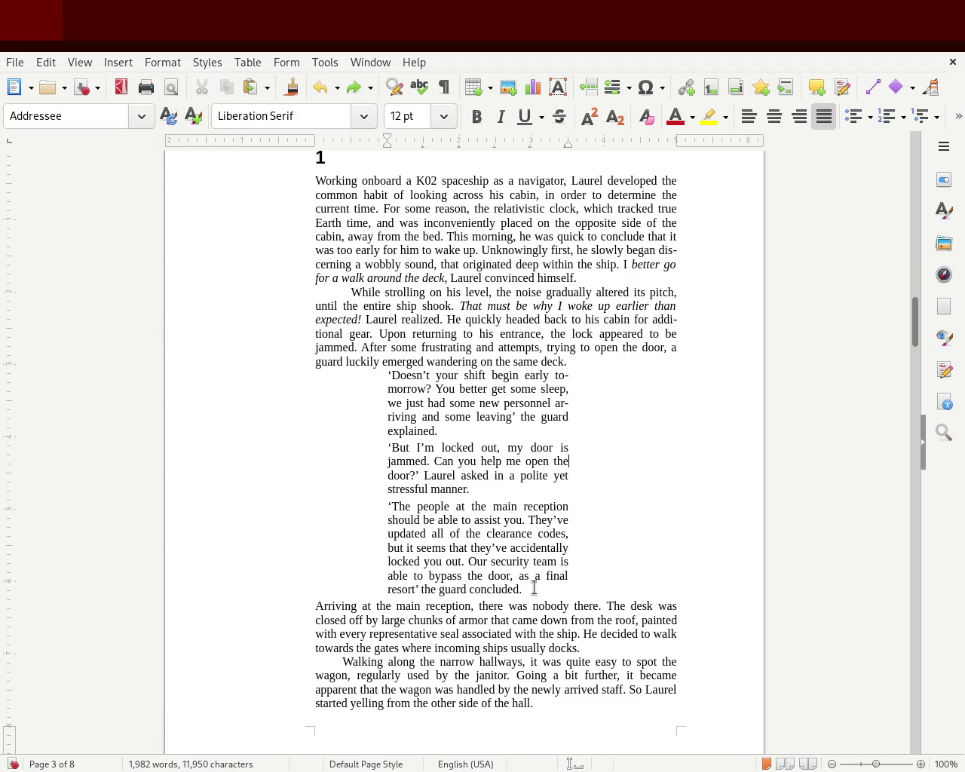
# - Move the dialogue paragraphs' left indent back to the left
pyautogui.moveTo(534, 587)
pyautogui.mouseDown()
pyautogui.moveTo(498, 589)
pyautogui.moveTo(239, 384)
pyautogui.moveTo(285, 346)
pyautogui.mouseUp()
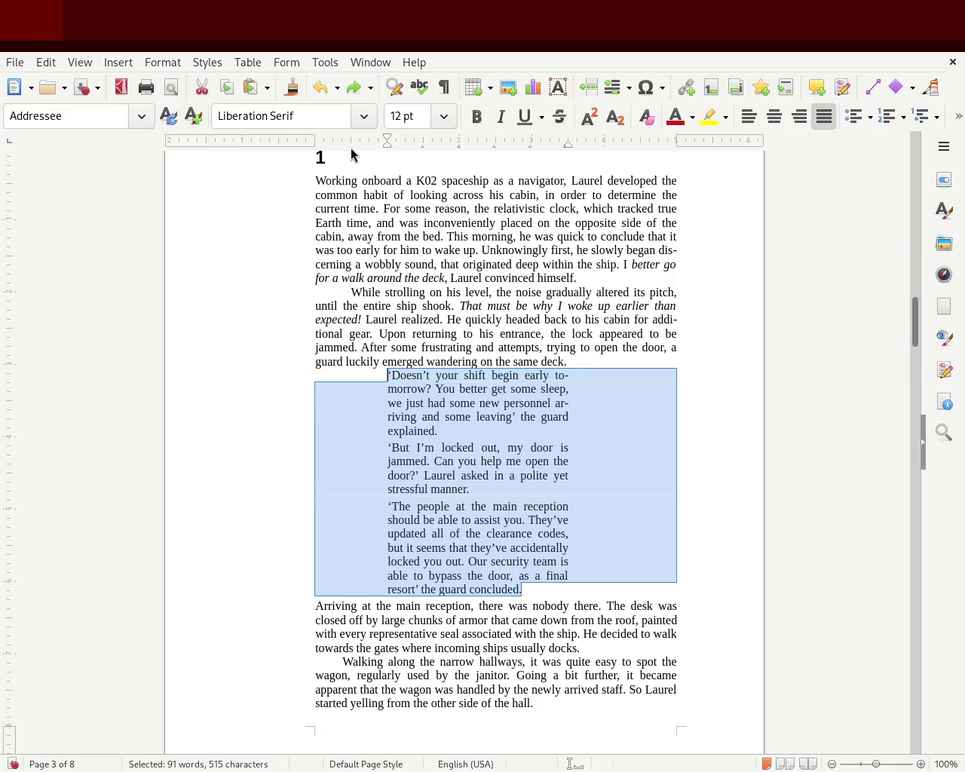
pyautogui.moveTo(387, 141); pyautogui.dragTo(346, 153)
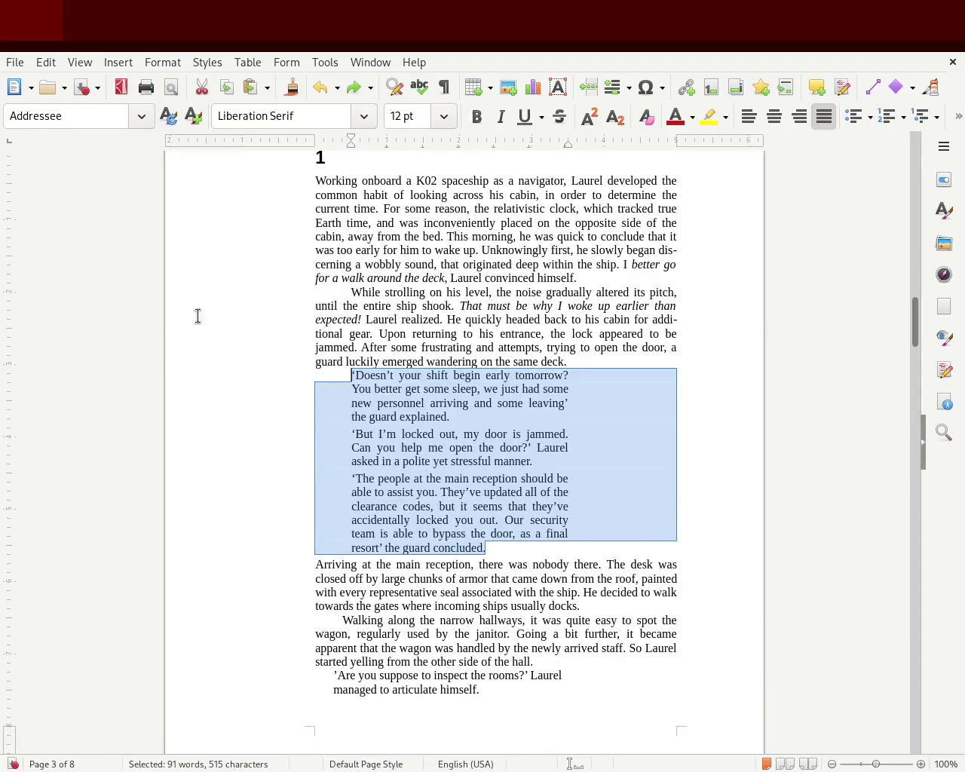
pyautogui.click(229, 297)
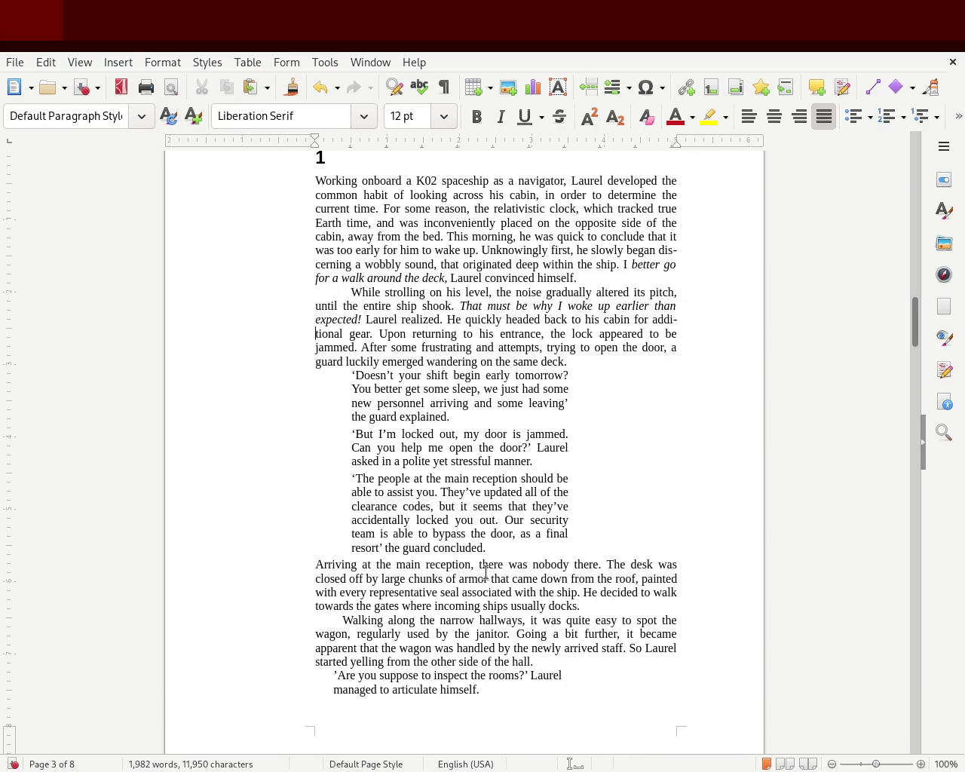
pyautogui.moveTo(496, 548)
pyautogui.mouseDown()
pyautogui.moveTo(270, 470)
pyautogui.moveTo(207, 375)
pyautogui.mouseUp()
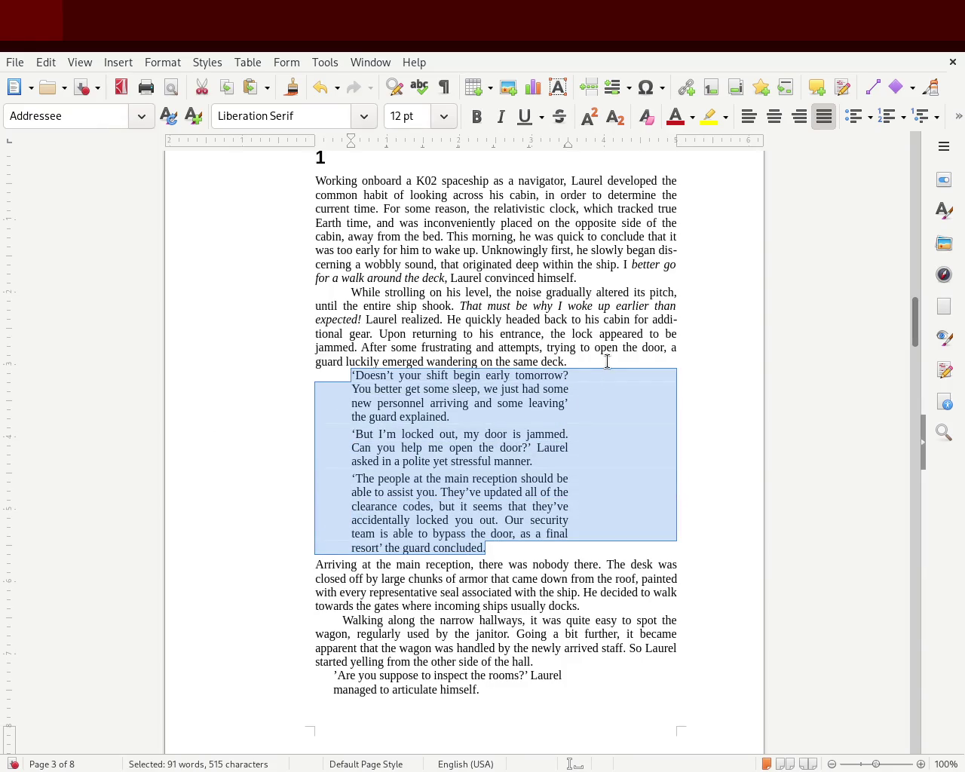
# - Replace the 'Walking' paragraph's existing indent with a Tab first-line indent
pyautogui.click(341, 616)
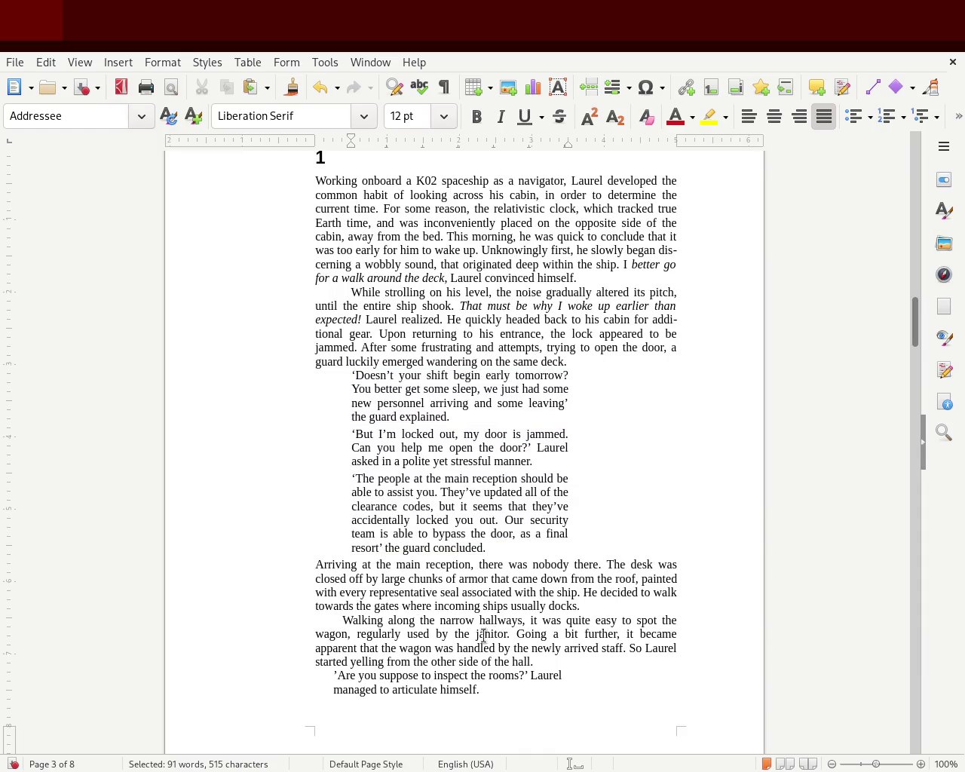
pyautogui.press('BackSpace')
pyautogui.press('Tab')
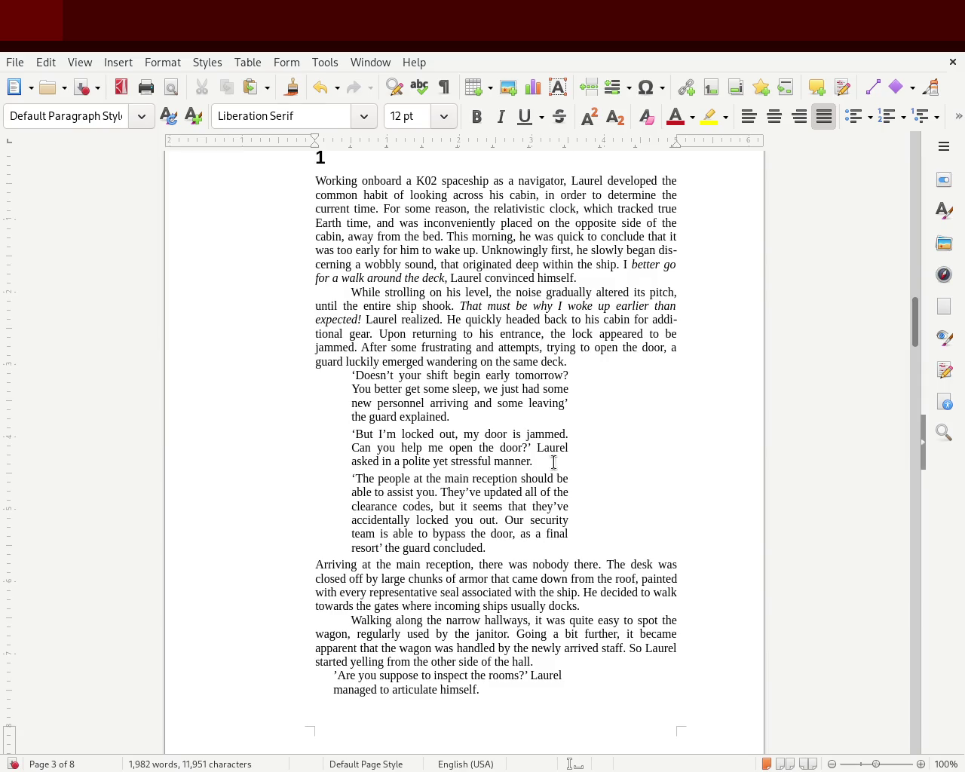
pyautogui.click(487, 548)
pyautogui.moveTo(505, 544); pyautogui.dragTo(306, 373)
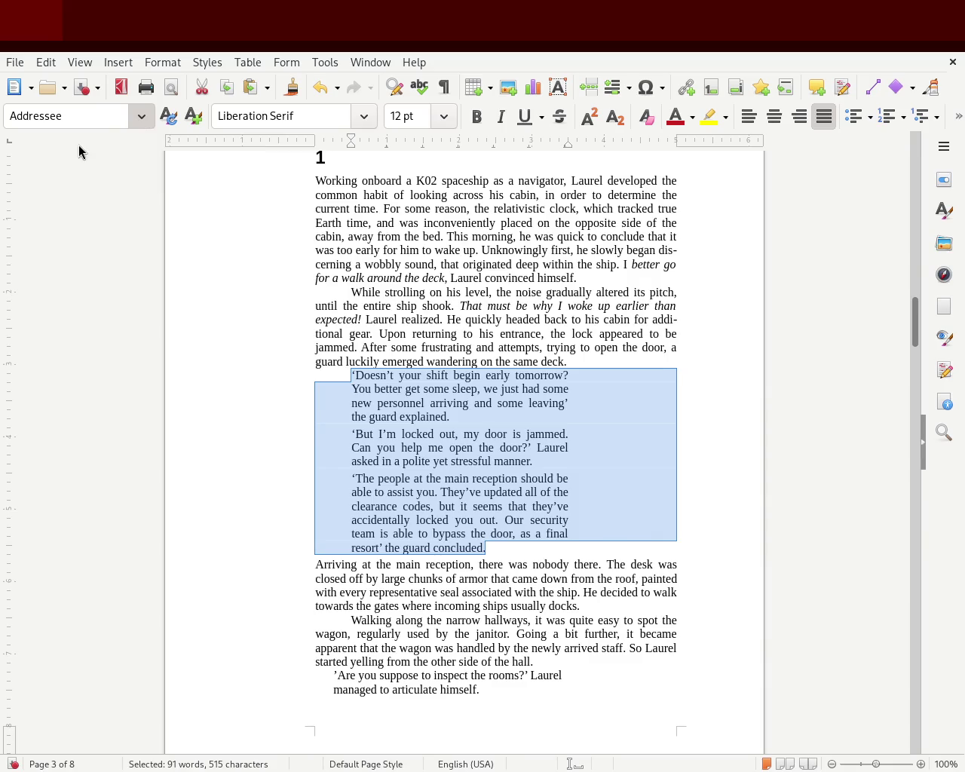
# - Set the dialogue apart with blank lines and Tab-indent its 'Doesn't', 'But I'm' and 'The people' paragraphs
pyautogui.hotkey('ctrl', 'z')
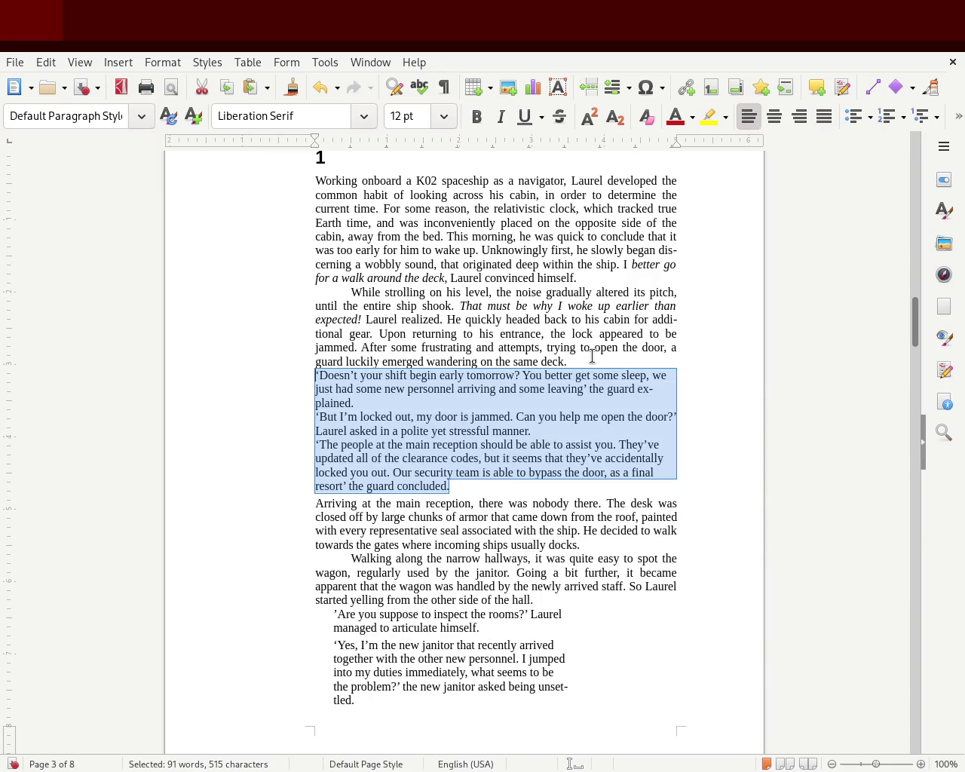
pyautogui.hotkey('ctrl', 'z')
pyautogui.hotkey('ctrl', 'z')
pyautogui.hotkey('ctrl', 'z')
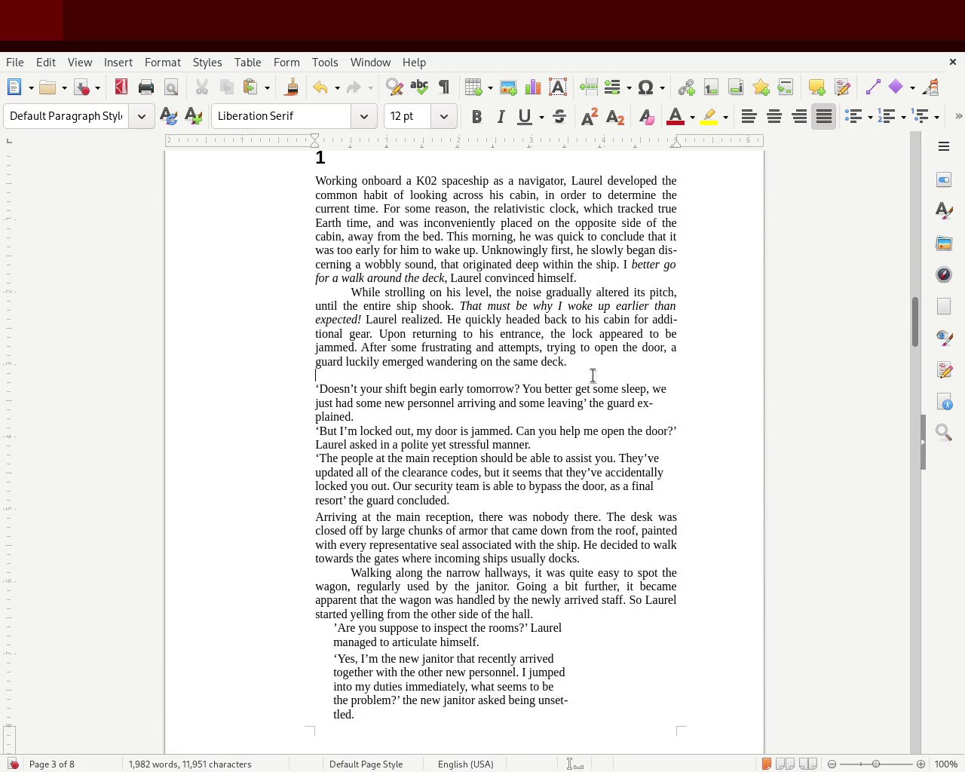
pyautogui.click(482, 500)
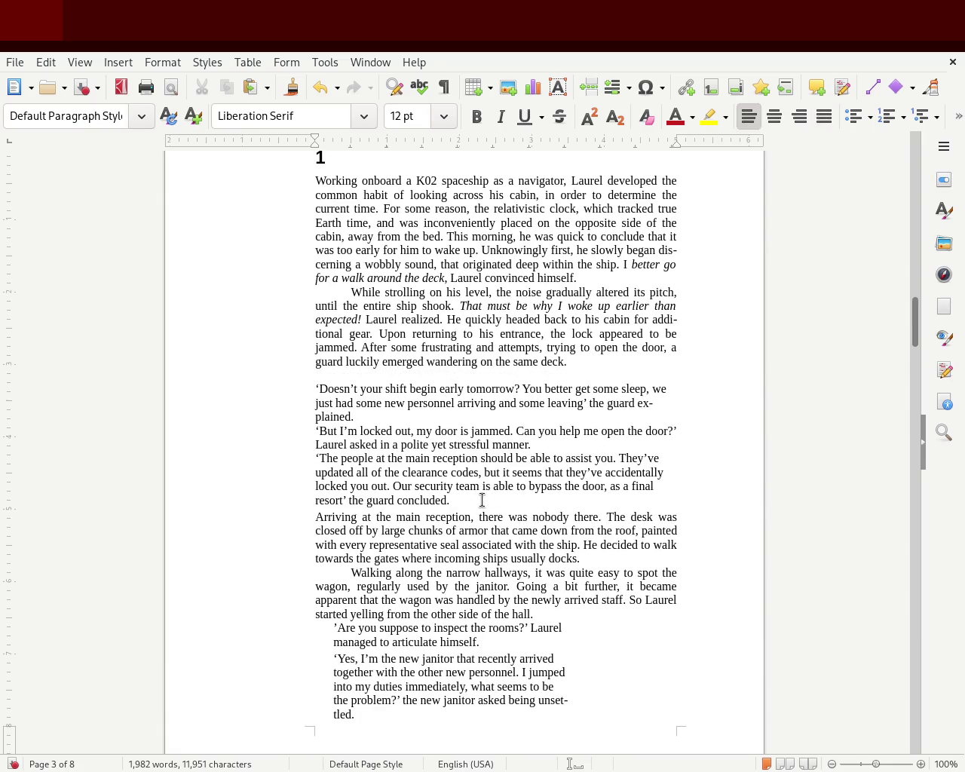
pyautogui.press('Return')
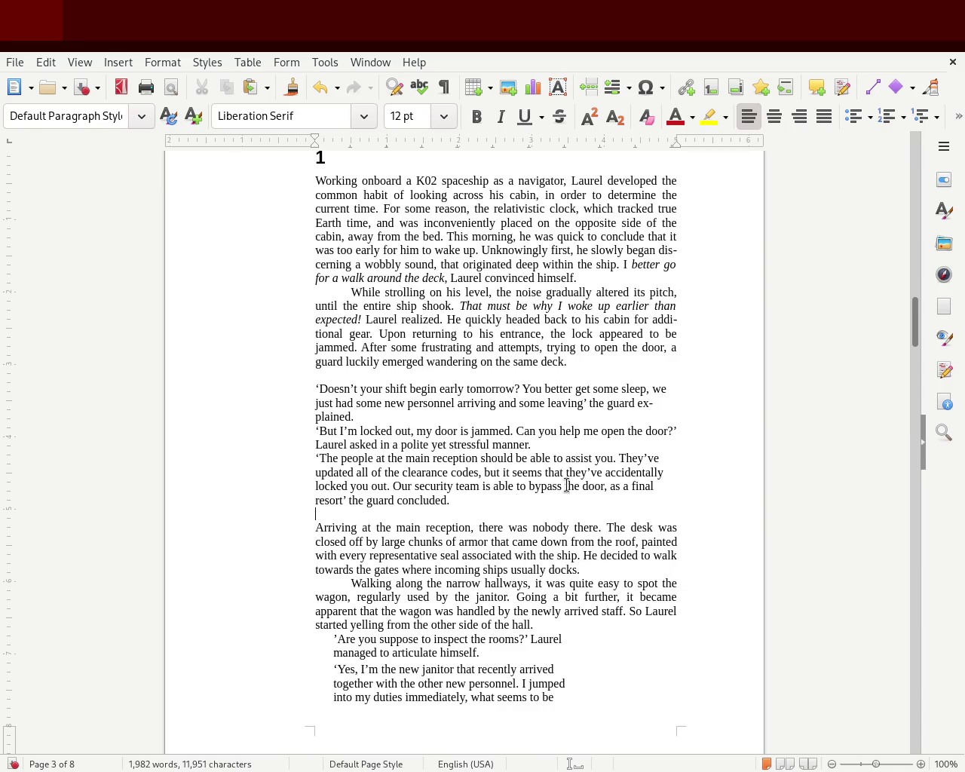
pyautogui.click(269, 389)
pyautogui.press('Tab')
pyautogui.click(302, 429)
pyautogui.press('Tab')
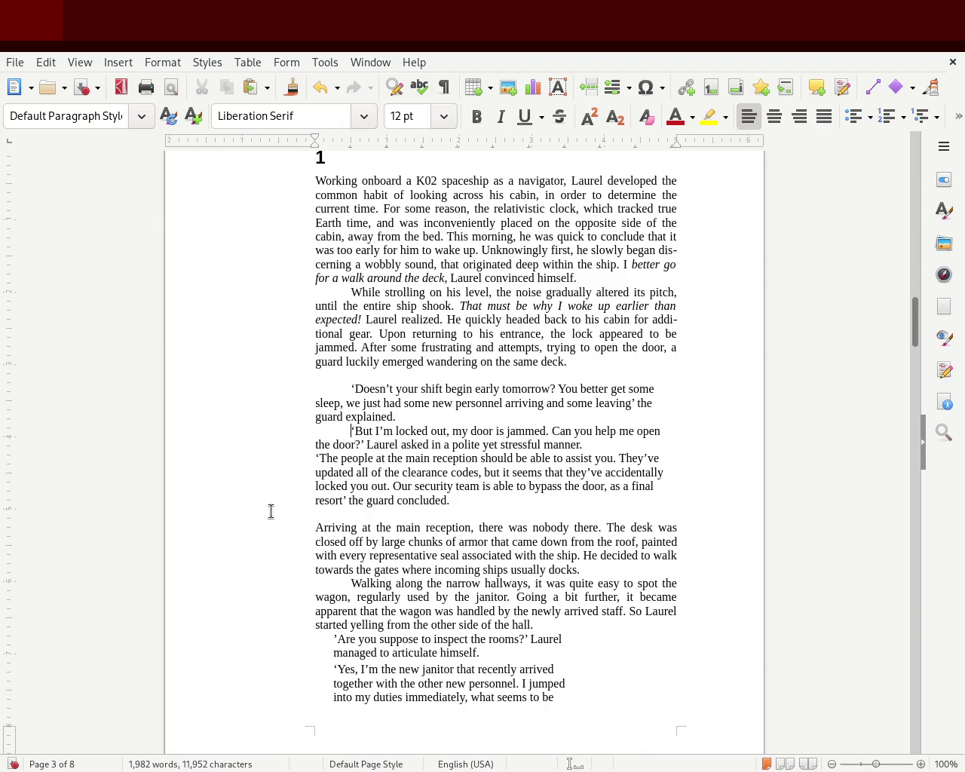
pyautogui.click(303, 458)
pyautogui.press('Tab')
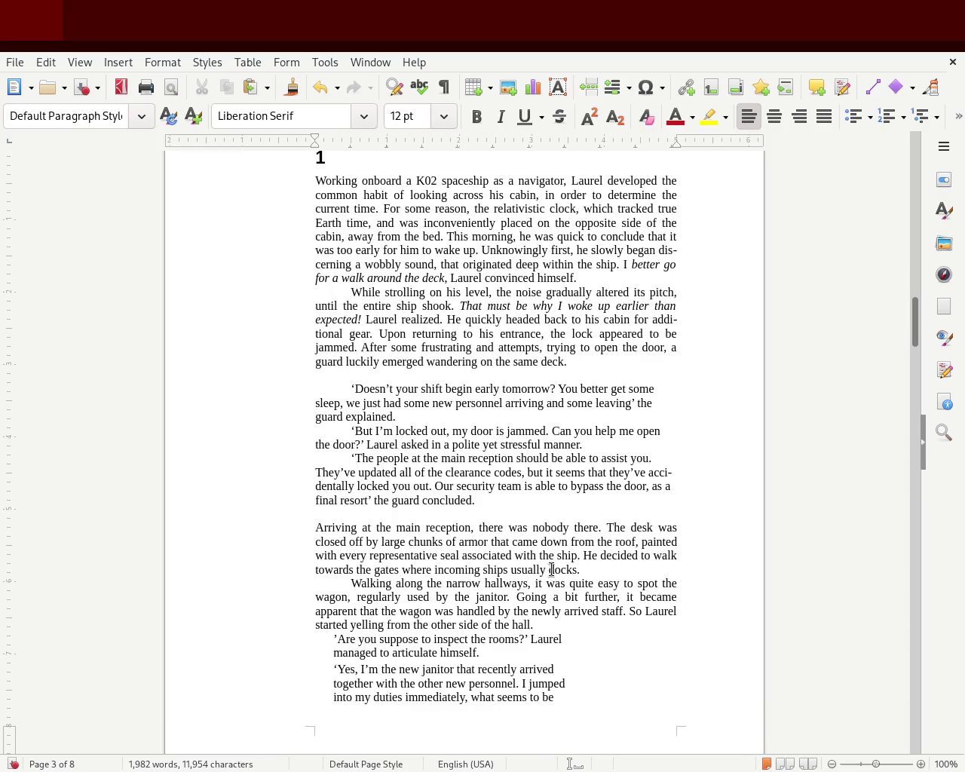
# - Remove the dialogue's Tab indents and pull its right indent in to half width
pyautogui.press('BackSpace')
pyautogui.press('Up')
pyautogui.press('Up')
pyautogui.press('Delete')
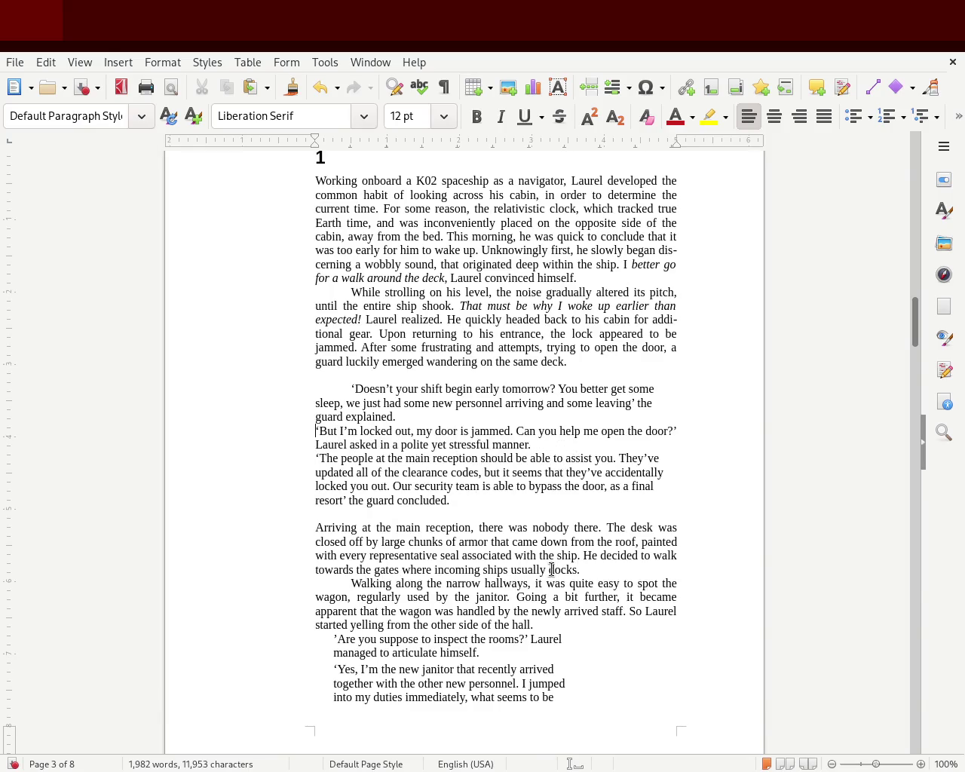
pyautogui.press('Up')
pyautogui.press('Up')
pyautogui.press('Up')
pyautogui.press('Delete')
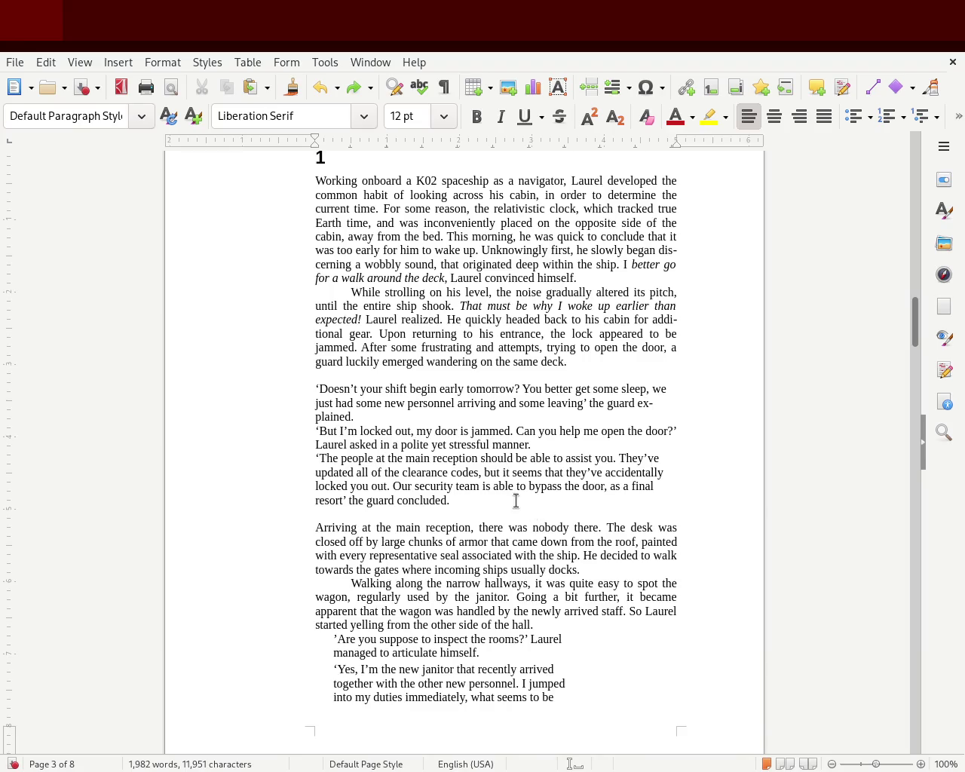
pyautogui.moveTo(491, 500); pyautogui.dragTo(236, 393)
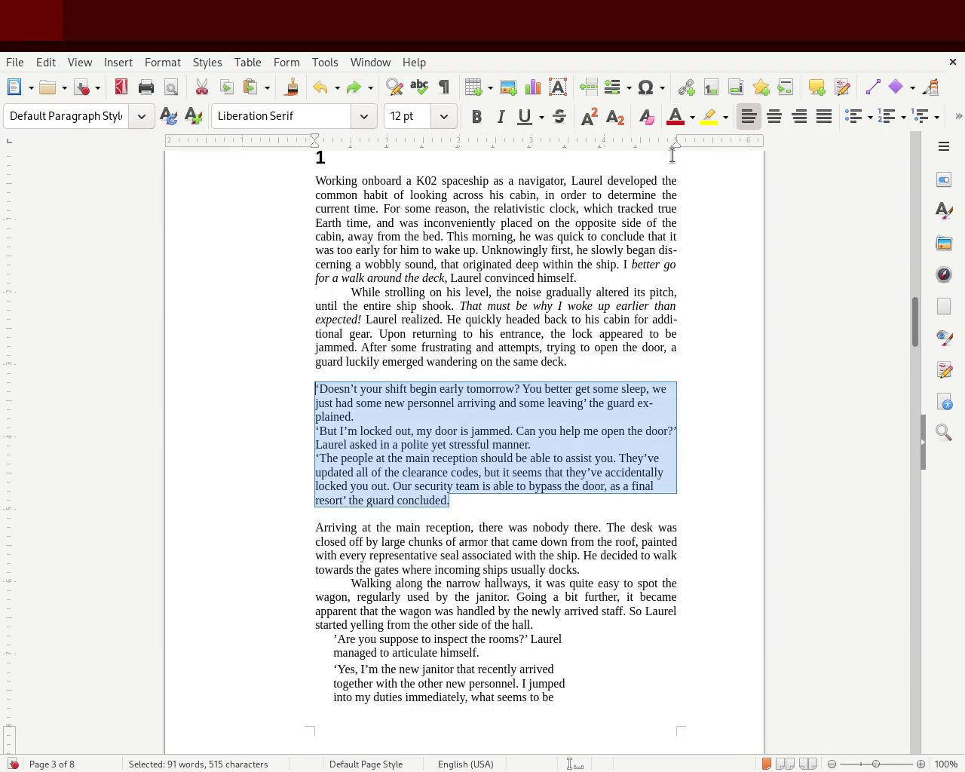
pyautogui.moveTo(676, 145); pyautogui.dragTo(532, 160)
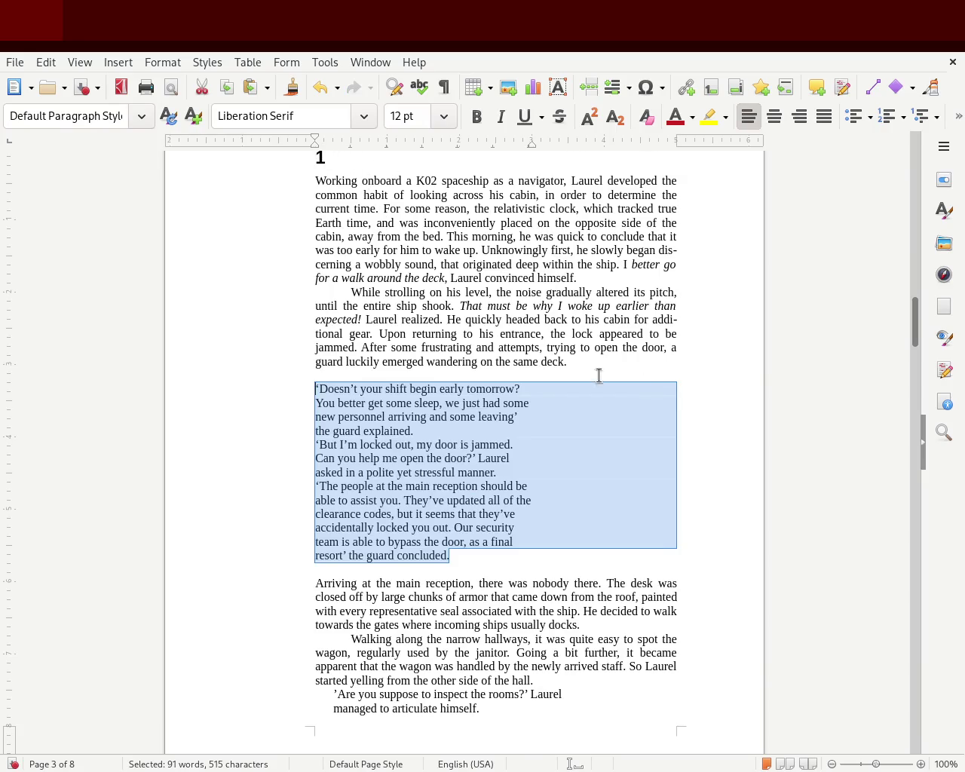
# - Justify the three dialogue paragraphs and Tab-indent each first line
pyautogui.click(824, 116)
pyautogui.click(806, 349)
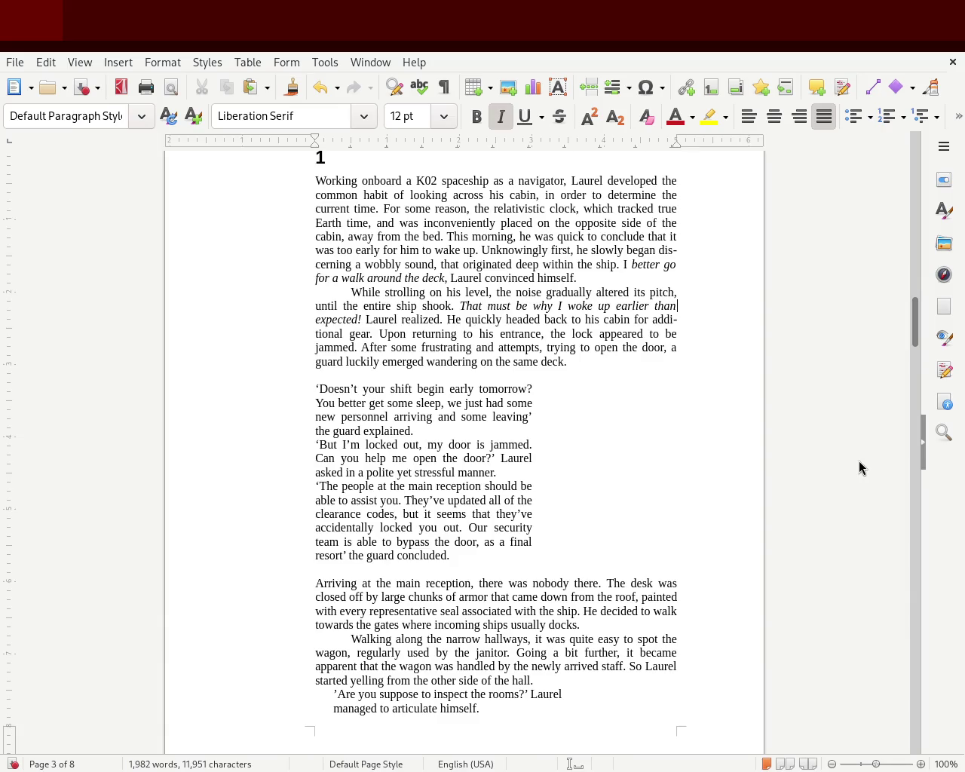
pyautogui.click(300, 388)
pyautogui.press('Tab')
pyautogui.click(299, 444)
pyautogui.press('Tab')
pyautogui.click(284, 486)
pyautogui.press('Tab')
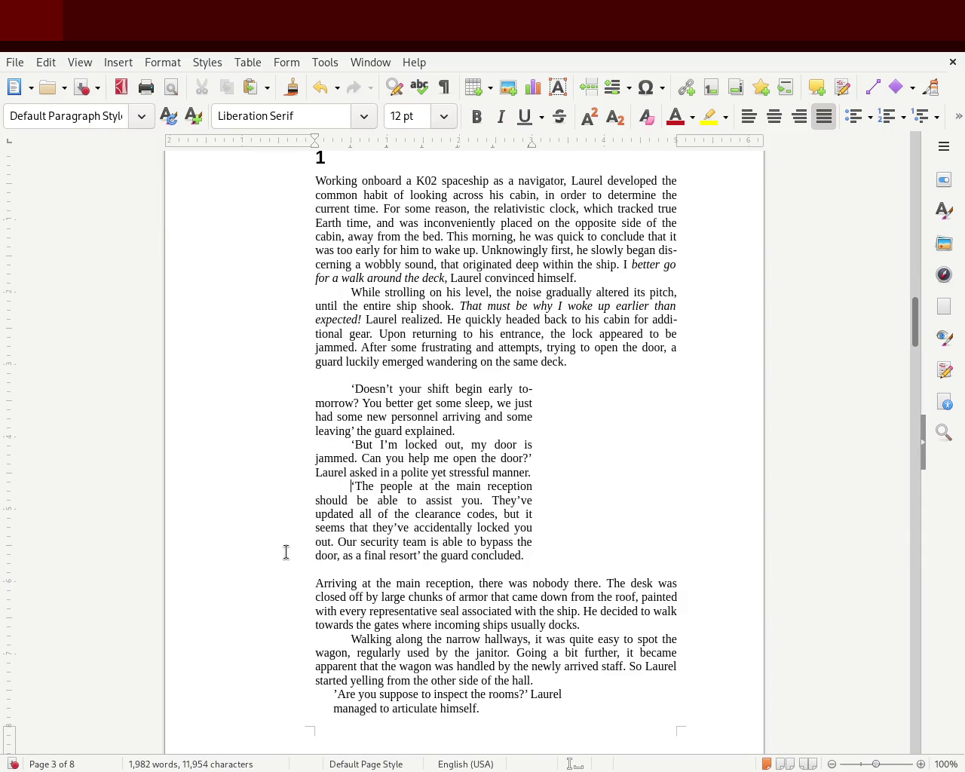
pyautogui.click(711, 429)
# - Swap the Tab before 'While' for a ruler first-line indent and delete the dialogue's Tabs
pyautogui.click(350, 292)
pyautogui.press('BackSpace')
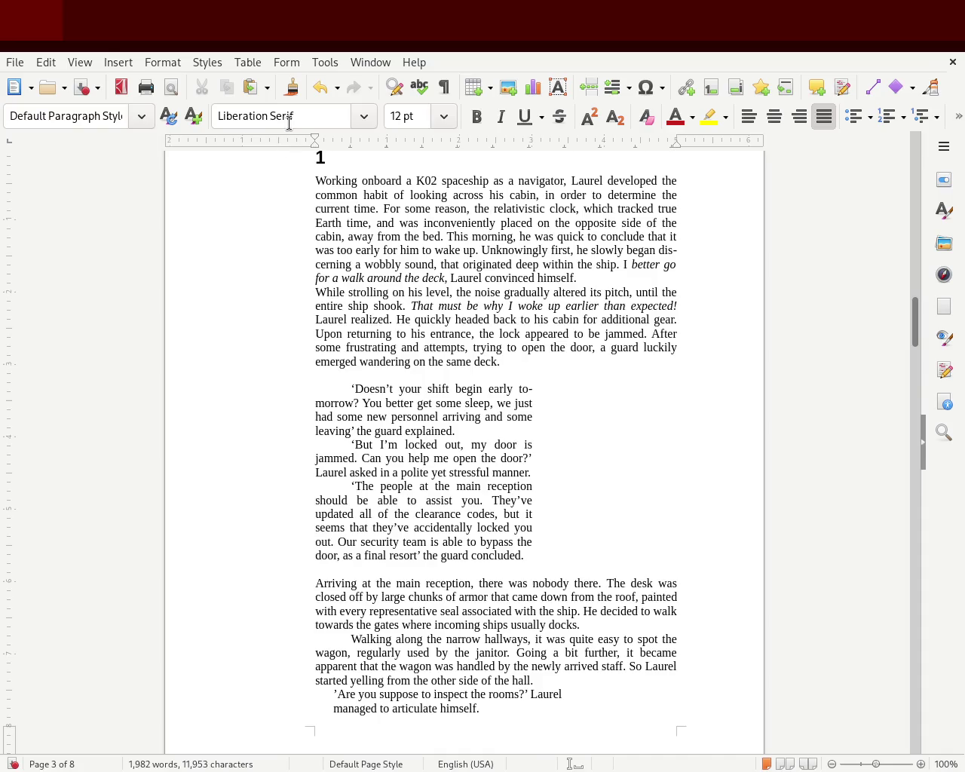
pyautogui.moveTo(316, 142); pyautogui.dragTo(332, 142)
pyautogui.click(233, 403)
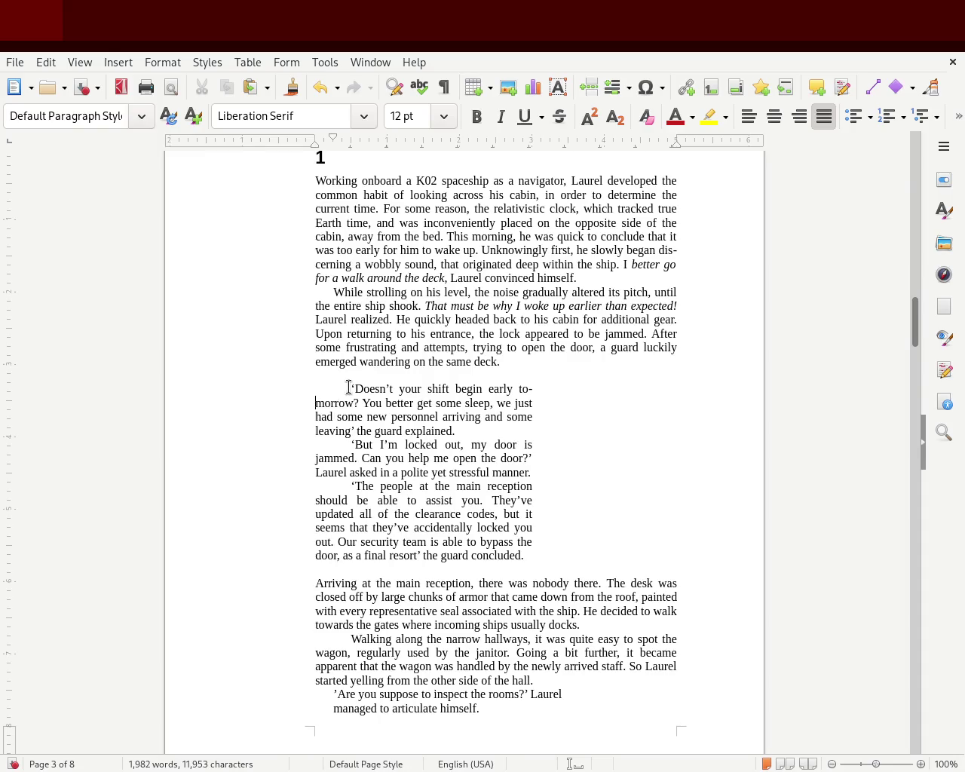
pyautogui.press('Up')
pyautogui.press('BackSpace')
pyautogui.click(305, 442)
pyautogui.press('Delete')
pyautogui.press('Down')
pyautogui.press('Down')
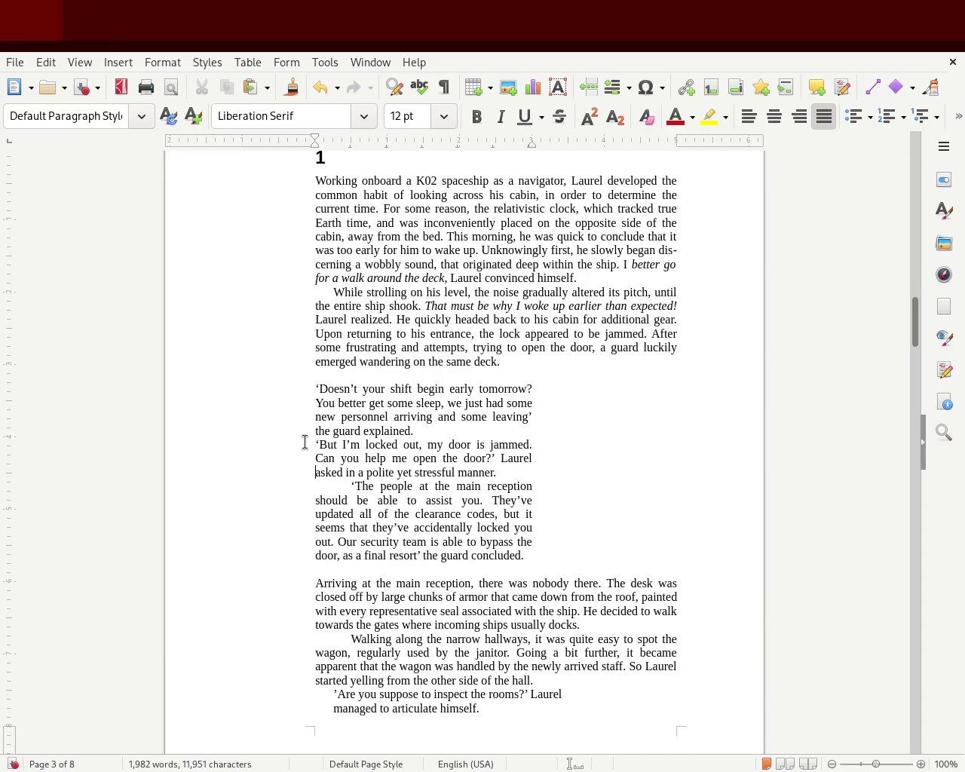
pyautogui.press('Delete')
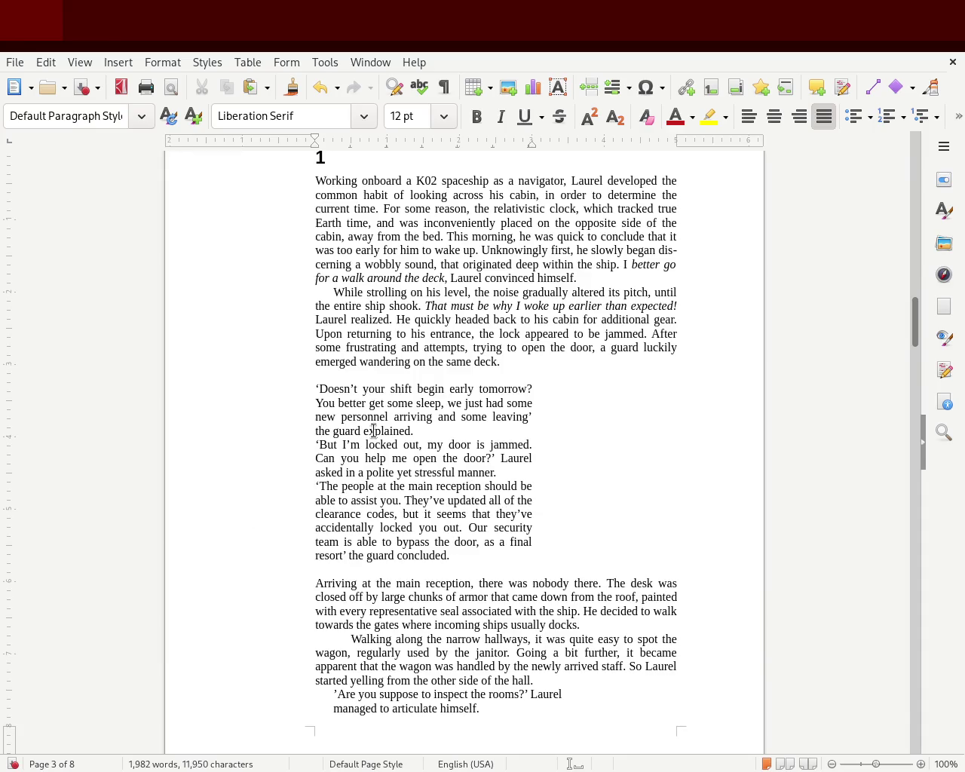
# - Give the 'Doesn't', 'But I'm' and 'The people' paragraphs ruler first-line indents
pyautogui.click(301, 388)
pyautogui.moveTo(319, 141); pyautogui.dragTo(333, 141)
pyautogui.click(306, 457)
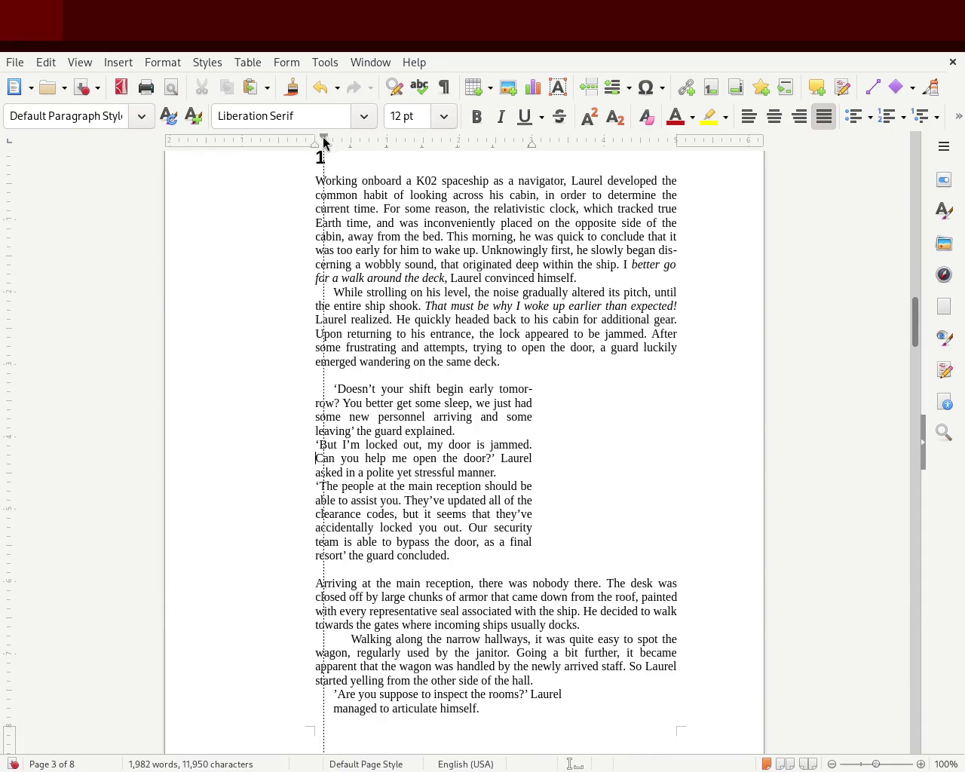
pyautogui.moveTo(319, 141); pyautogui.dragTo(333, 141)
pyautogui.click(297, 489)
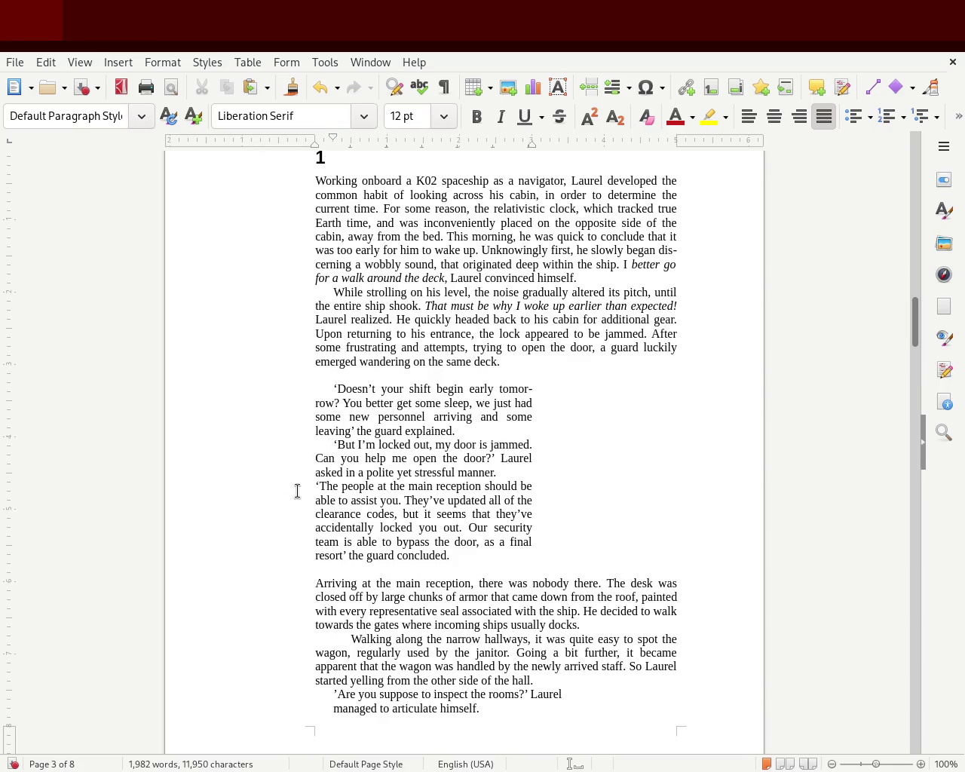
pyautogui.moveTo(317, 141); pyautogui.dragTo(332, 149)
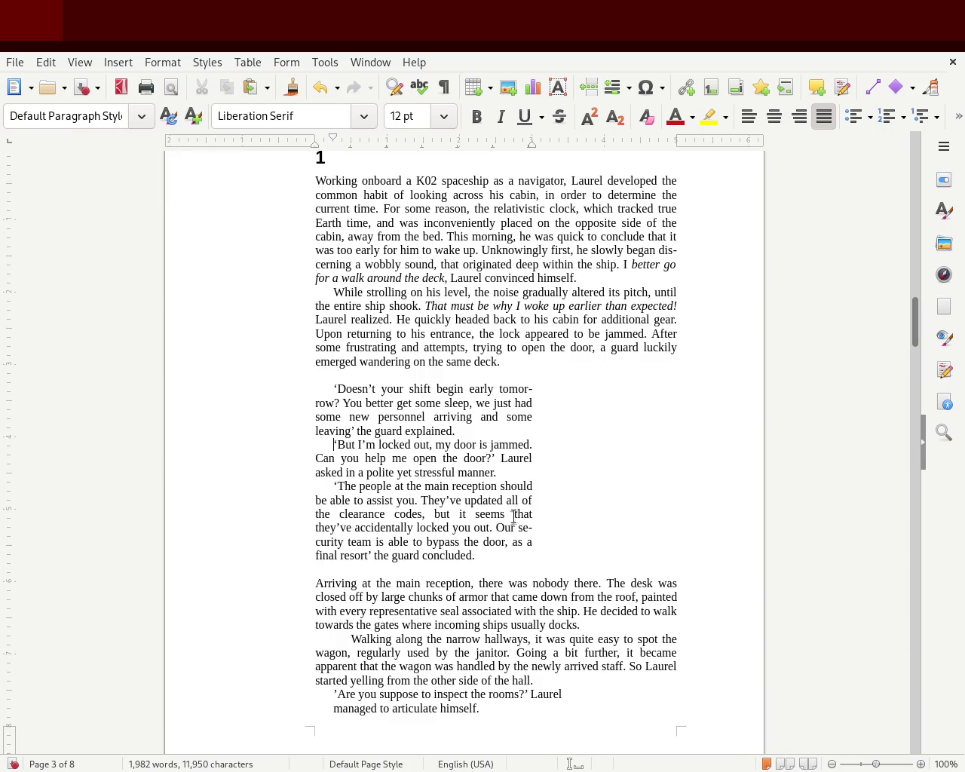
# - Delete the blank lines above and below the dialogue
pyautogui.click(449, 372)
pyautogui.press('Delete')
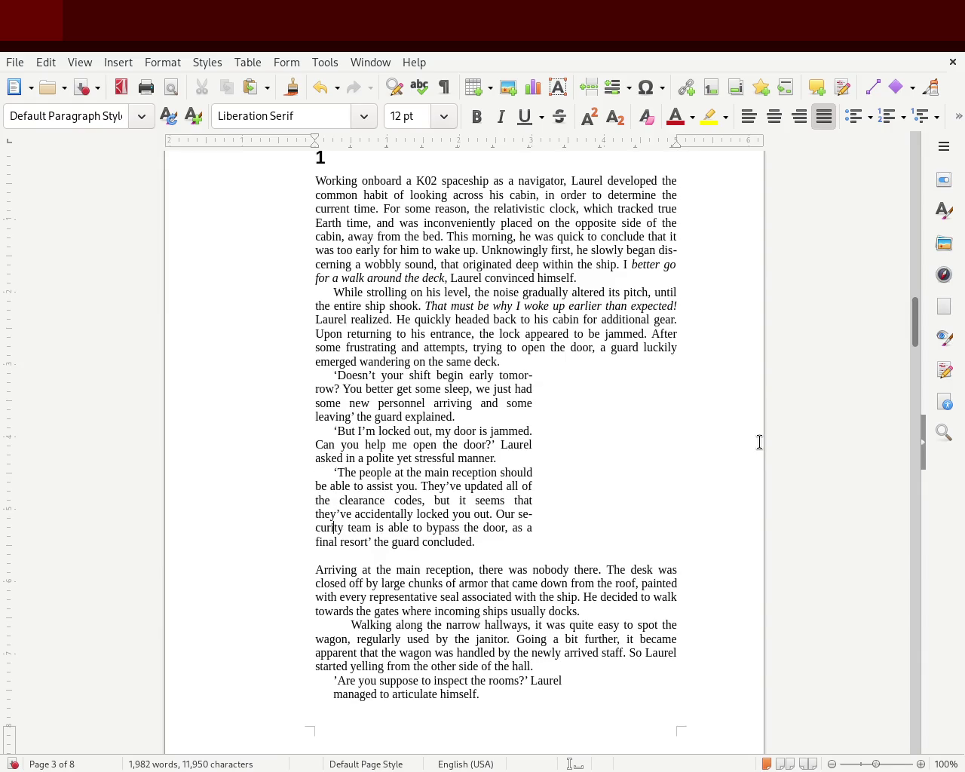
pyautogui.press('Delete')
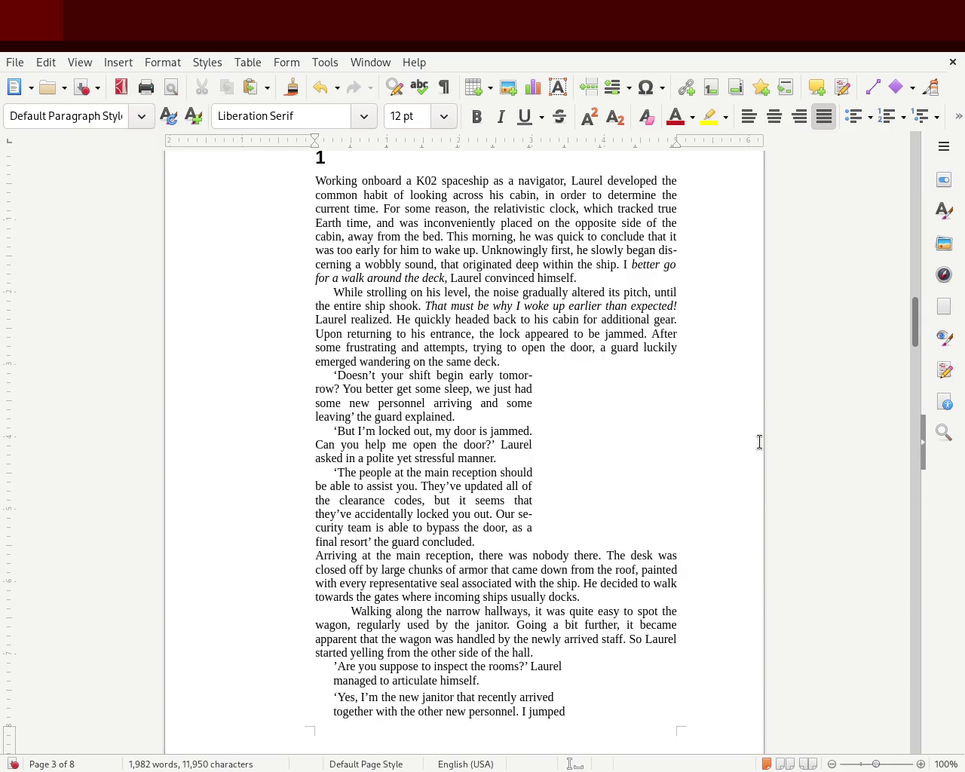
# - Insert blank lines above 'Arriving' and after 'same deck.' around the dialogue block
pyautogui.press('Return')
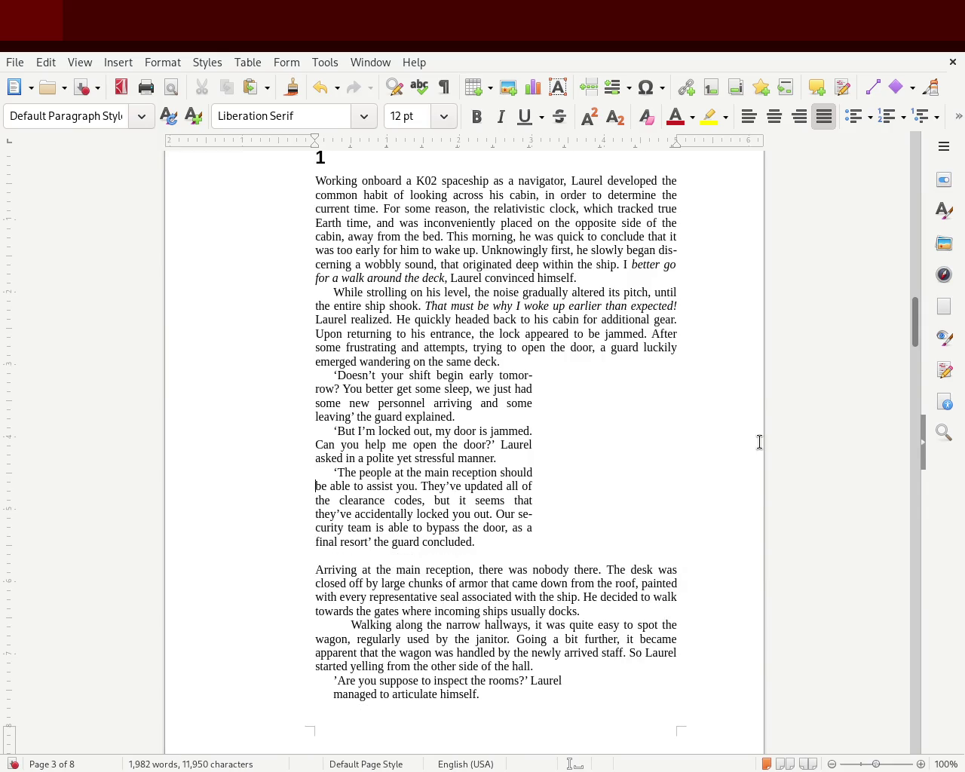
pyautogui.press('Return')
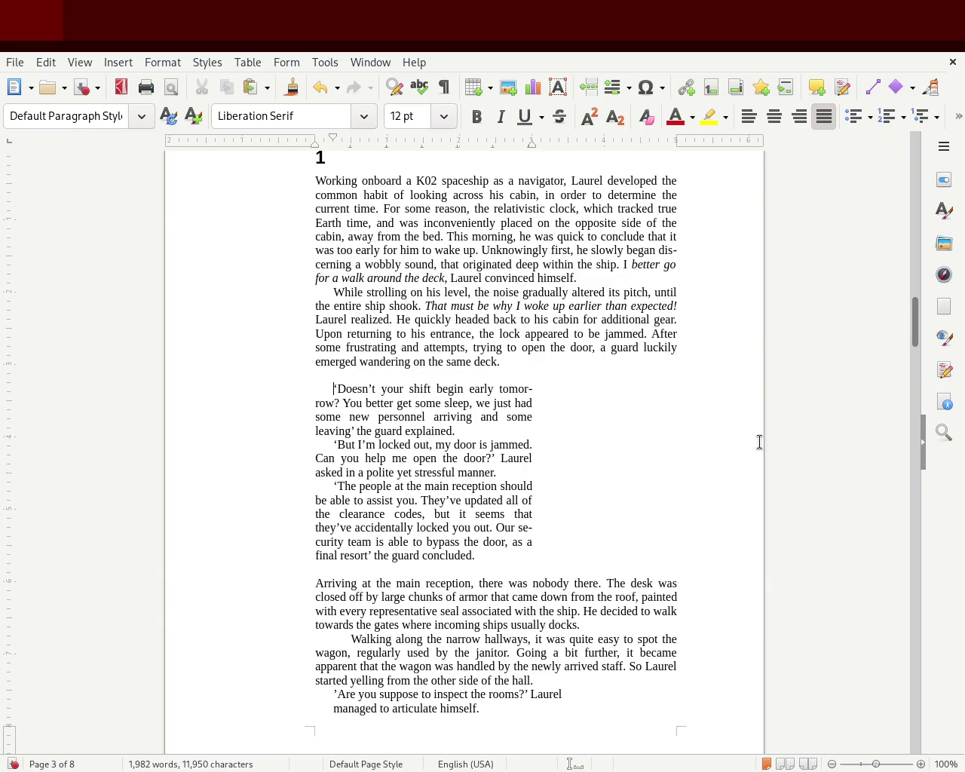
pyautogui.moveTo(494, 551)
pyautogui.mouseDown()
pyautogui.moveTo(245, 377)
pyautogui.moveTo(244, 387)
pyautogui.mouseUp()
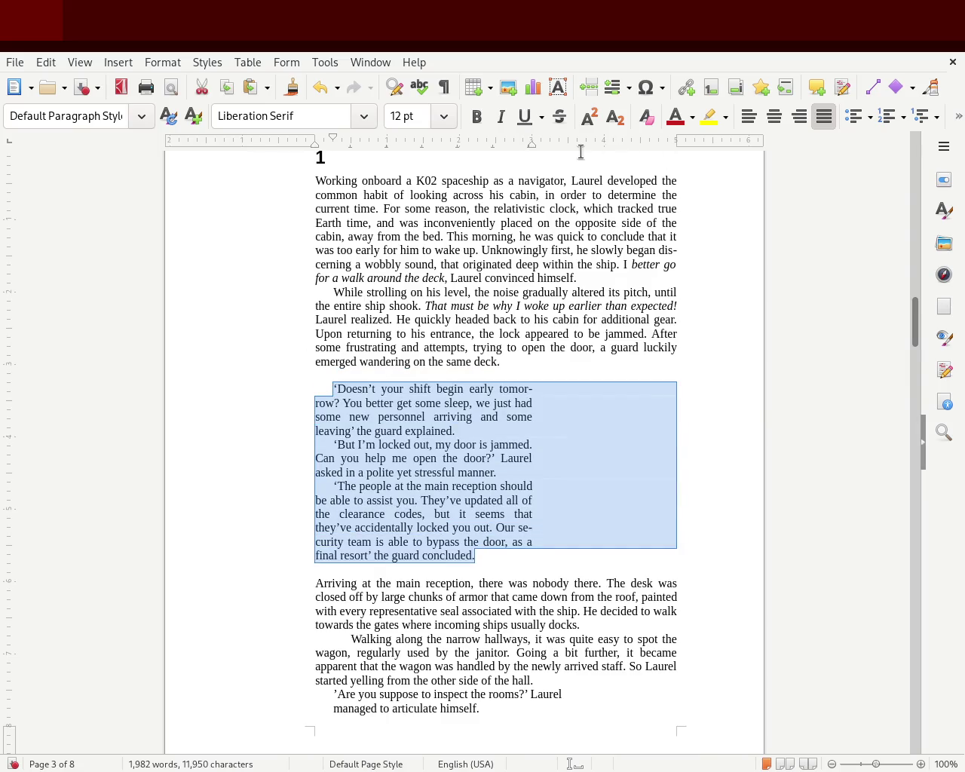
# - Widen the dialogue paragraphs' right indent slightly so the justified column sits narrower than the body text
pyautogui.moveTo(528, 146); pyautogui.dragTo(568, 147)
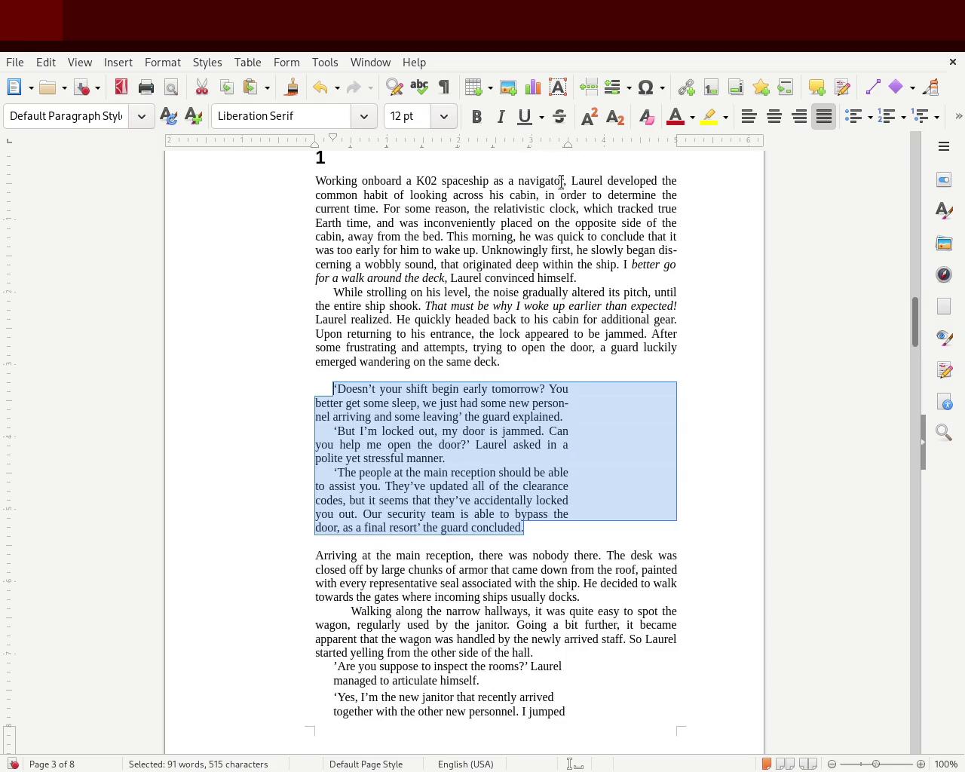
pyautogui.click(536, 277)
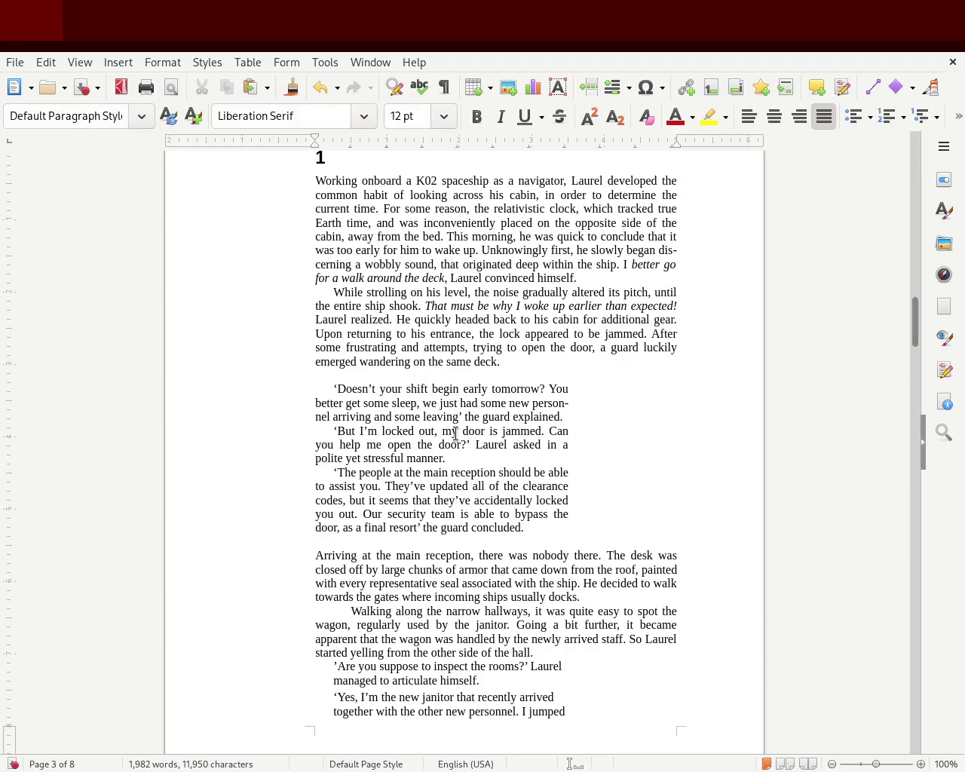
pyautogui.moveTo(538, 526); pyautogui.dragTo(302, 392)
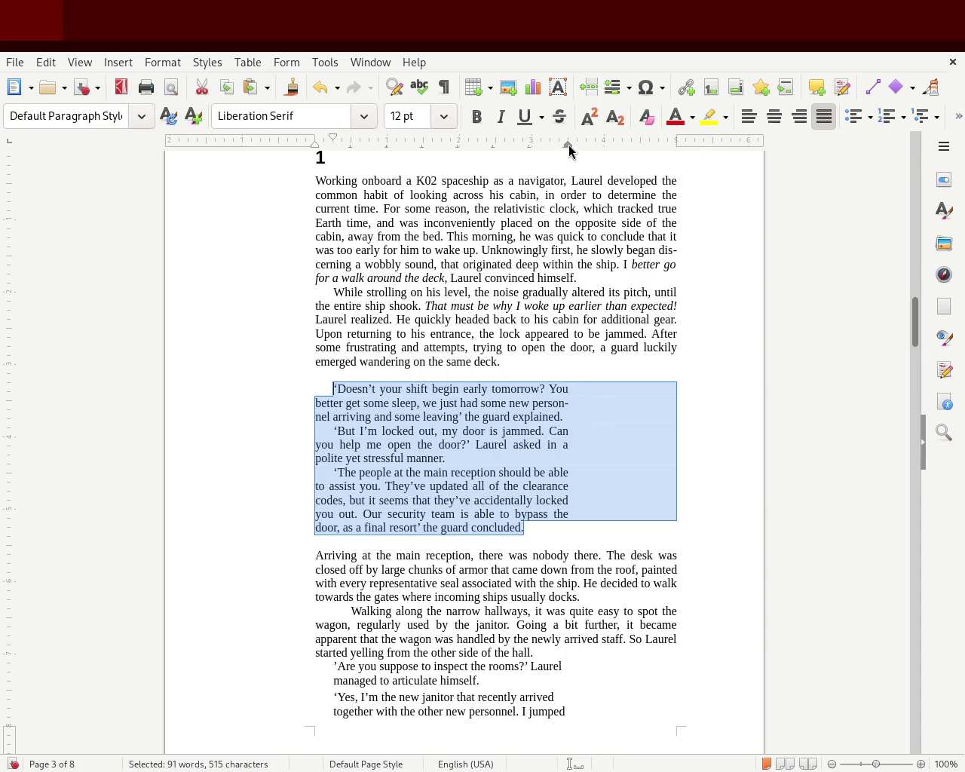
pyautogui.click(625, 387)
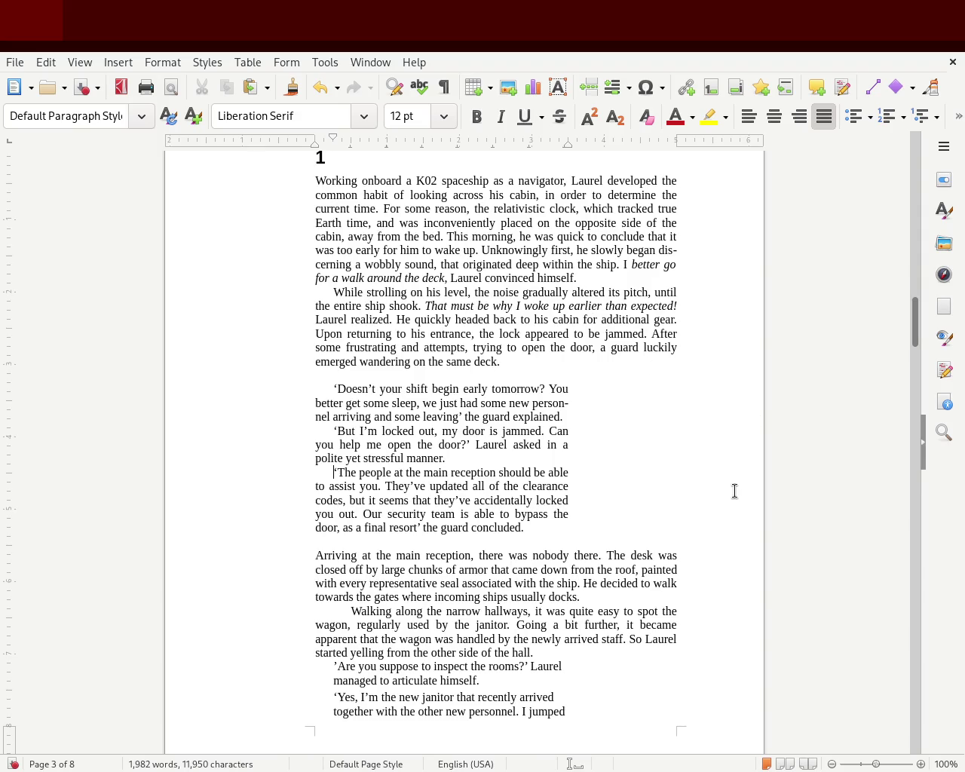
# - Save the chapter and select the guard's three dialogue paragraphs to review them
pyautogui.moveTo(917, 336)
pyautogui.mouseDown()
pyautogui.moveTo(909, 225)
pyautogui.moveTo(897, 323)
pyautogui.mouseUp()
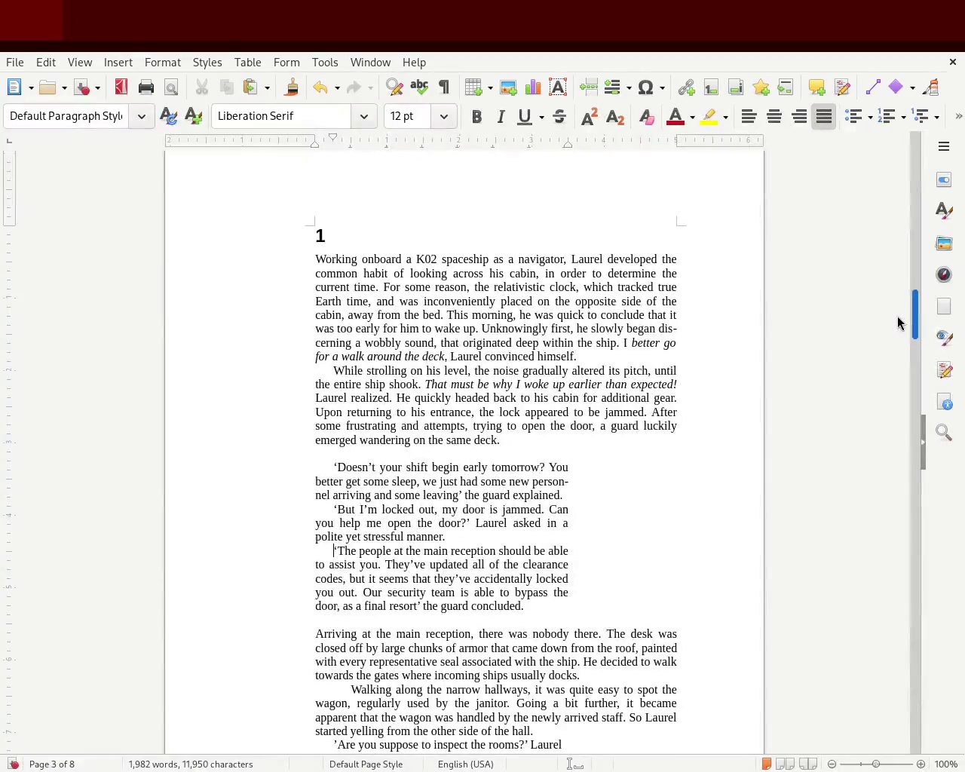
pyautogui.hotkey('ctrl', 's')
pyautogui.moveTo(538, 602); pyautogui.dragTo(286, 468)
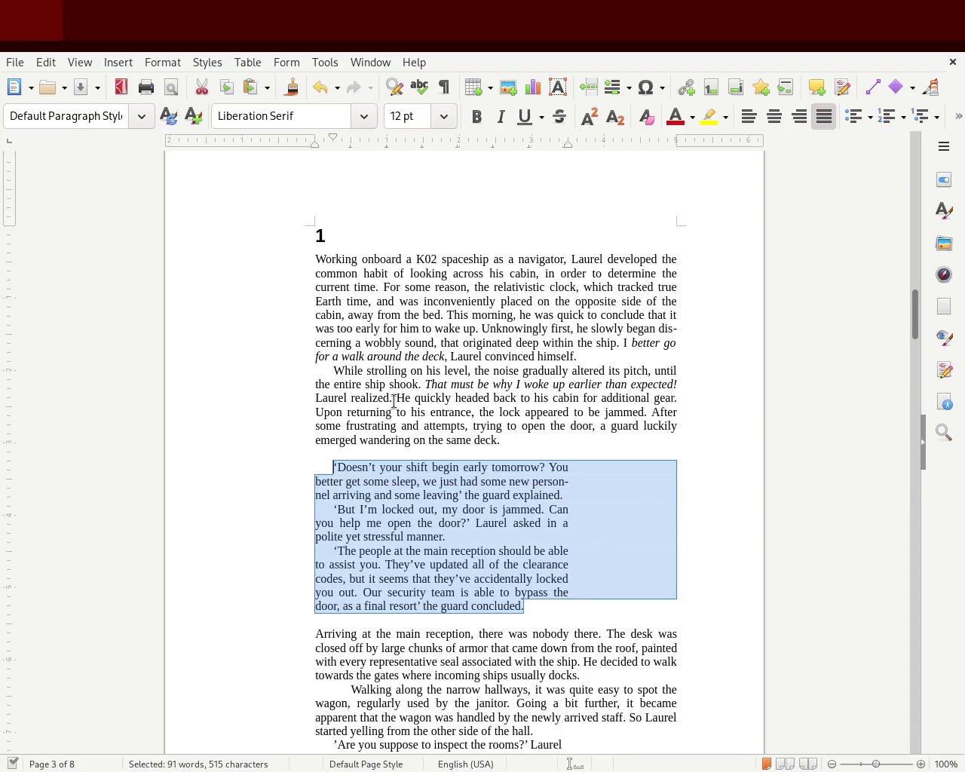
pyautogui.click(466, 397)
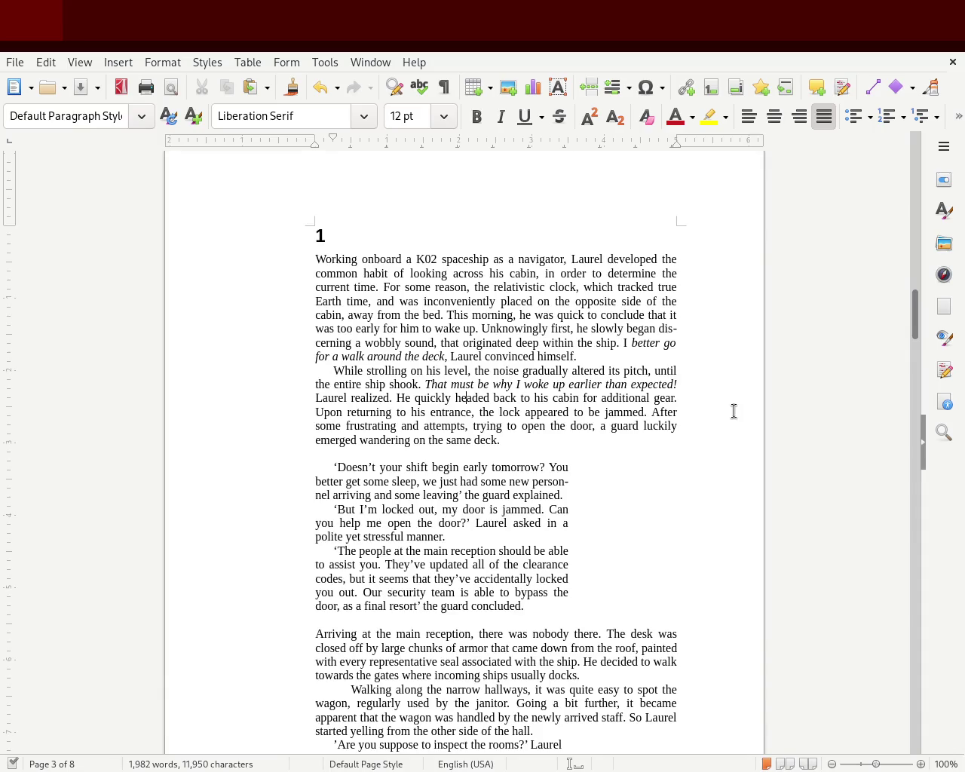
pyautogui.moveTo(548, 608); pyautogui.dragTo(254, 474)
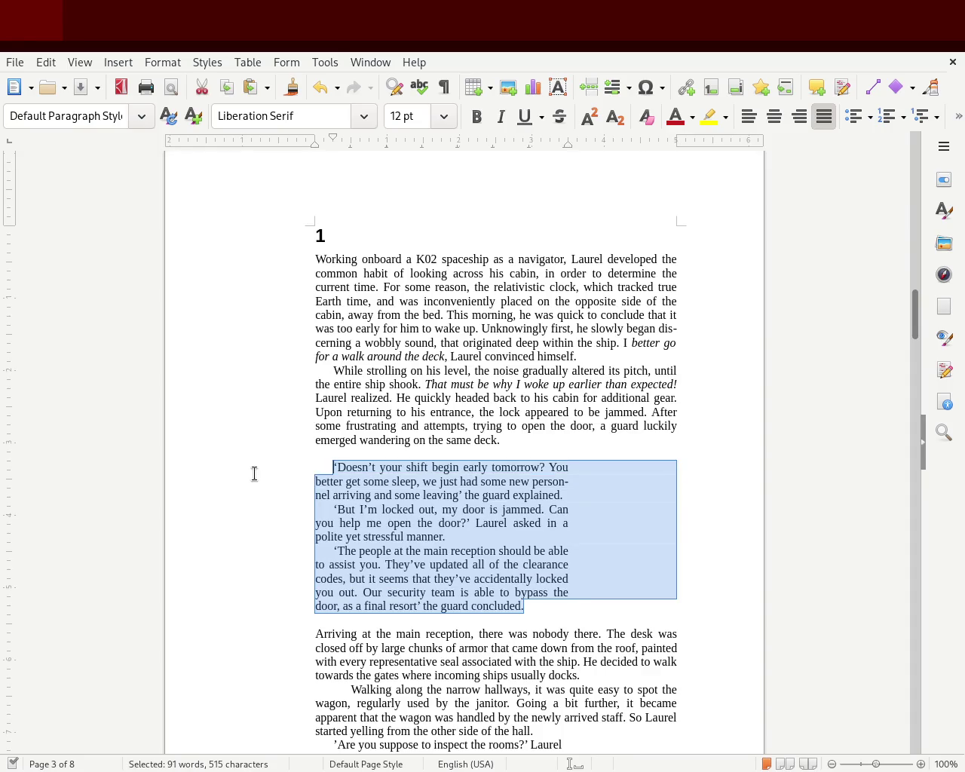
pyautogui.click(381, 453)
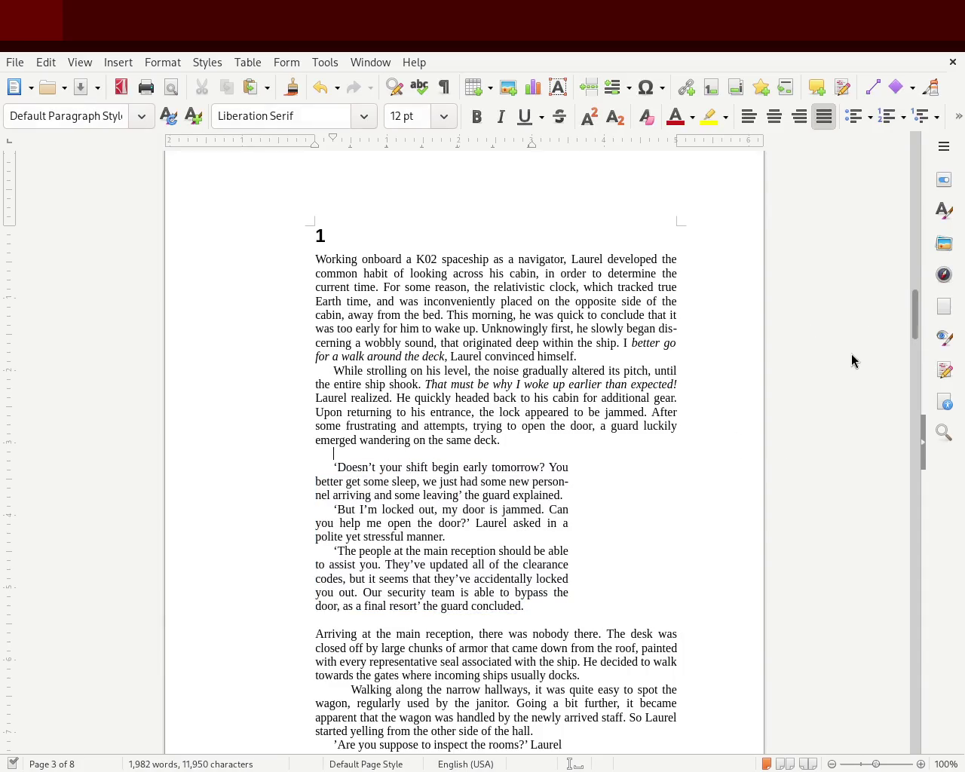
# - Delete the extra leading indent before the 'Walking along the narrow hallways' paragraph
pyautogui.moveTo(915, 314)
pyautogui.mouseDown()
pyautogui.moveTo(914, 339)
pyautogui.moveTo(914, 326)
pyautogui.mouseUp()
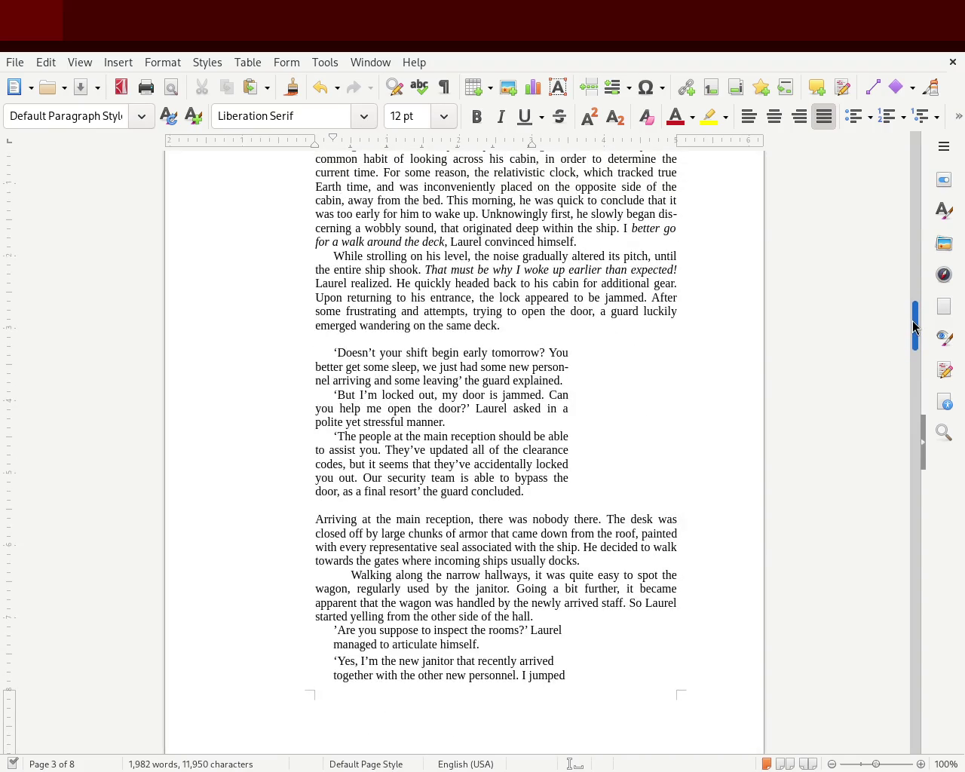
pyautogui.moveTo(914, 326); pyautogui.dragTo(915, 337)
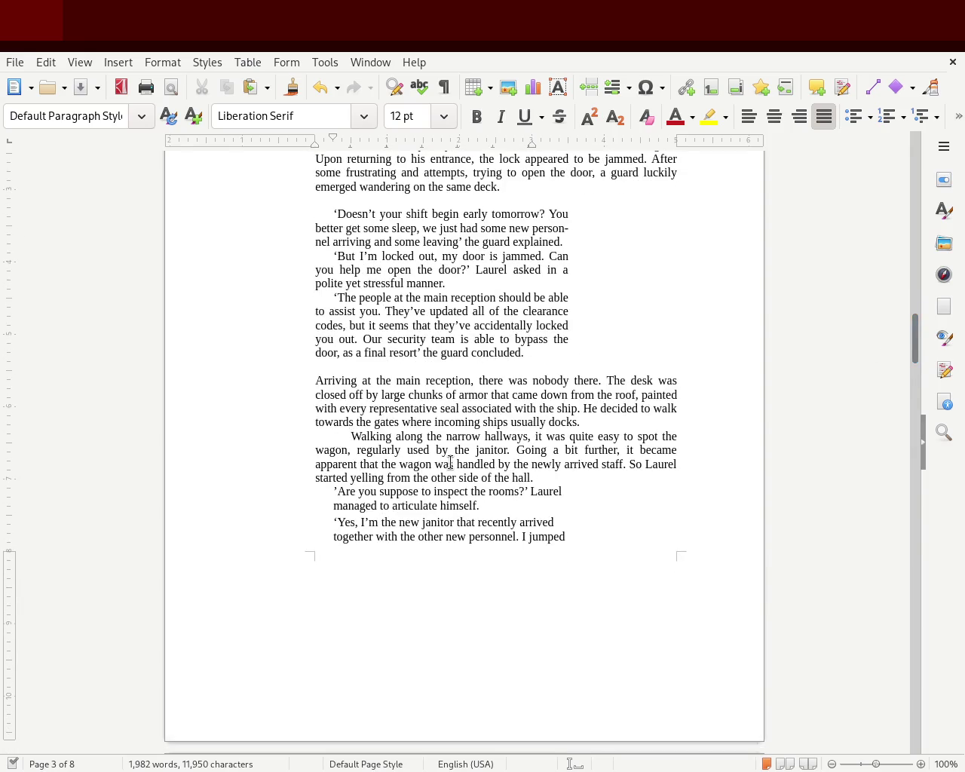
pyautogui.press('BackSpace')
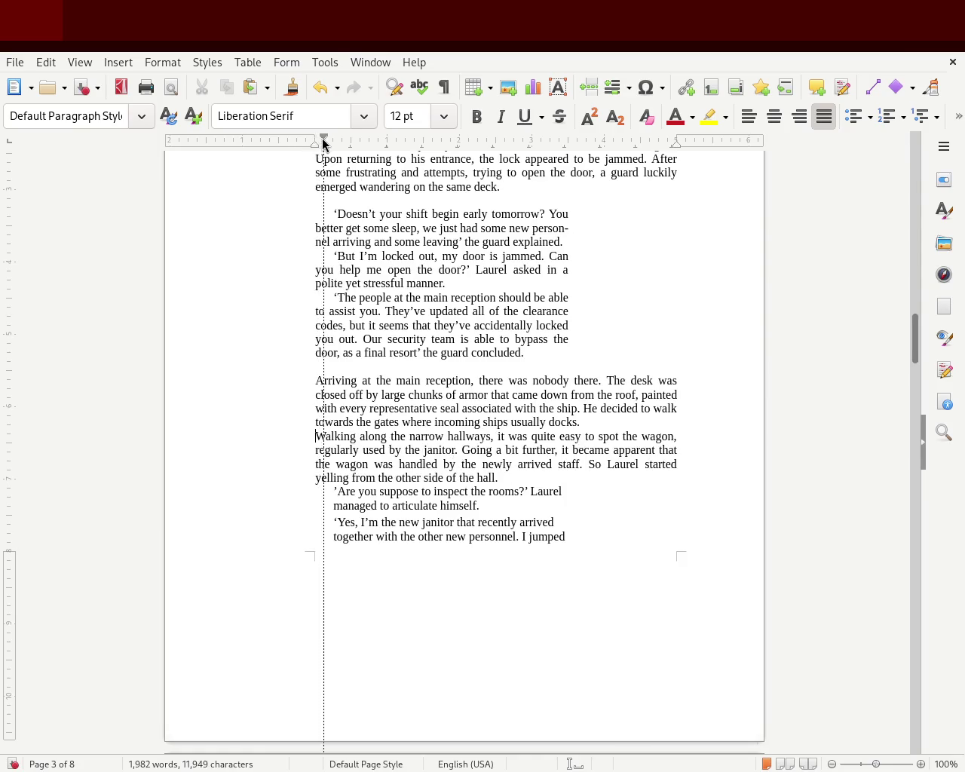
# - Give the 'Walking along' paragraph a first-line indent, then select the following dialogue lines
pyautogui.moveTo(330, 143); pyautogui.dragTo(329, 143)
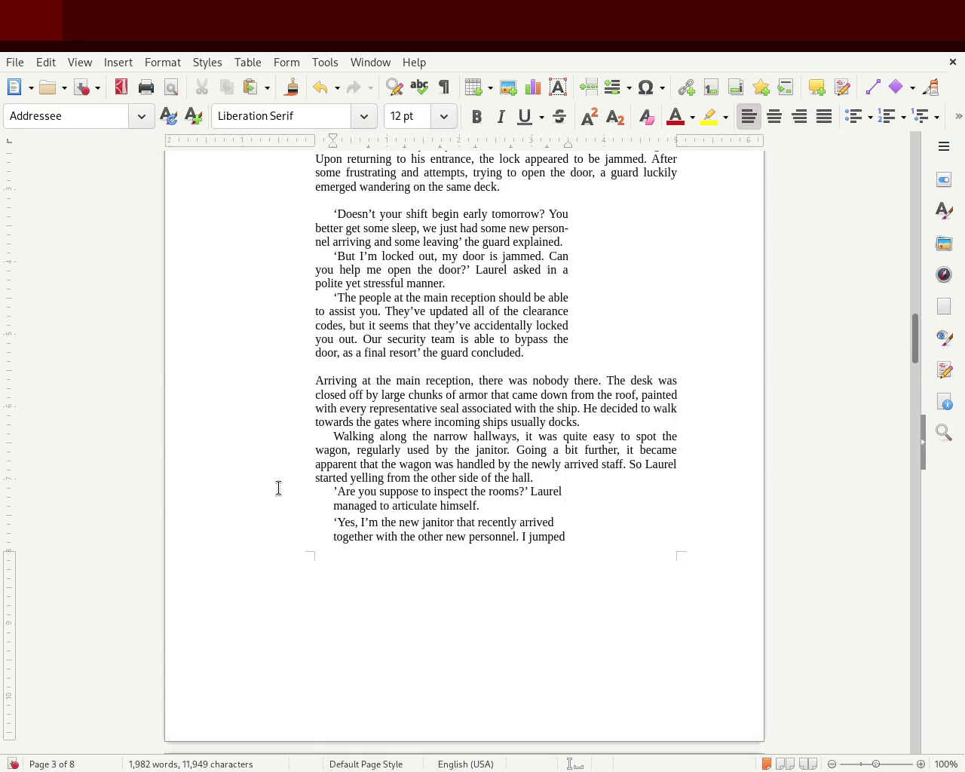
pyautogui.moveTo(278, 487); pyautogui.dragTo(586, 534)
pyautogui.moveTo(914, 335)
pyautogui.mouseDown()
pyautogui.moveTo(863, 678)
pyautogui.moveTo(866, 737)
pyautogui.mouseUp()
pyautogui.keyDown('shift'); pyautogui.click(536, 456); pyautogui.keyUp('shift')
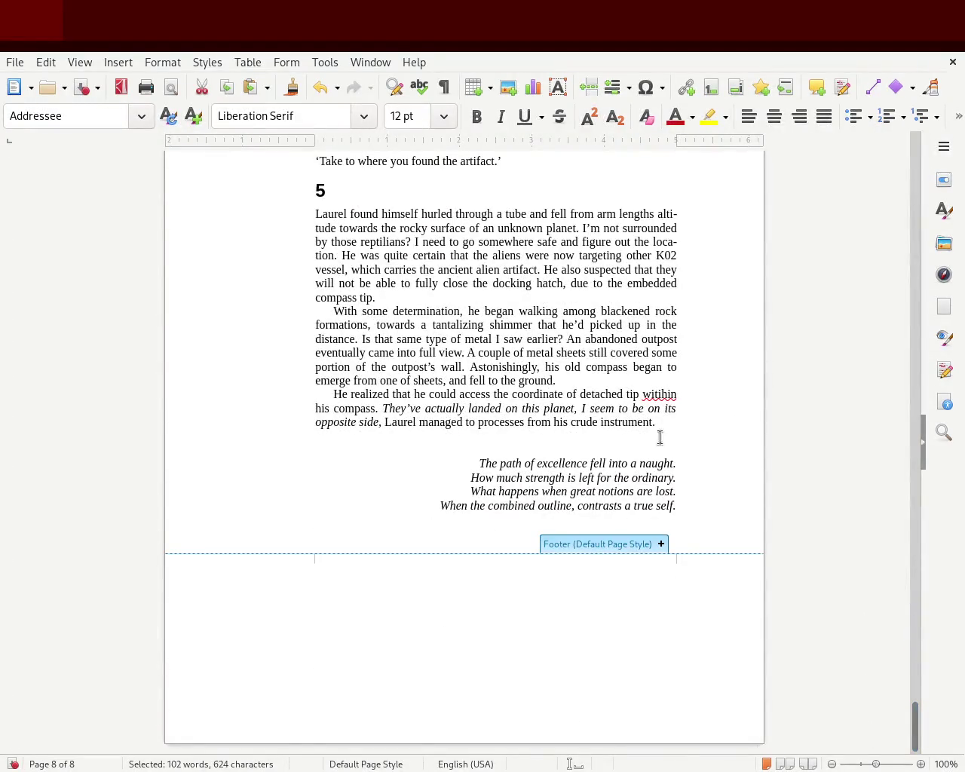
# - Clear direct formatting from the story back to chapter 1 and add a blank paragraph above it
pyautogui.moveTo(715, 529); pyautogui.dragTo(411, 335)
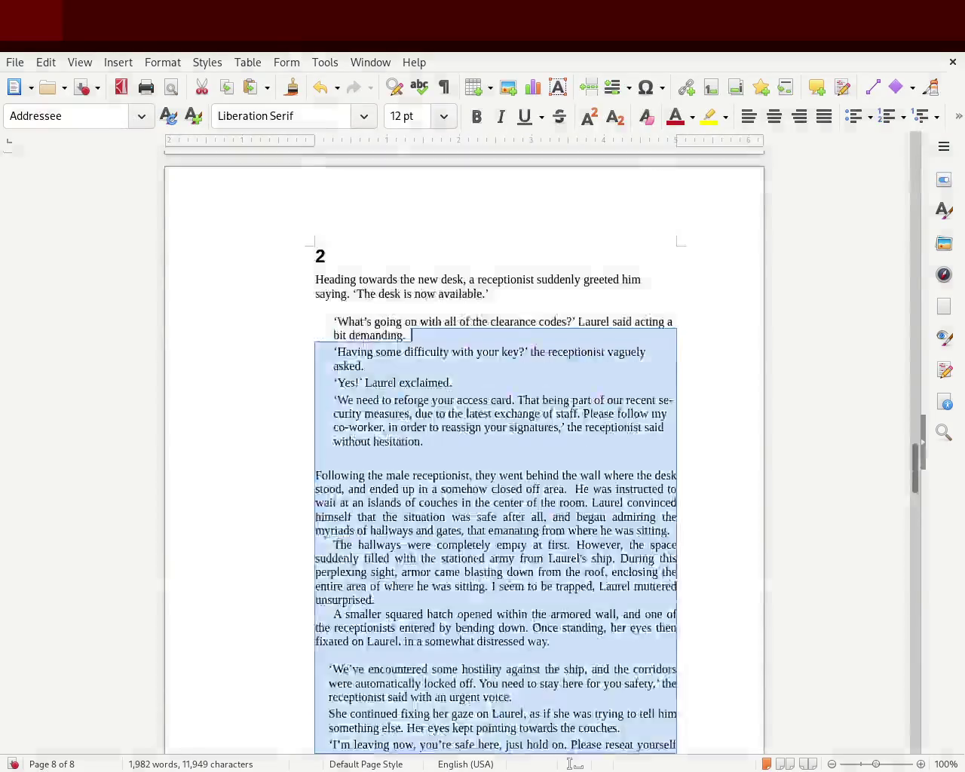
pyautogui.moveTo(411, 335)
pyautogui.mouseDown()
pyautogui.moveTo(340, 429)
pyautogui.moveTo(301, 550)
pyautogui.mouseUp()
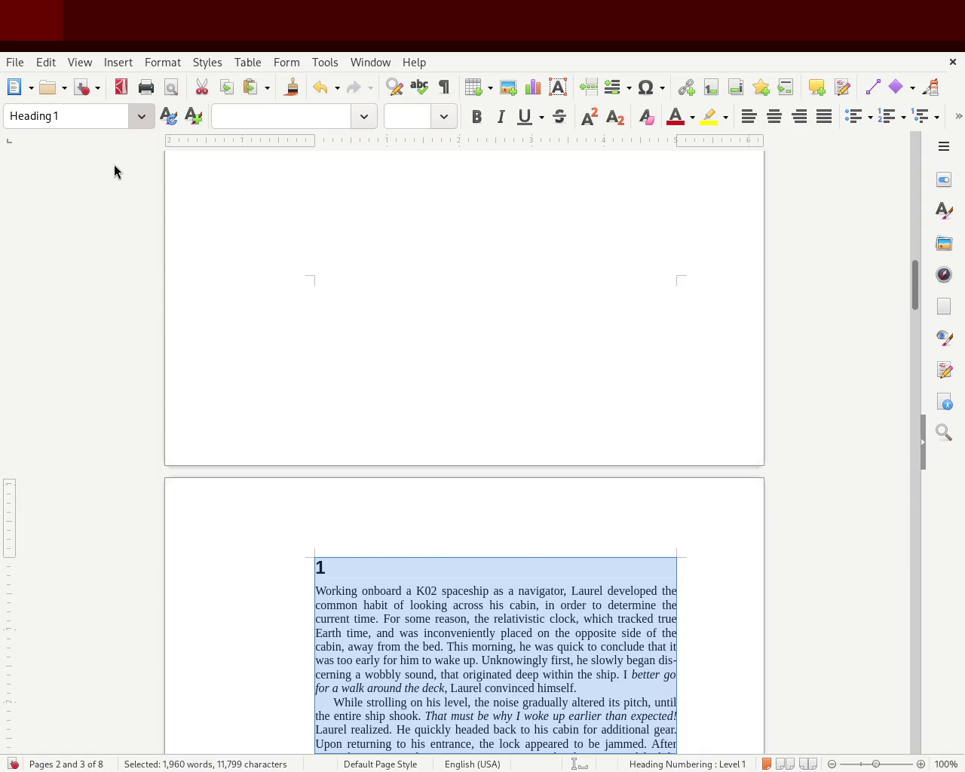
pyautogui.hotkey('ctrl', '0')
pyautogui.click(334, 196)
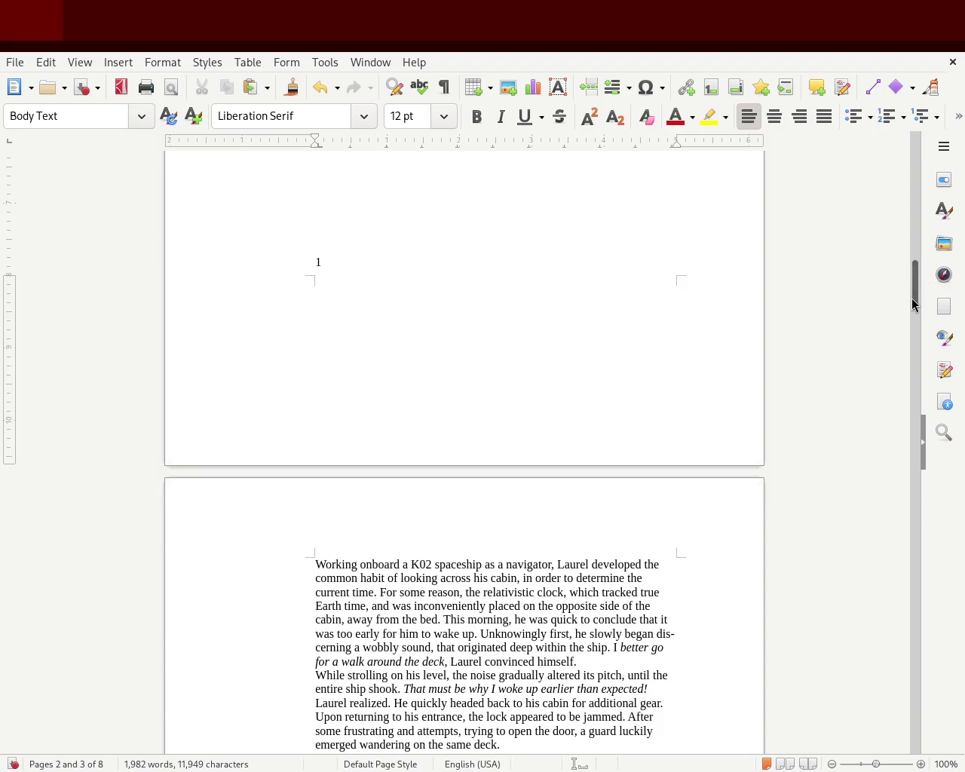
pyautogui.press('Return')
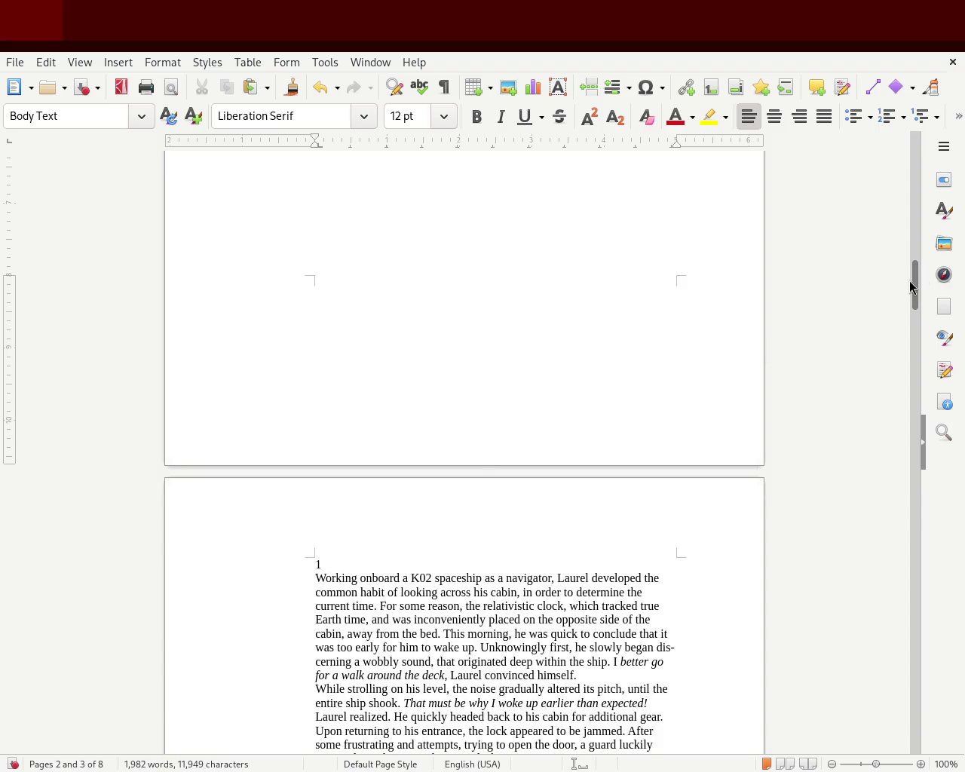
# - Select the whole story text and set it to Justified alignment
pyautogui.moveTo(322, 214); pyautogui.dragTo(430, 587)
pyautogui.moveTo(915, 274); pyautogui.dragTo(885, 702)
pyautogui.moveTo(663, 523); pyautogui.dragTo(763, 98)
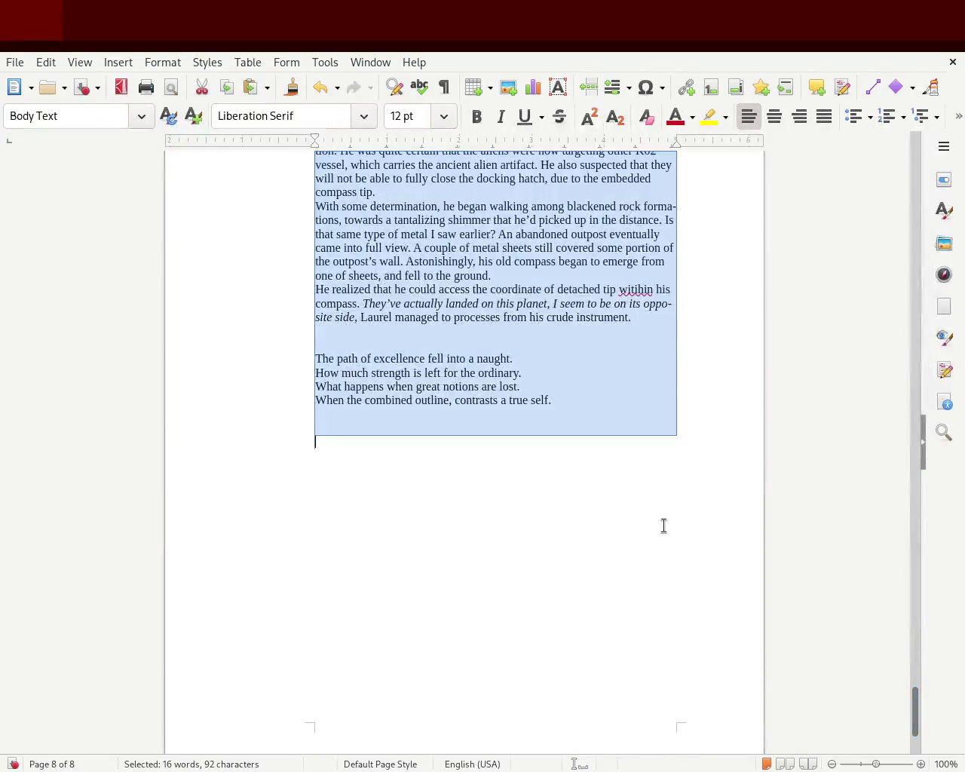
pyautogui.click(825, 116)
pyautogui.click(786, 370)
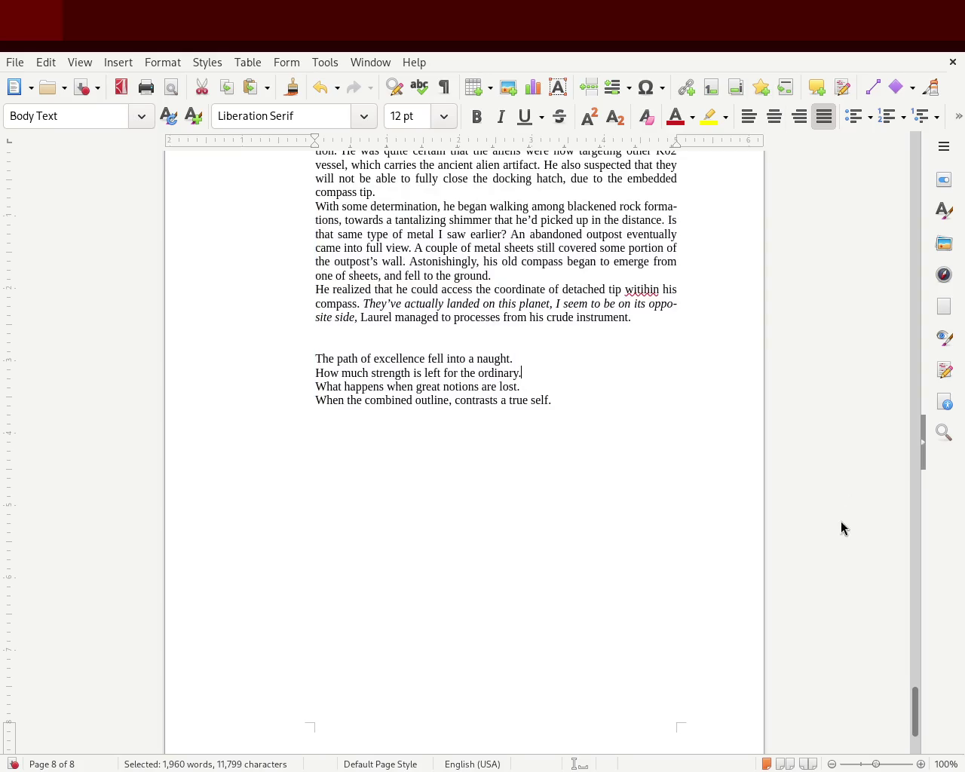
pyautogui.moveTo(916, 723)
pyautogui.mouseDown()
pyautogui.moveTo(921, 615)
pyautogui.moveTo(890, 254)
pyautogui.moveTo(903, 181)
pyautogui.moveTo(898, 329)
pyautogui.mouseUp()
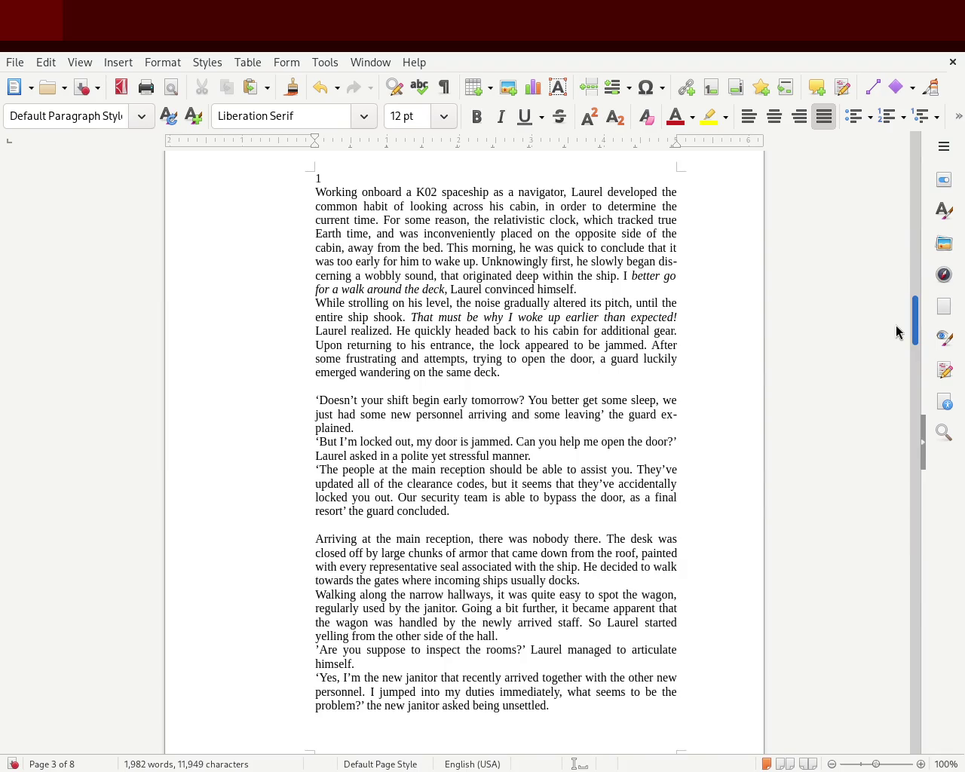
pyautogui.moveTo(470, 512)
pyautogui.mouseDown()
pyautogui.moveTo(396, 484)
pyautogui.moveTo(271, 400)
pyautogui.mouseUp()
# - Save the document with the caret at the first dialogue paragraph
pyautogui.click(276, 398)
pyautogui.hotkey('ctrl', 's')
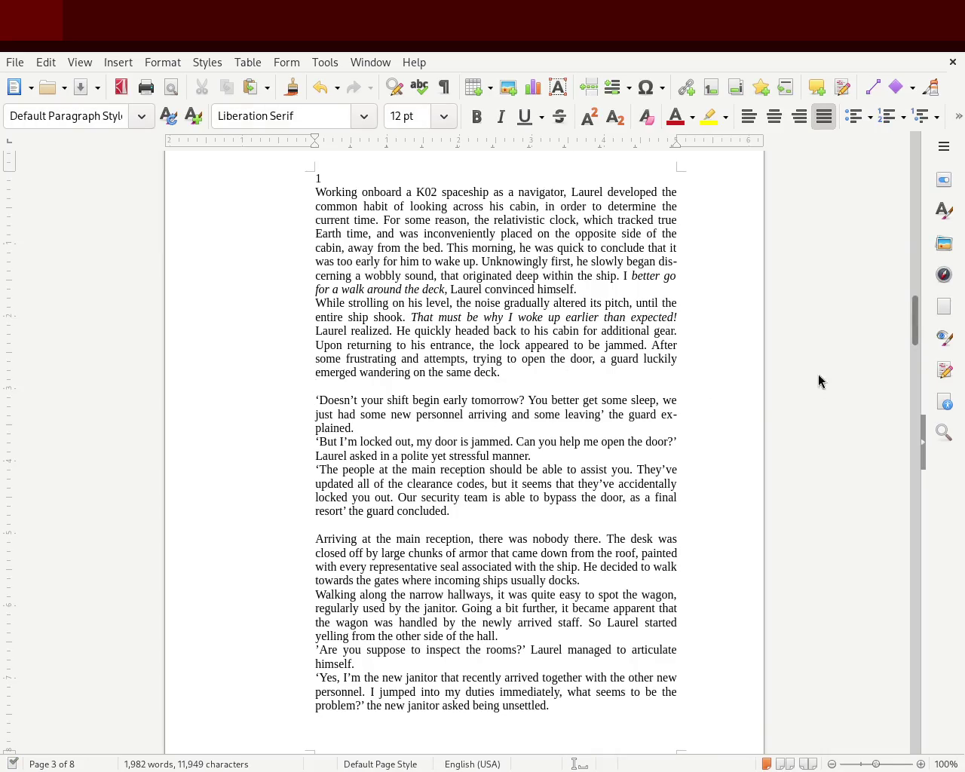
pyautogui.moveTo(914, 325)
pyautogui.mouseDown()
pyautogui.moveTo(915, 226)
pyautogui.moveTo(915, 329)
pyautogui.mouseUp()
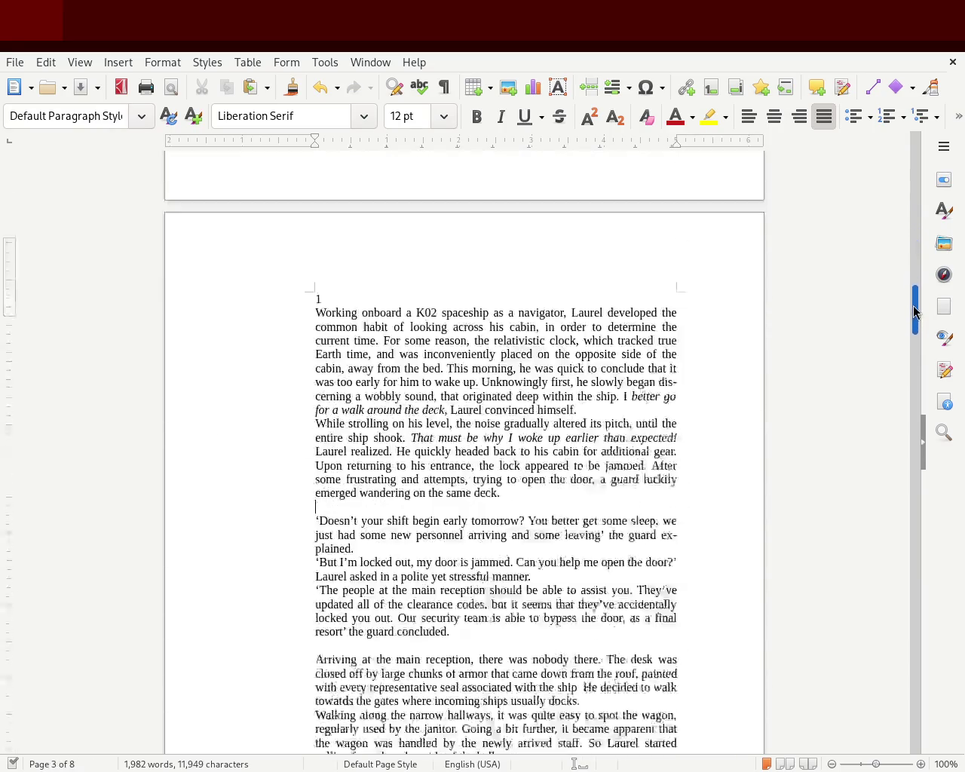
pyautogui.moveTo(449, 421)
pyautogui.mouseDown()
pyautogui.moveTo(449, 408)
pyautogui.moveTo(279, 310)
pyautogui.mouseUp()
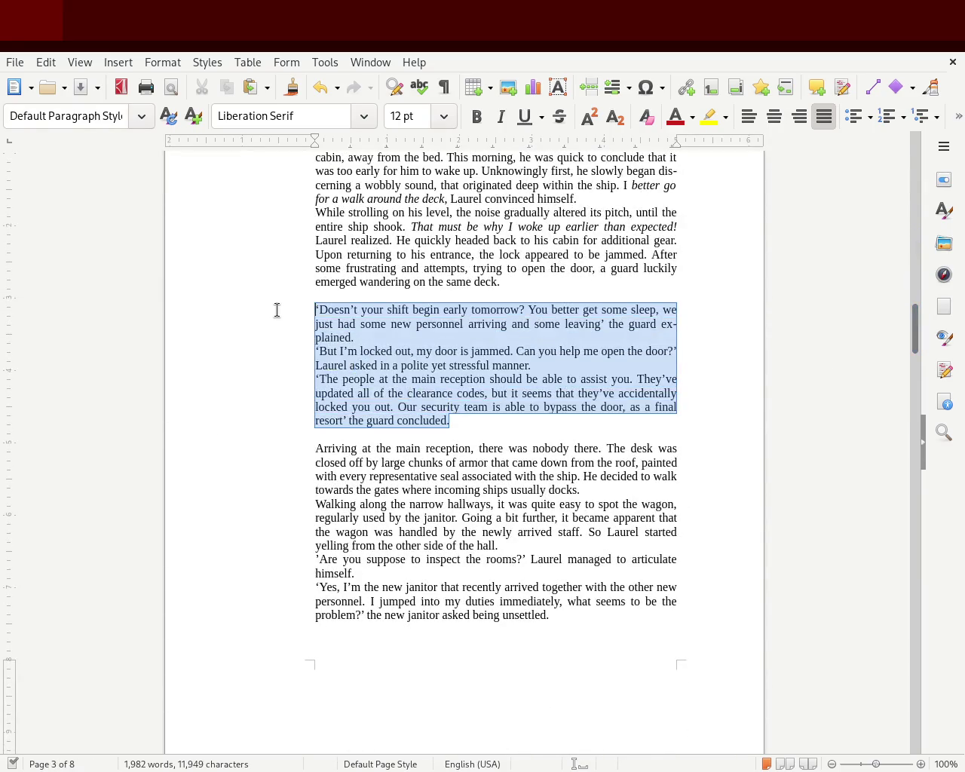
# - Give the guard's dialogue paragraphs a first-line indent on the ruler, then reselect all three
pyautogui.click(272, 306)
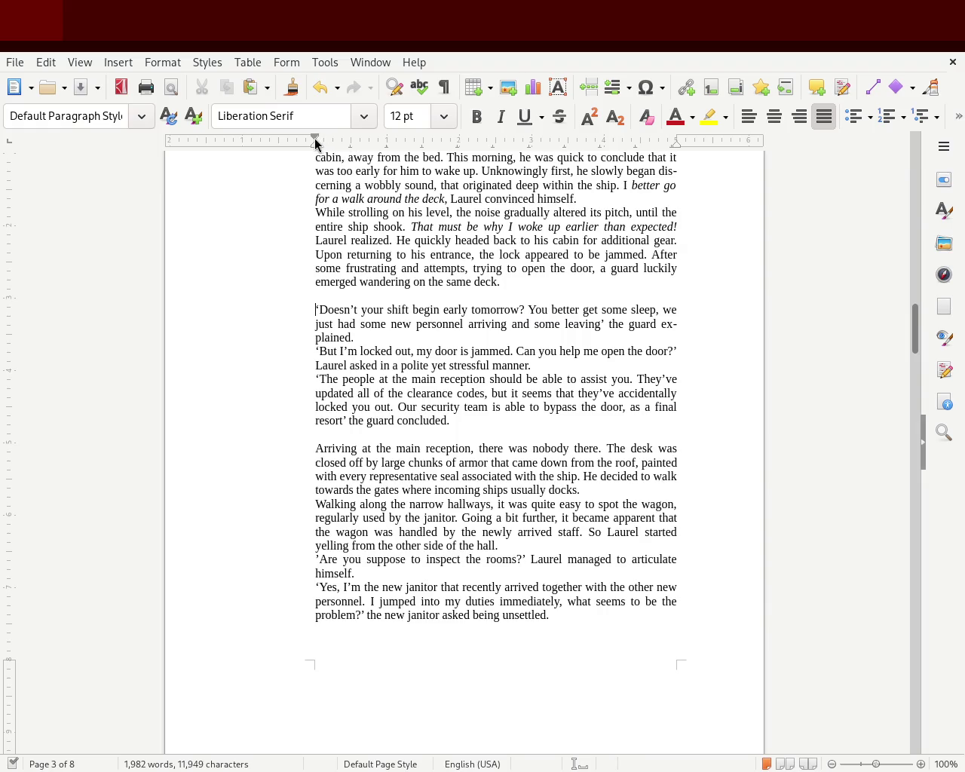
pyautogui.moveTo(318, 142); pyautogui.dragTo(333, 141)
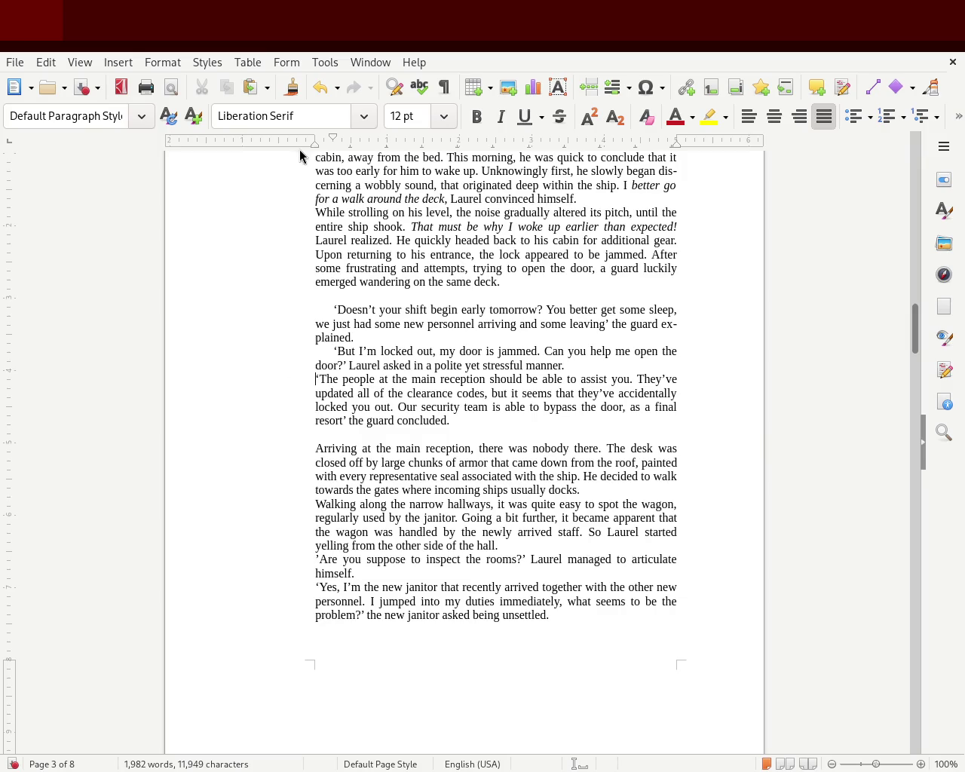
pyautogui.moveTo(316, 143); pyautogui.dragTo(333, 142)
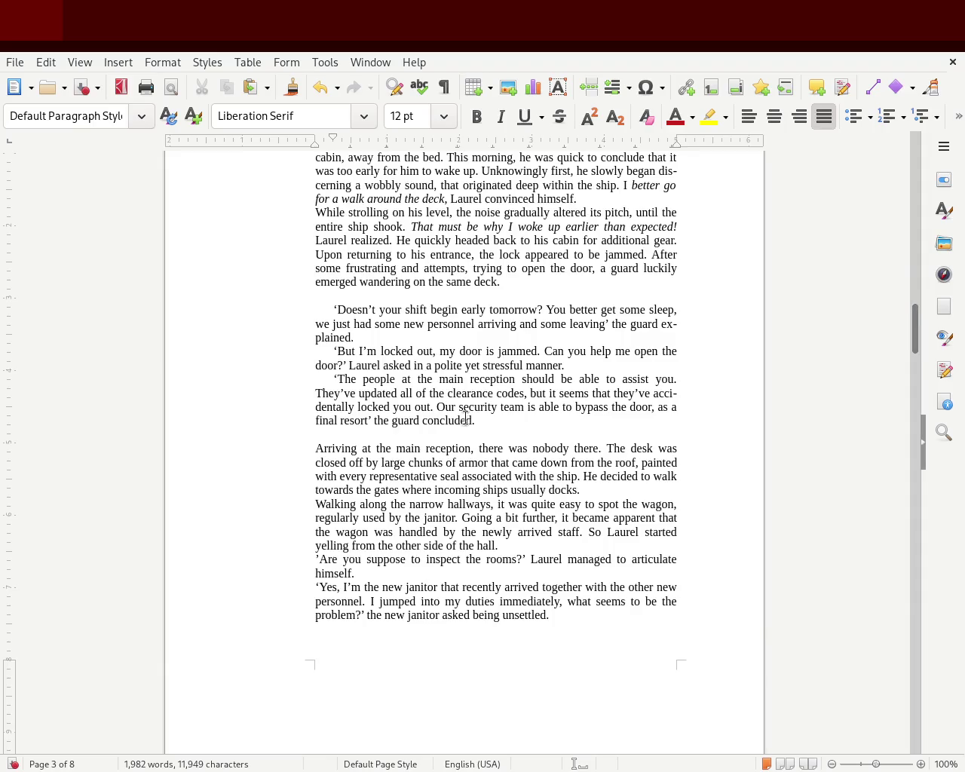
pyautogui.moveTo(494, 423); pyautogui.dragTo(242, 309)
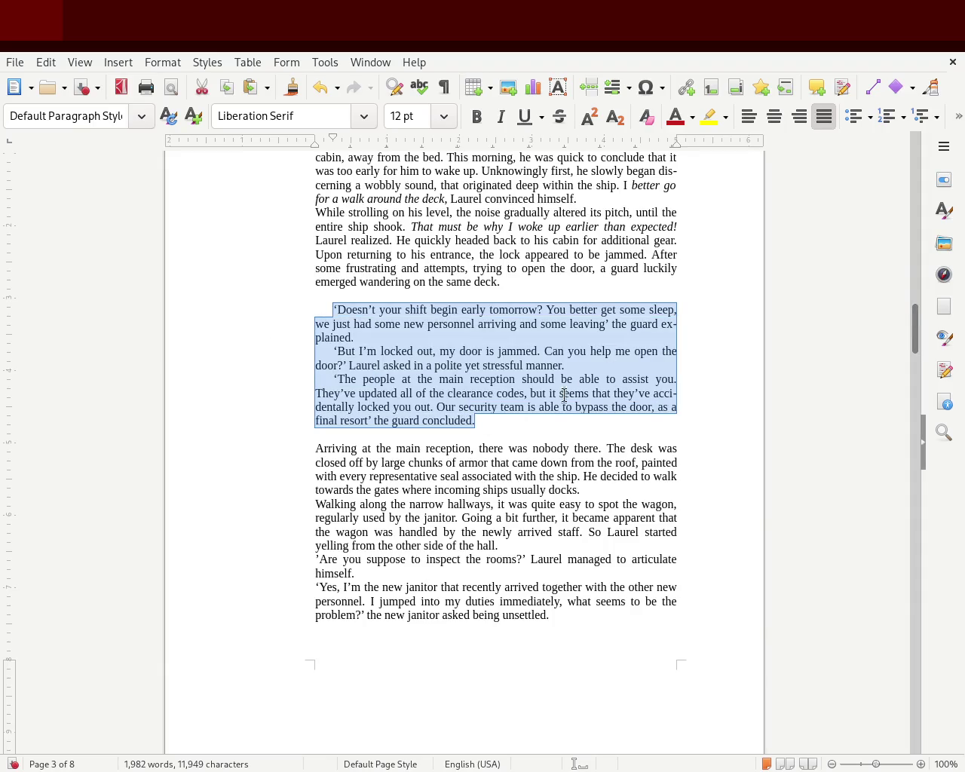
pyautogui.click(528, 419)
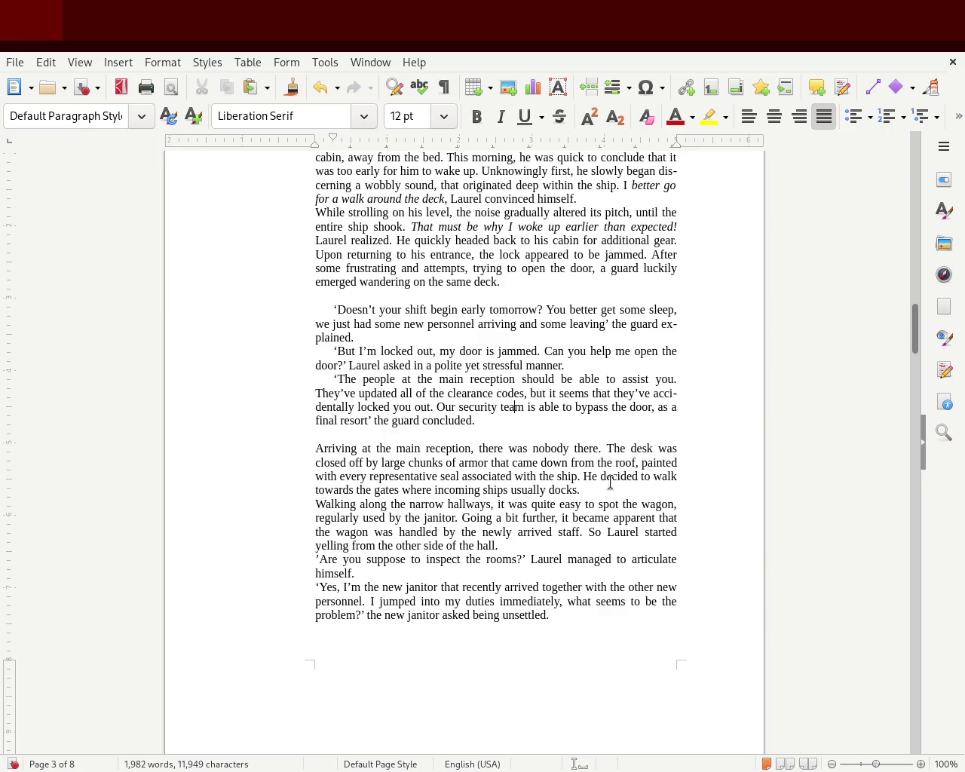
pyautogui.moveTo(510, 427); pyautogui.dragTo(282, 308)
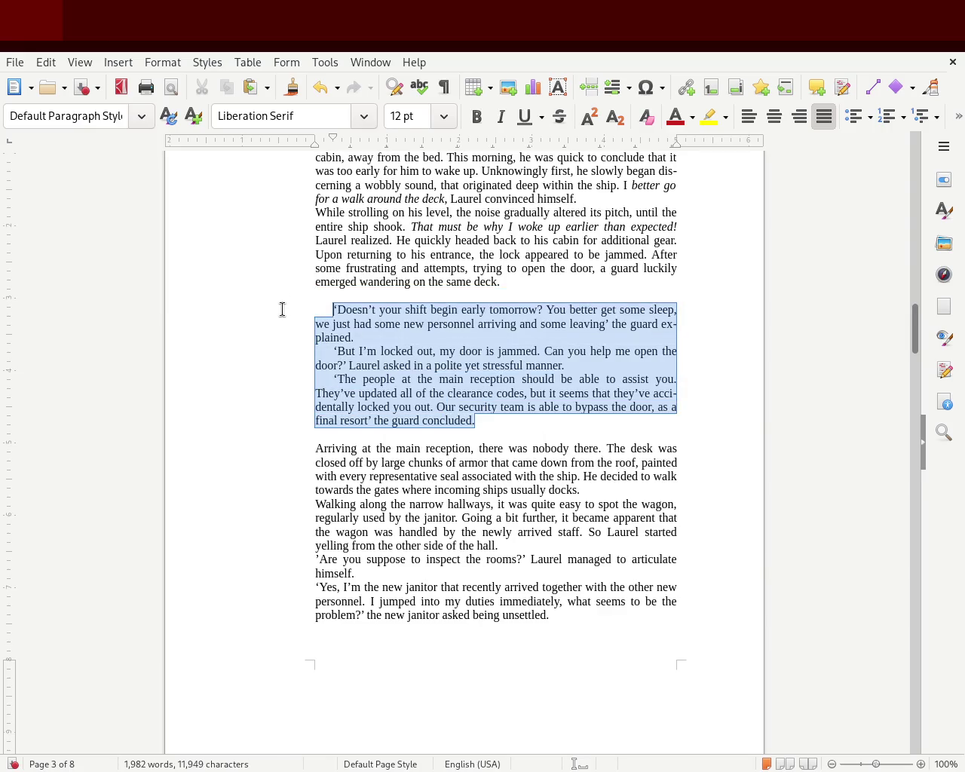
# - Narrow the dialogue block by pulling its right-indent marker left on the ruler
pyautogui.moveTo(677, 150)
pyautogui.mouseDown()
pyautogui.moveTo(538, 169)
pyautogui.moveTo(567, 164)
pyautogui.mouseUp()
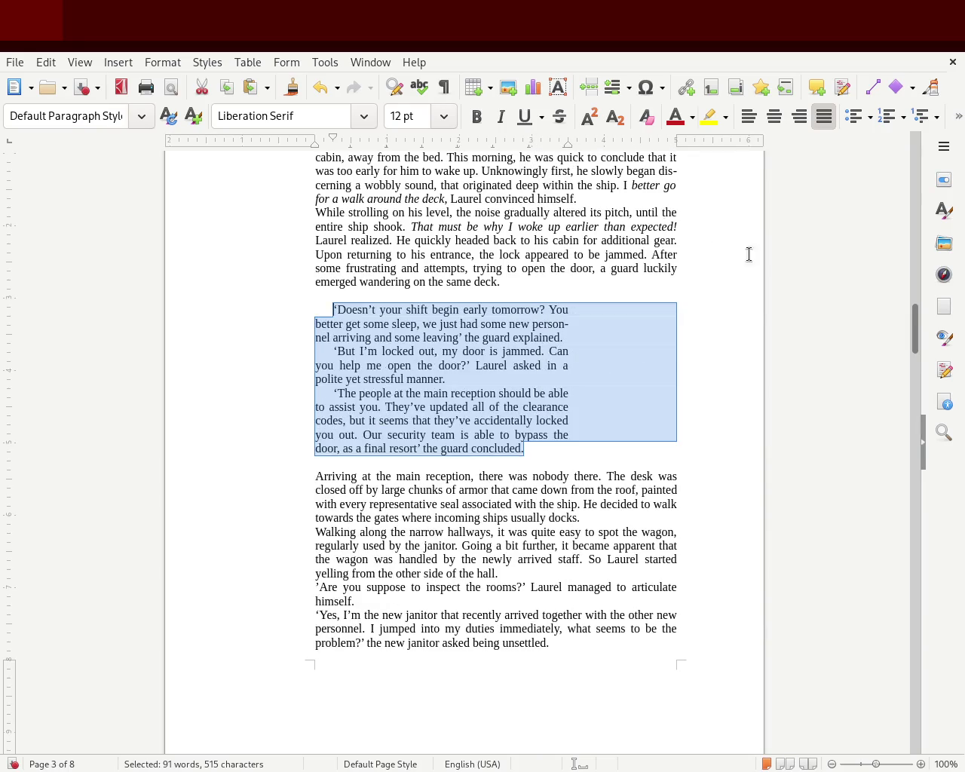
pyautogui.click(726, 311)
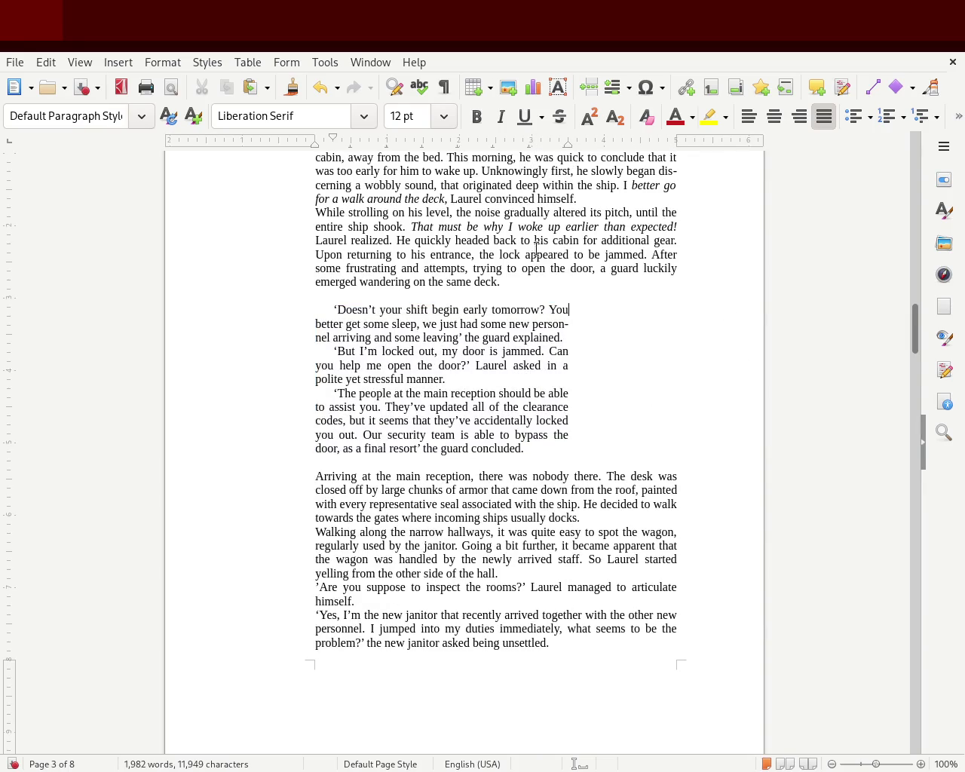
pyautogui.moveTo(544, 457); pyautogui.dragTo(235, 306)
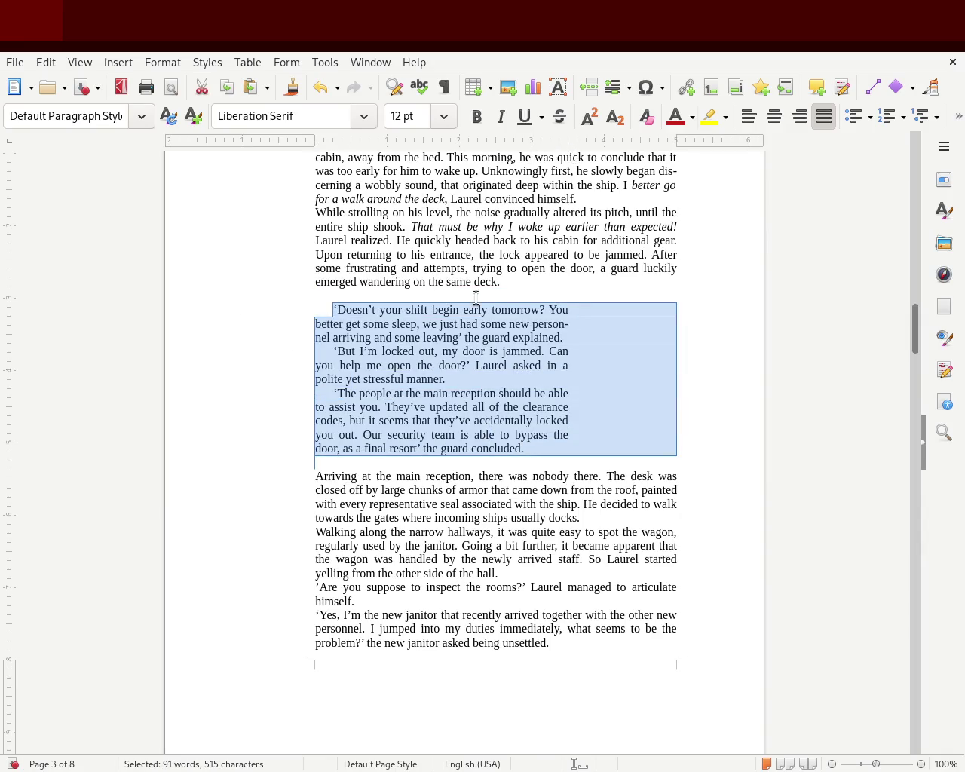
pyautogui.click(505, 395)
pyautogui.moveTo(525, 448)
pyautogui.mouseDown()
pyautogui.moveTo(253, 301)
pyautogui.moveTo(252, 309)
pyautogui.mouseUp()
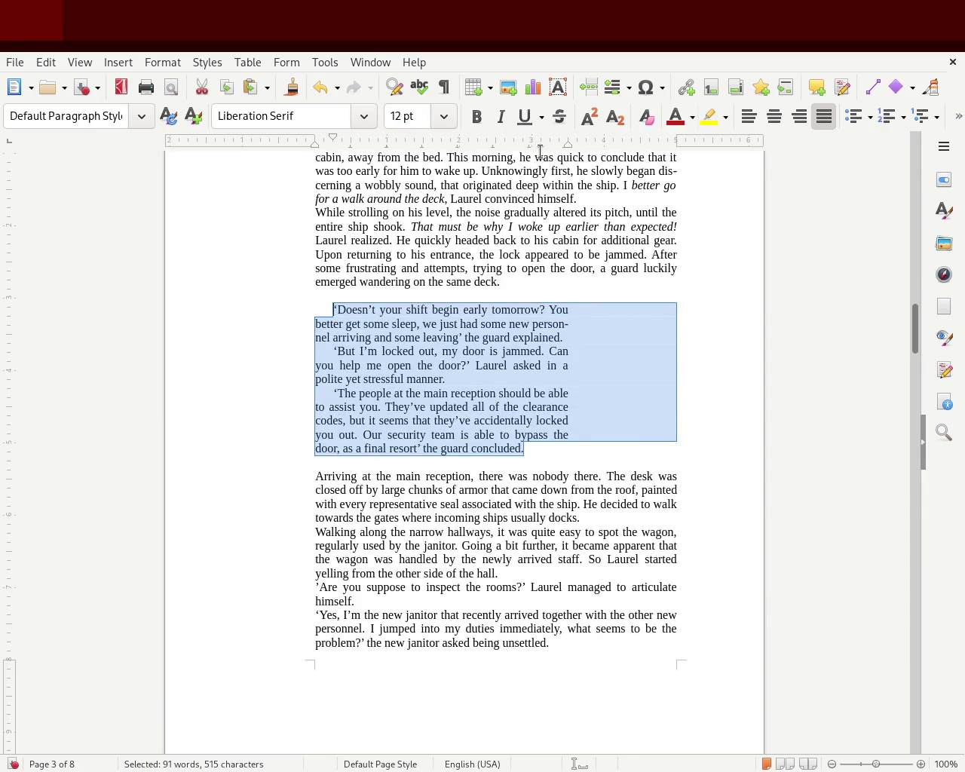
pyautogui.moveTo(529, 156); pyautogui.dragTo(566, 152)
pyautogui.moveTo(525, 153); pyautogui.dragTo(531, 153)
pyautogui.click(632, 339)
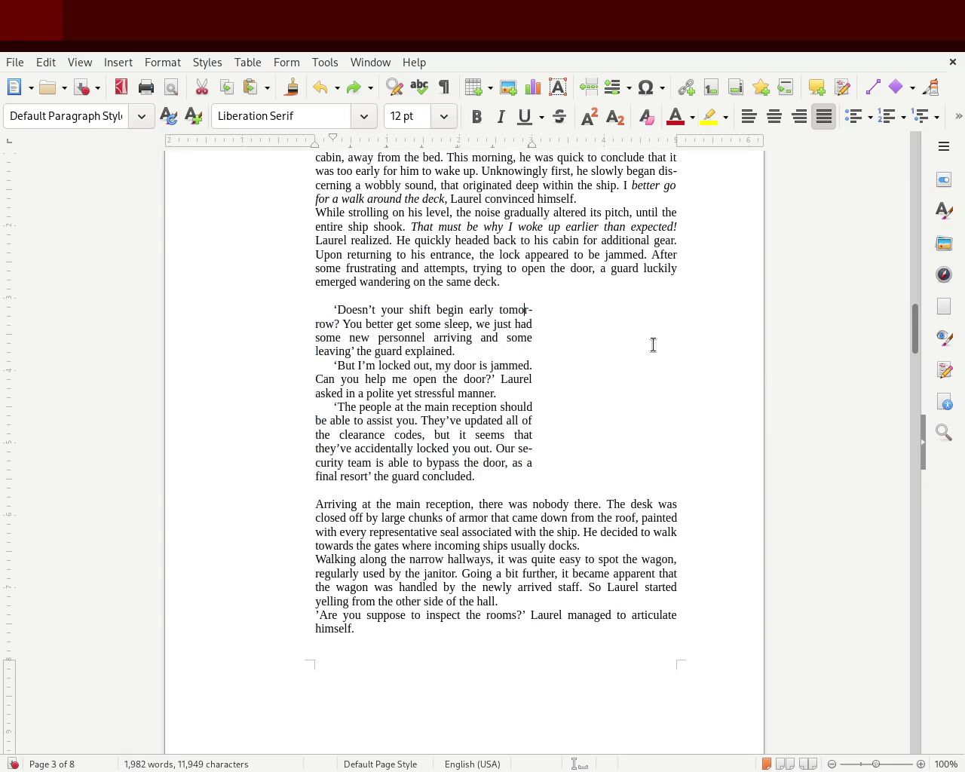
# - Give the 'While strolling on his level' paragraph a first-line indent and show the paragraph styles list
pyautogui.scroll(3, 918, 324)
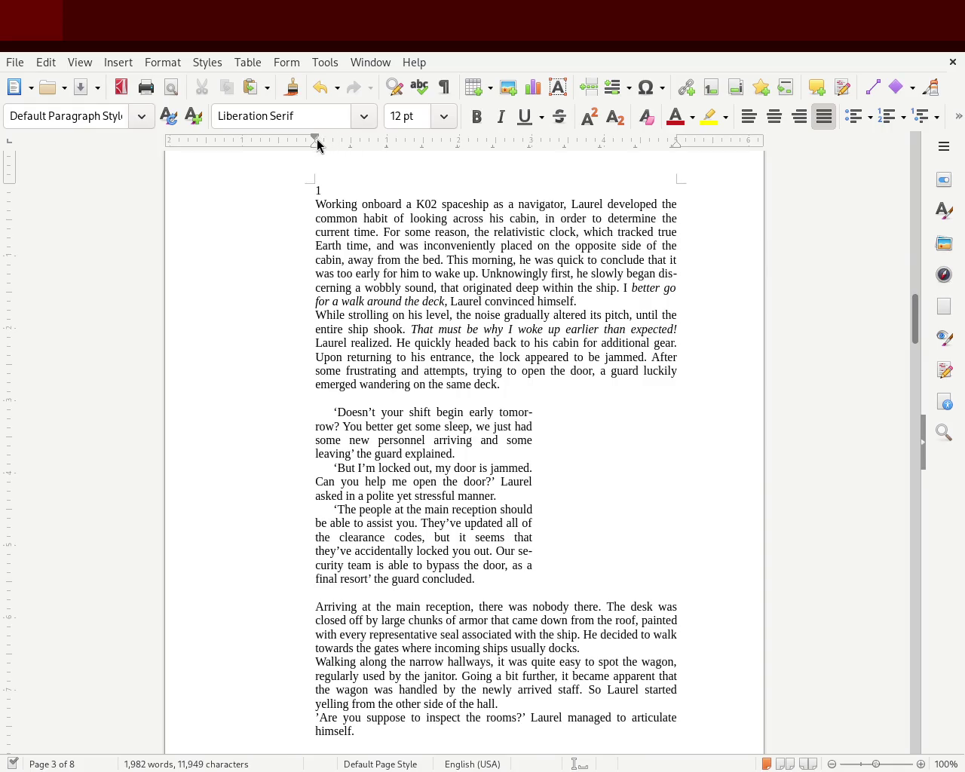
pyautogui.moveTo(333, 147); pyautogui.dragTo(333, 147)
pyautogui.click(224, 394)
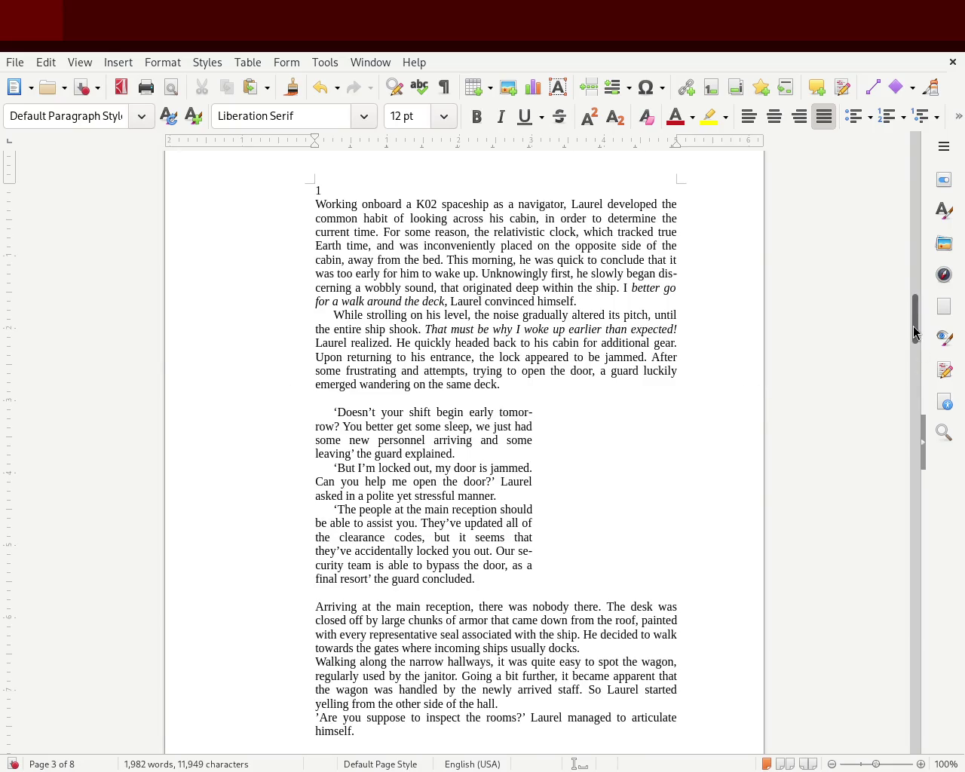
pyautogui.click(924, 299)
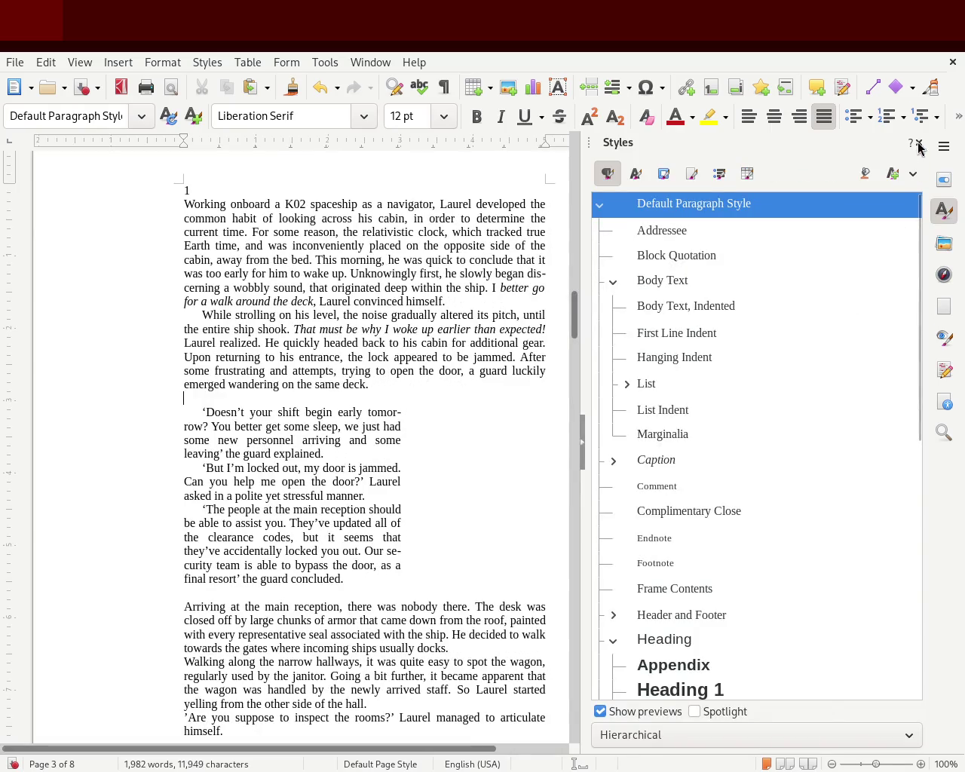
# - Close the Styles sidebar deck so the chapter page fills the window
pyautogui.click(918, 143)
pyautogui.moveTo(915, 322)
pyautogui.mouseDown()
pyautogui.moveTo(919, 181)
pyautogui.moveTo(908, 324)
pyautogui.mouseUp()
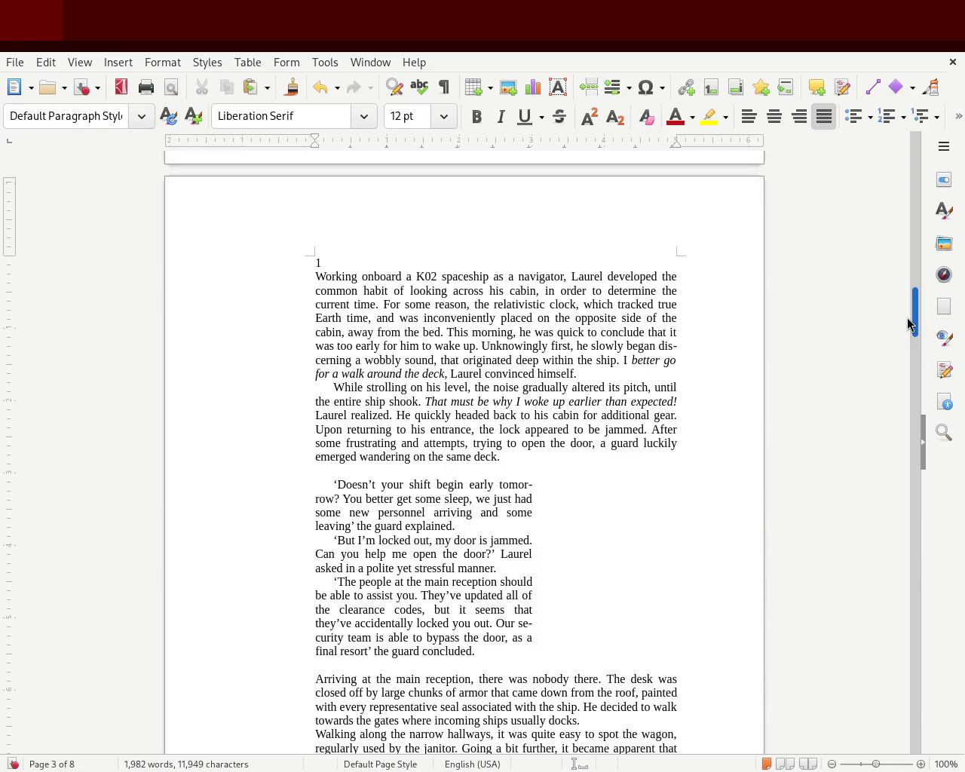
pyautogui.moveTo(908, 324); pyautogui.dragTo(909, 341)
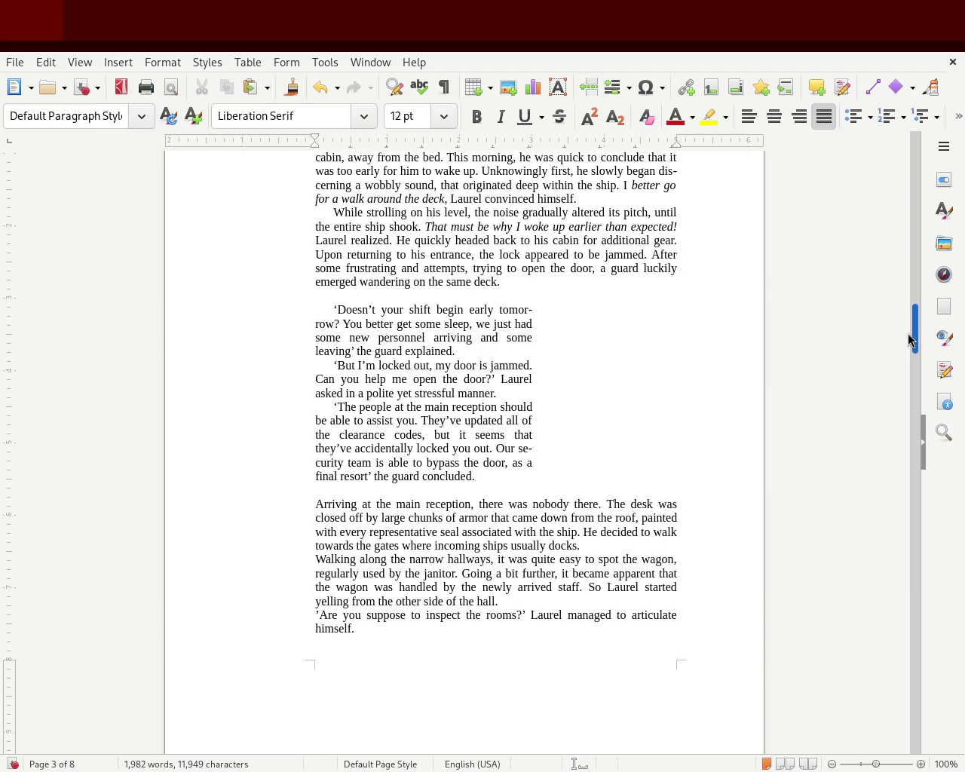
# - Widen the three dialogue paragraphs' right indent slightly, save, and reselect the dialogue
pyautogui.moveTo(908, 334)
pyautogui.mouseDown()
pyautogui.moveTo(908, 321)
pyautogui.moveTo(905, 341)
pyautogui.mouseUp()
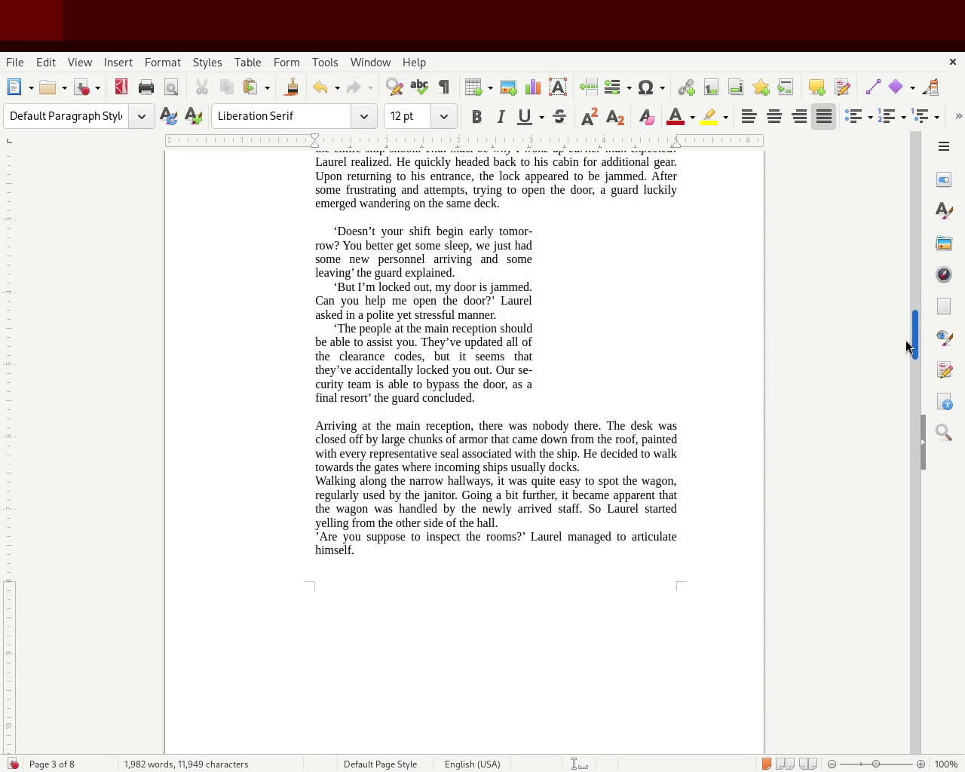
pyautogui.moveTo(483, 398)
pyautogui.mouseDown()
pyautogui.moveTo(249, 241)
pyautogui.moveTo(261, 215)
pyautogui.mouseUp()
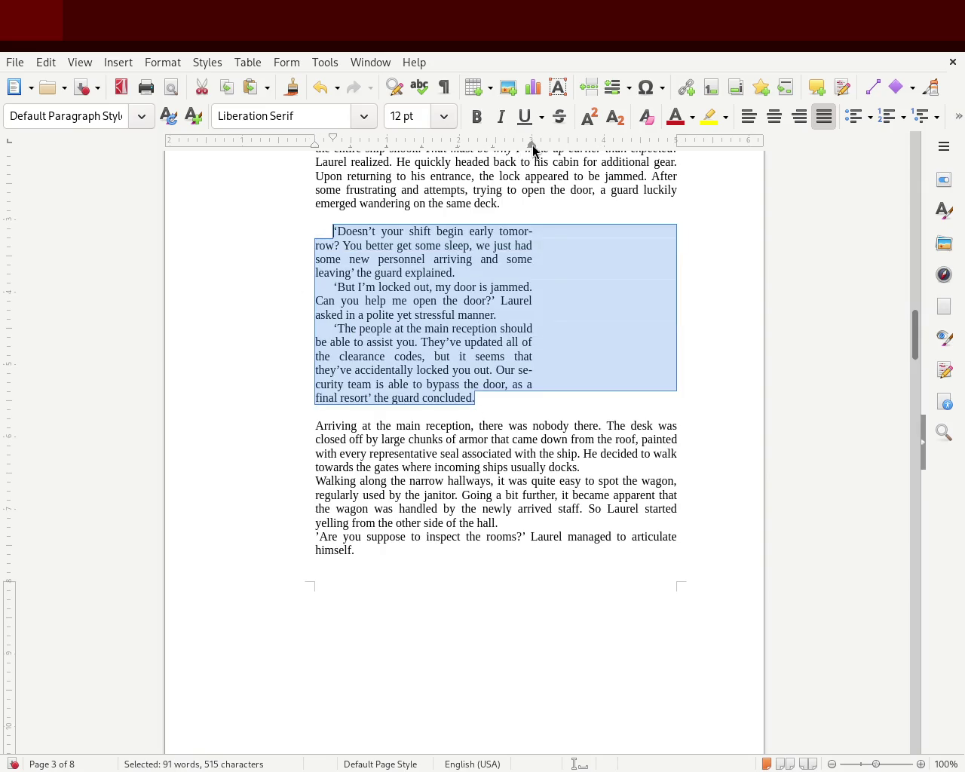
pyautogui.moveTo(532, 146); pyautogui.dragTo(569, 149)
pyautogui.click(182, 258)
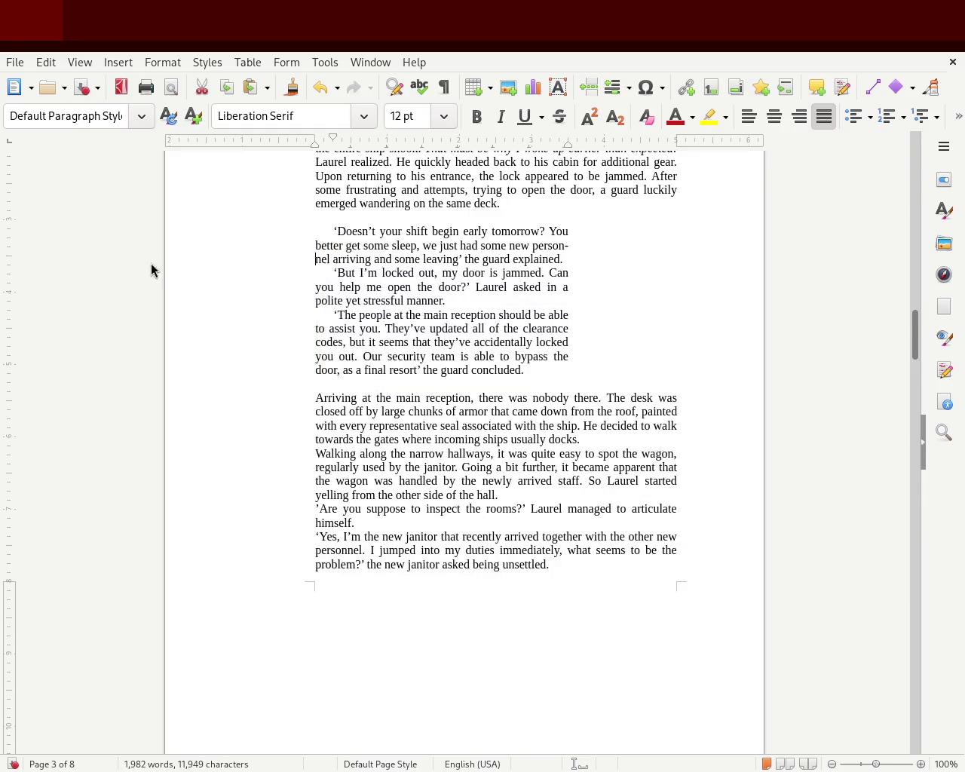
pyautogui.moveTo(915, 335)
pyautogui.mouseDown()
pyautogui.moveTo(920, 312)
pyautogui.moveTo(919, 332)
pyautogui.mouseUp()
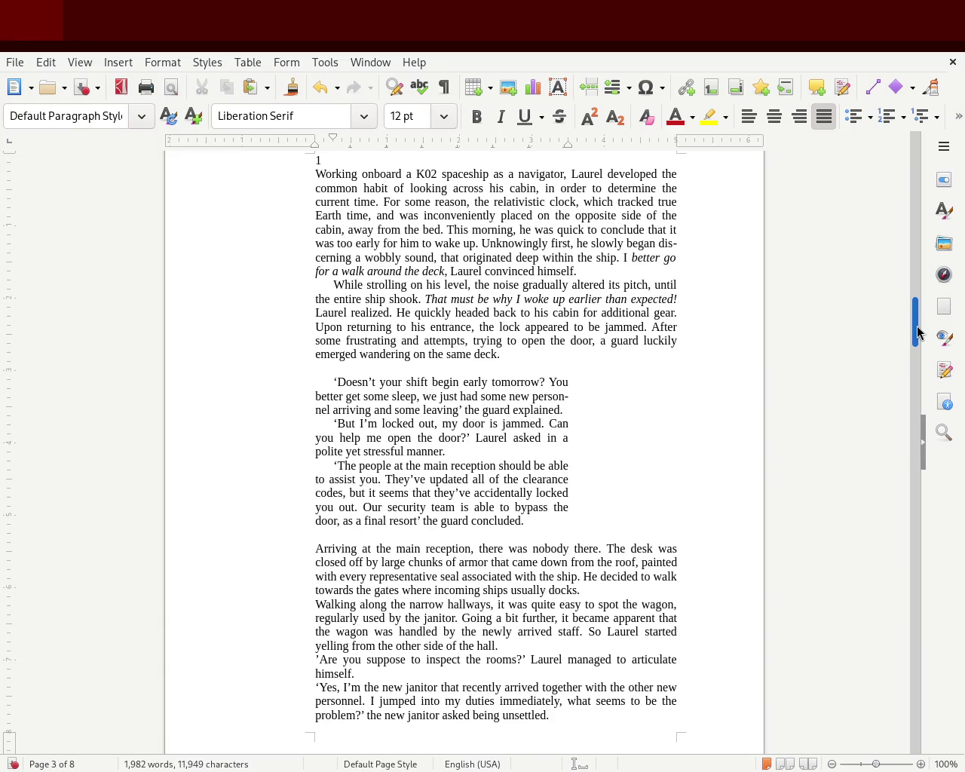
pyautogui.hotkey('ctrl', 's')
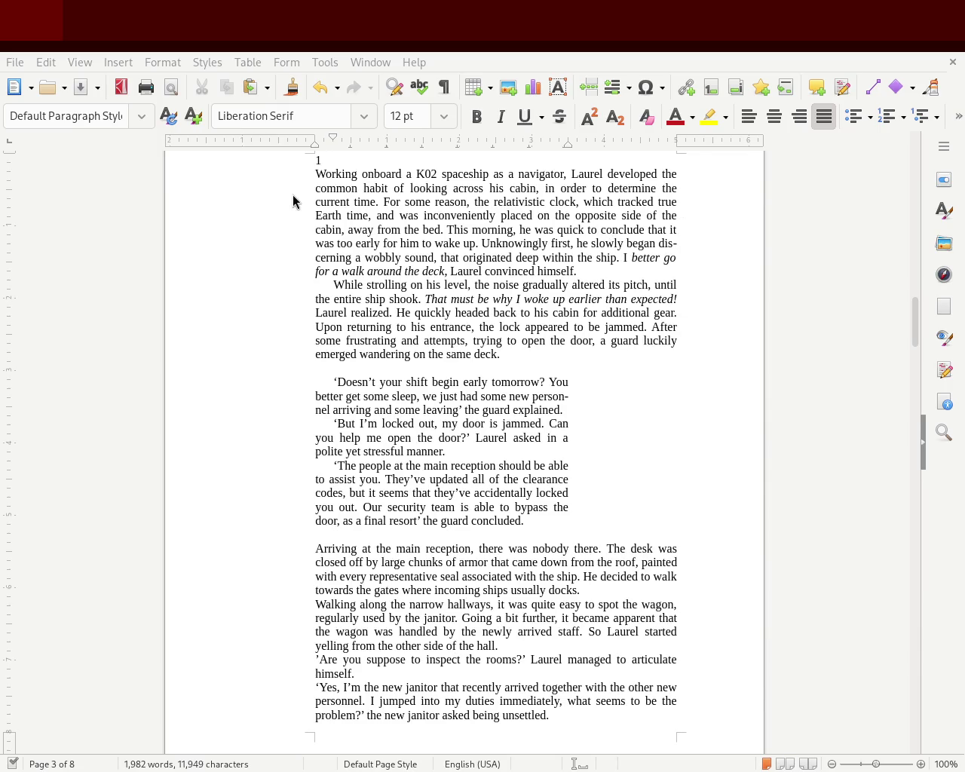
pyautogui.moveTo(526, 521); pyautogui.dragTo(280, 381)
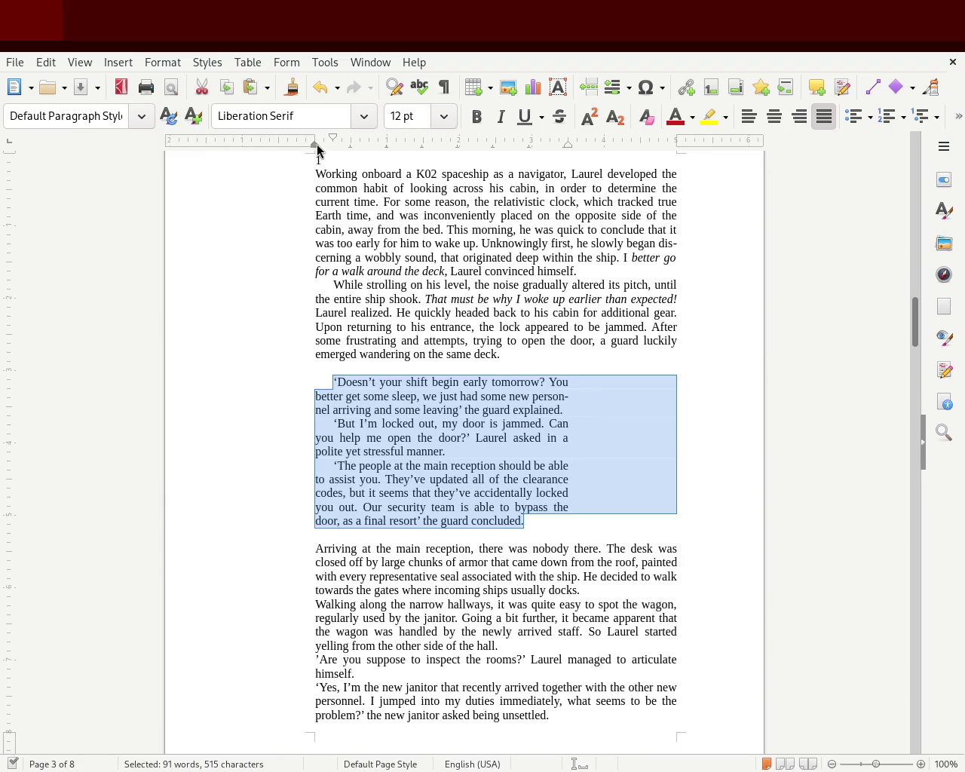
# - Indent the dialogue paragraphs from the left, extend their right edge further, and save
pyautogui.moveTo(316, 147); pyautogui.dragTo(333, 148)
pyautogui.click(164, 450)
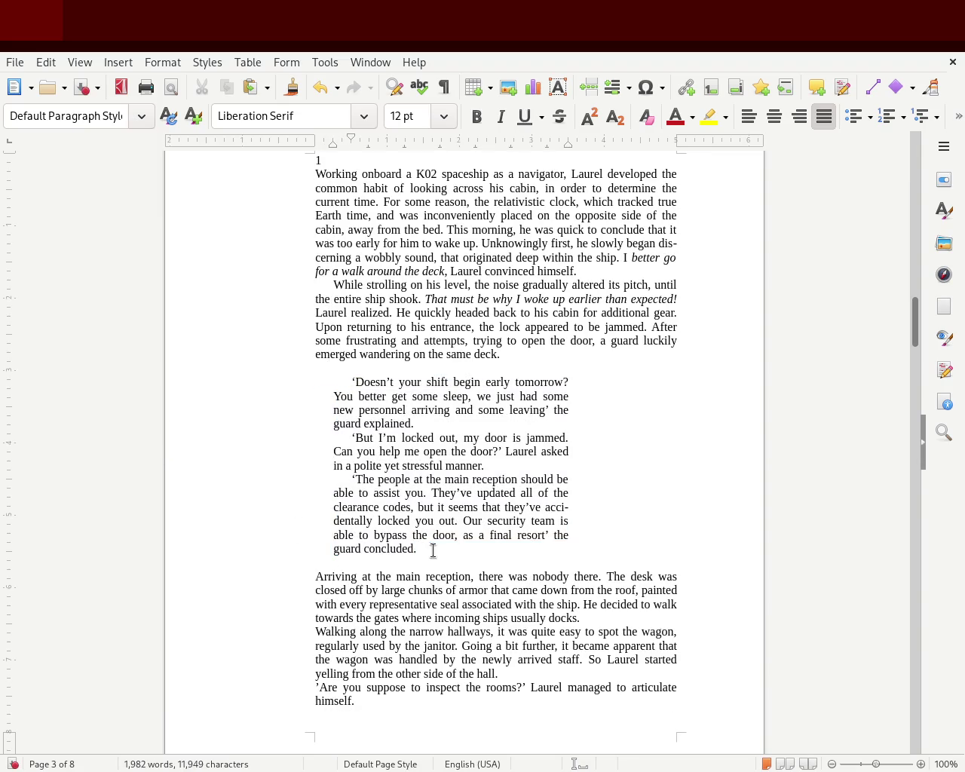
pyautogui.moveTo(446, 548); pyautogui.dragTo(247, 383)
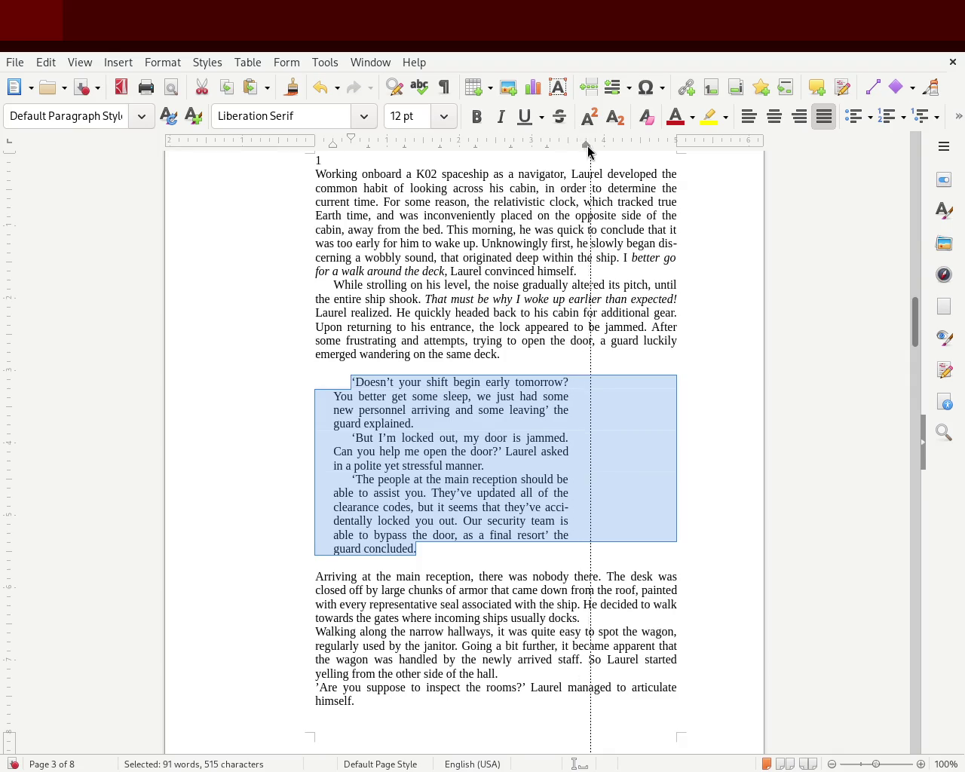
pyautogui.moveTo(570, 144); pyautogui.dragTo(604, 144)
pyautogui.click(100, 371)
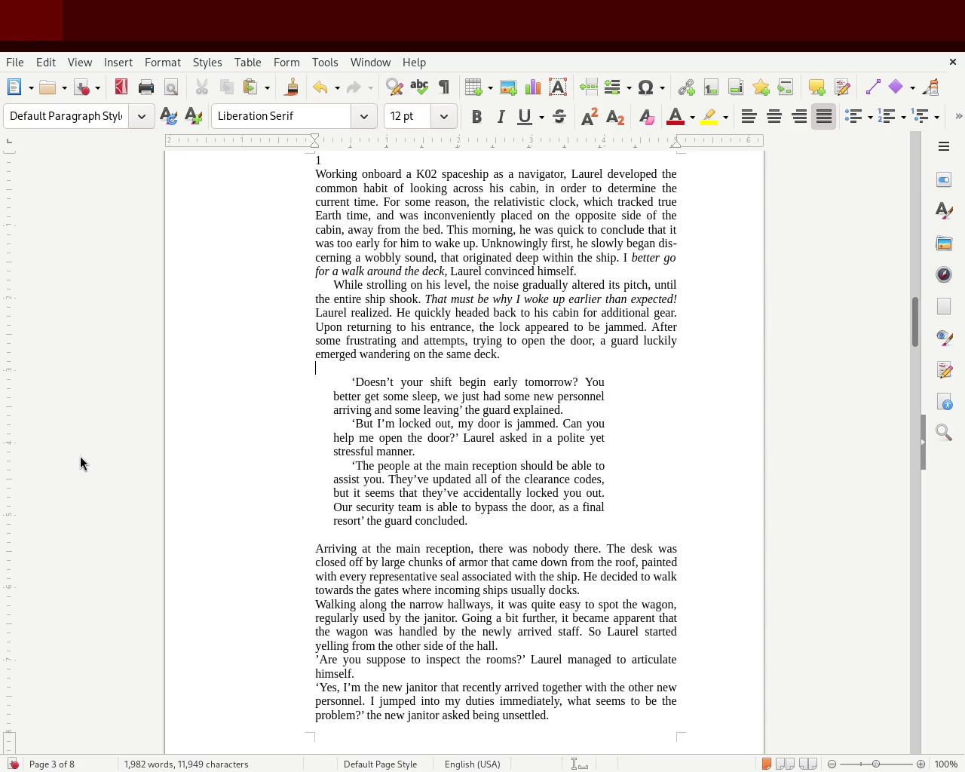
pyautogui.hotkey('ctrl', 's')
# - Delete the empty lines above and below the dialogue block, then save
pyautogui.press('Delete')
pyautogui.press('Down')
pyautogui.press('Down')
pyautogui.press('Down')
pyautogui.press('Down')
pyautogui.press('Down')
pyautogui.press('Down')
pyautogui.press('Down')
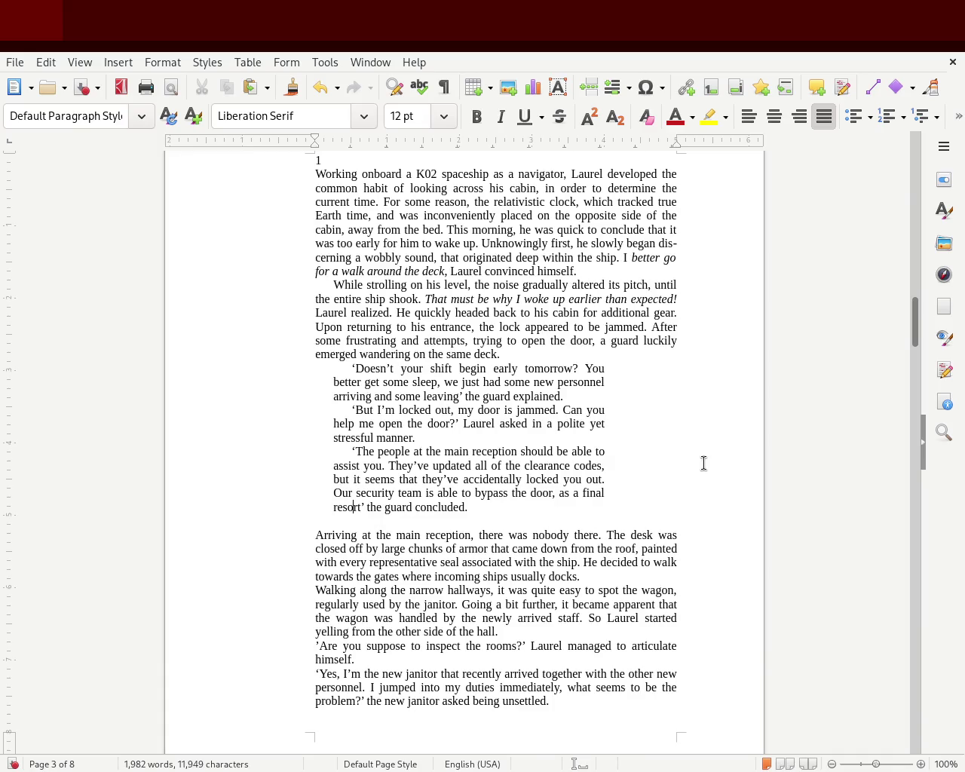
pyautogui.press('Delete')
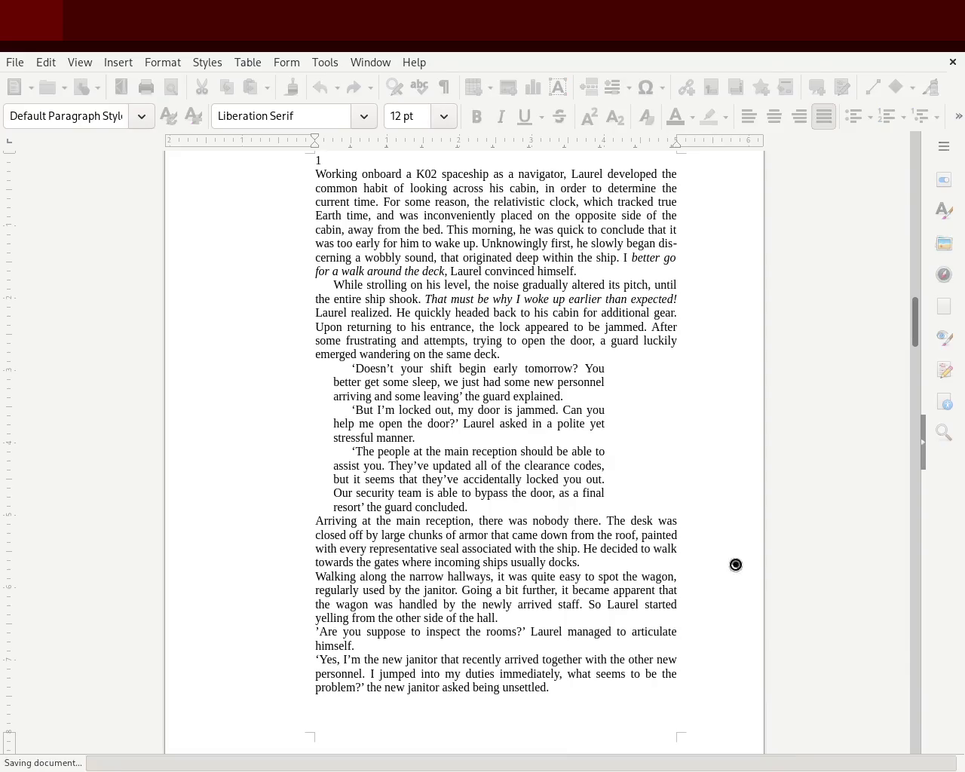
pyautogui.hotkey('ctrl', 's')
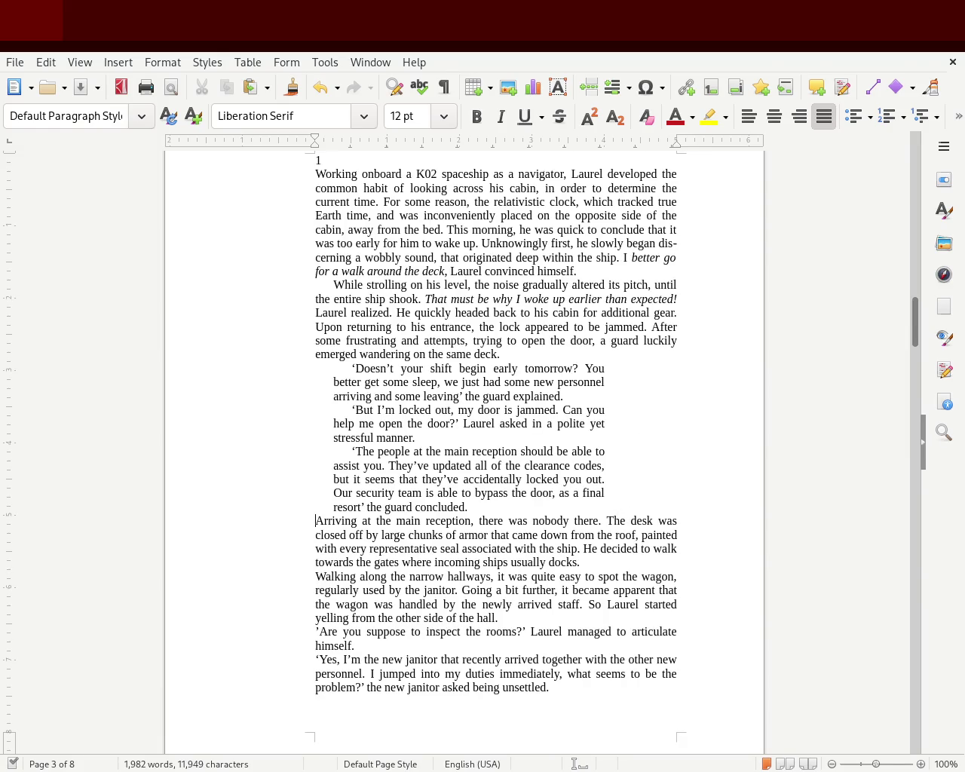
pyautogui.moveTo(915, 336)
pyautogui.mouseDown()
pyautogui.moveTo(905, 198)
pyautogui.moveTo(901, 330)
pyautogui.mouseUp()
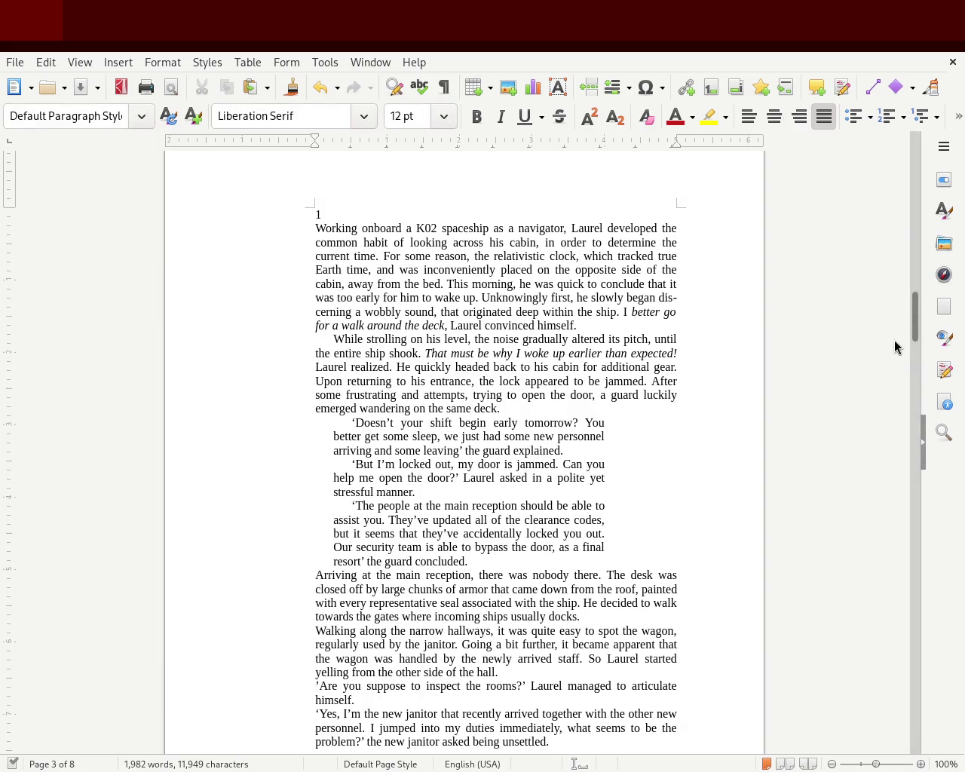
pyautogui.moveTo(913, 320)
pyautogui.mouseDown()
pyautogui.moveTo(900, 420)
pyautogui.moveTo(905, 319)
pyautogui.mouseUp()
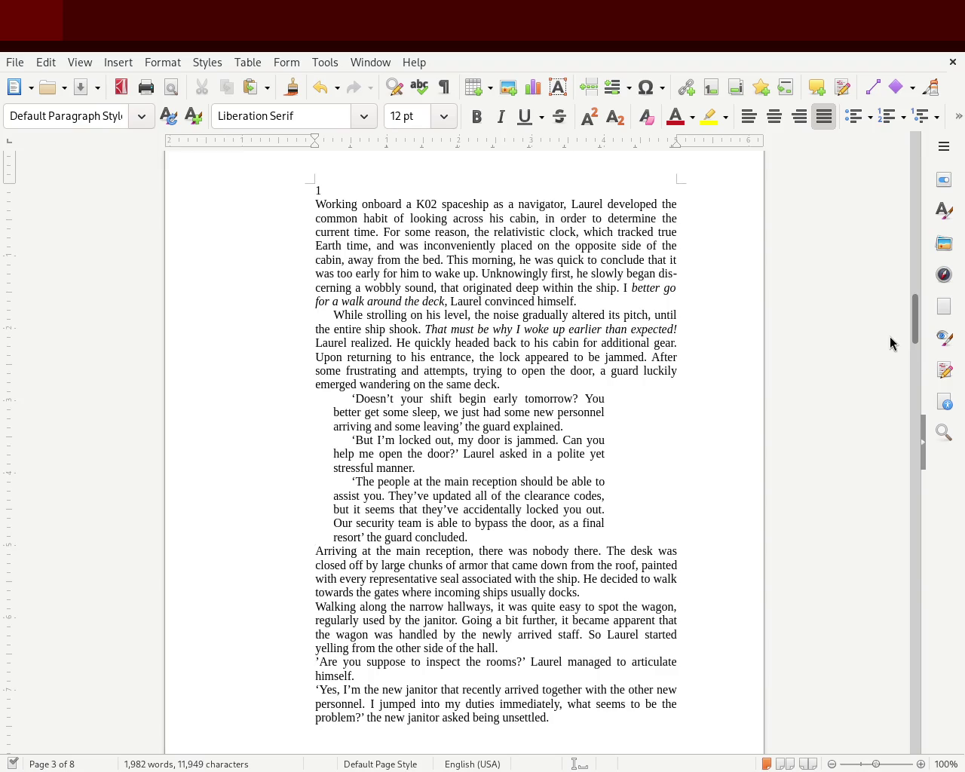
pyautogui.doubleClick(332, 191)
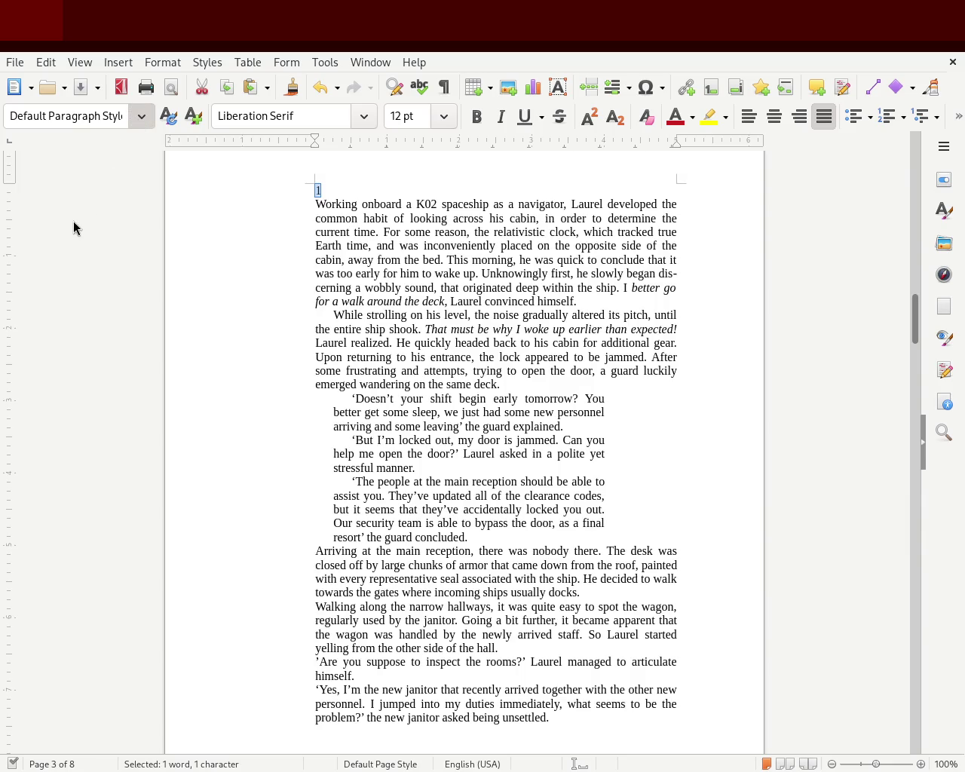
# - Apply Heading 1 (Ctrl+1) to the chapter number 1, then move to the 'While strolling' paragraph
pyautogui.hotkey('ctrl', '1')
pyautogui.click(579, 419)
pyautogui.hotkey('ctrl', 'Down')
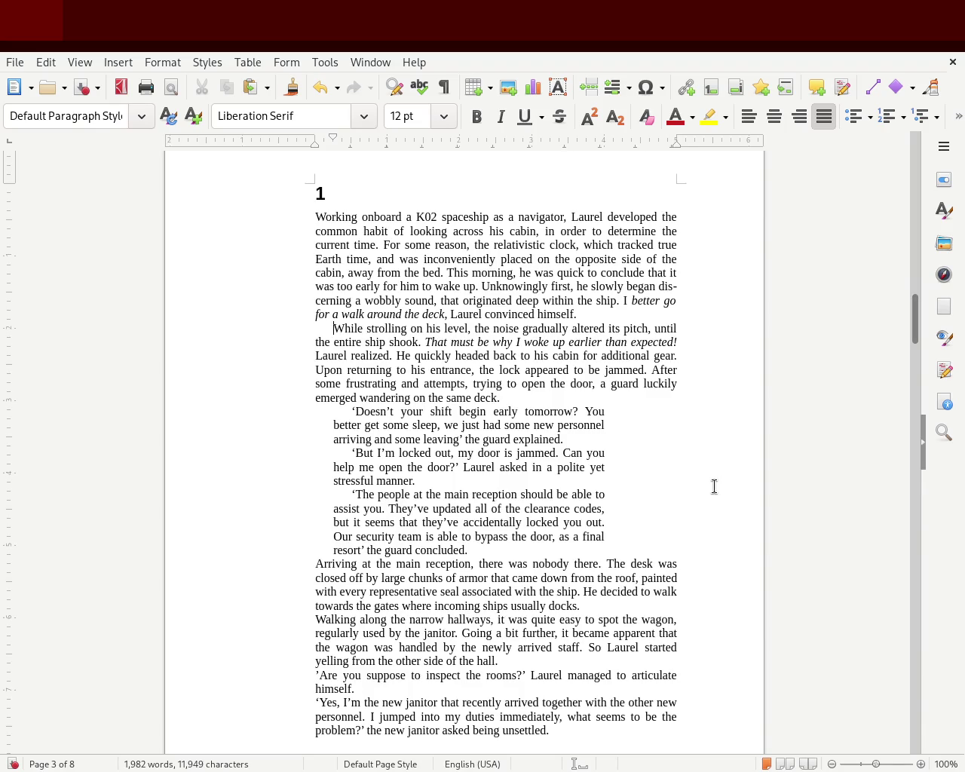
pyautogui.moveTo(914, 323)
pyautogui.mouseDown()
pyautogui.moveTo(916, 308)
pyautogui.moveTo(913, 411)
pyautogui.moveTo(919, 297)
pyautogui.moveTo(916, 326)
pyautogui.mouseUp()
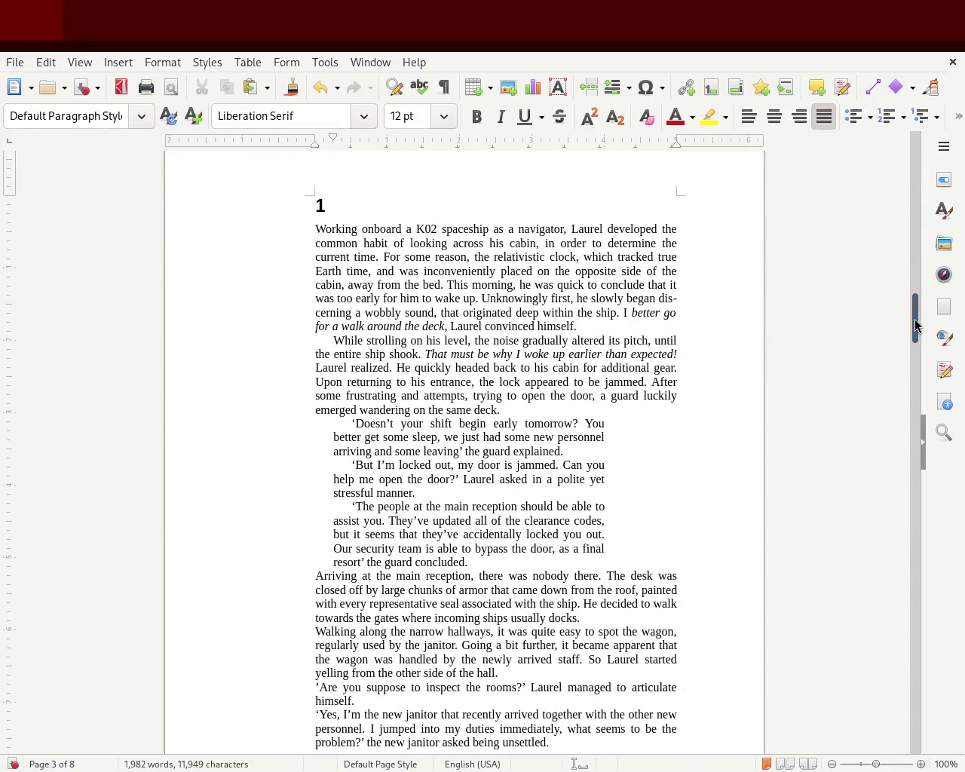
# - Delete the comma after 'pitch', then restore it with undo
pyautogui.moveTo(907, 308)
pyautogui.mouseDown()
pyautogui.moveTo(907, 348)
pyautogui.moveTo(901, 153)
pyautogui.moveTo(897, 321)
pyautogui.mouseUp()
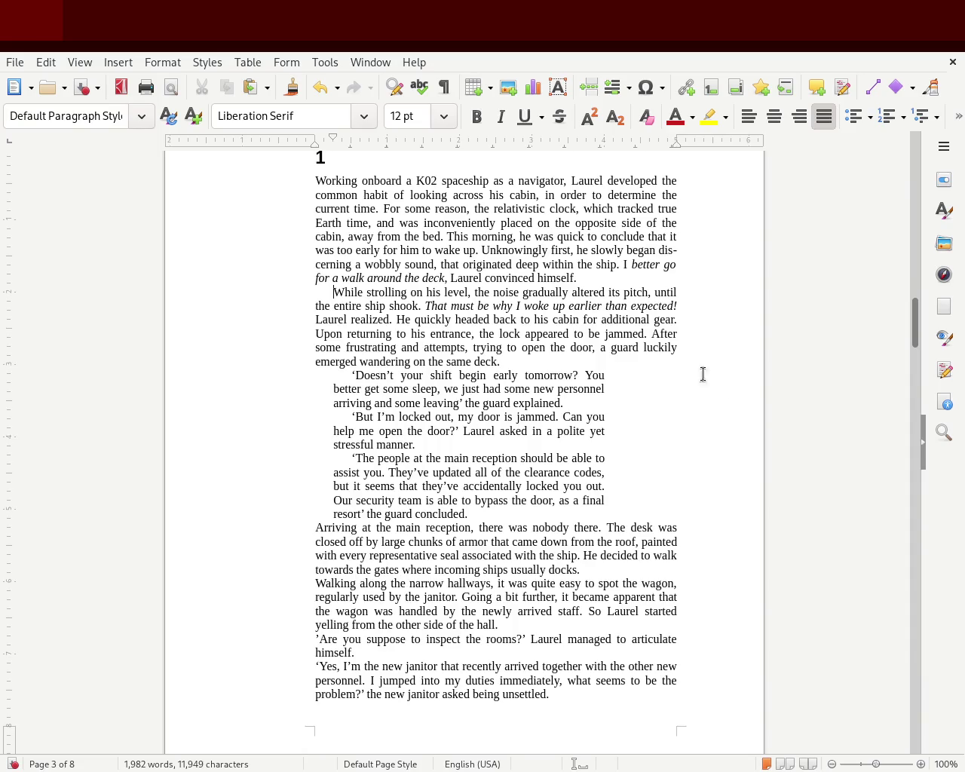
pyautogui.click(654, 293)
pyautogui.press('BackSpace')
pyautogui.hotkey('ctrl', 'z')
# - Remove the comma after 'attempts', save the chapter, and select the three guard dialogue paragraphs
pyautogui.click(468, 347)
pyautogui.press('BackSpace')
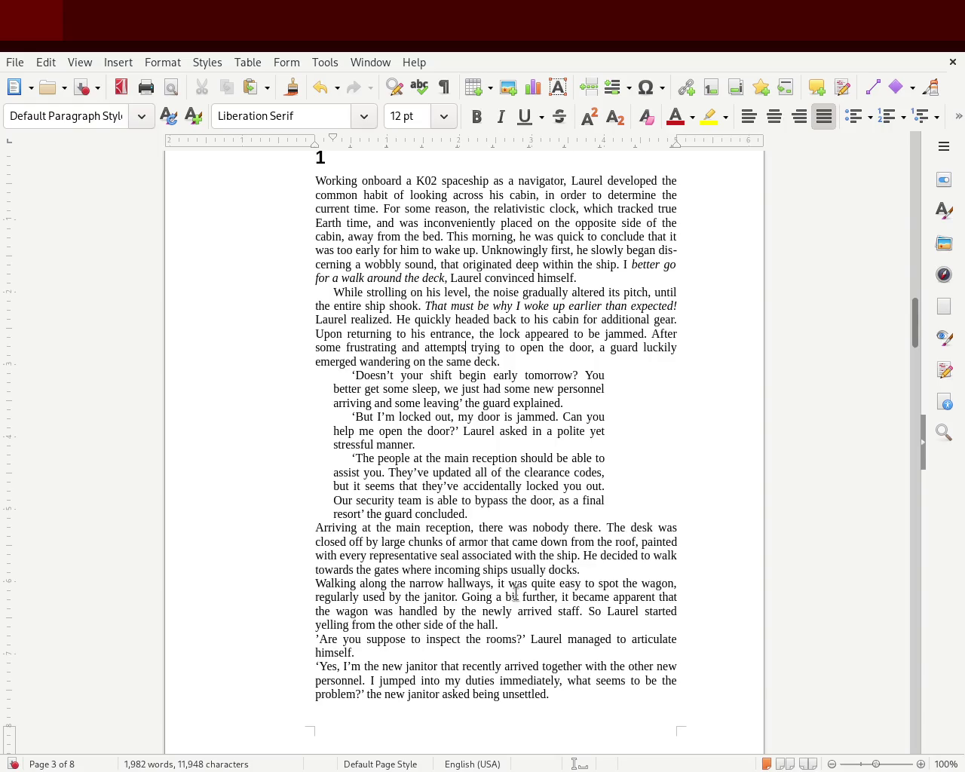
pyautogui.hotkey('ctrl', 's')
pyautogui.moveTo(468, 514); pyautogui.dragTo(196, 378)
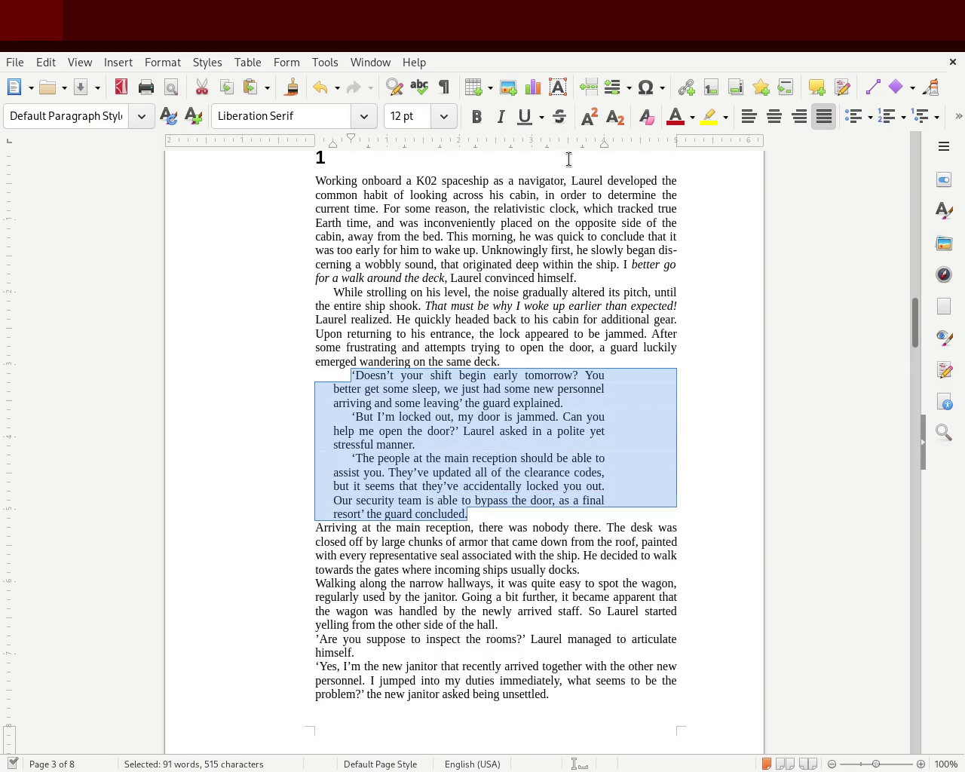
pyautogui.moveTo(606, 144); pyautogui.dragTo(568, 152)
pyautogui.click(223, 288)
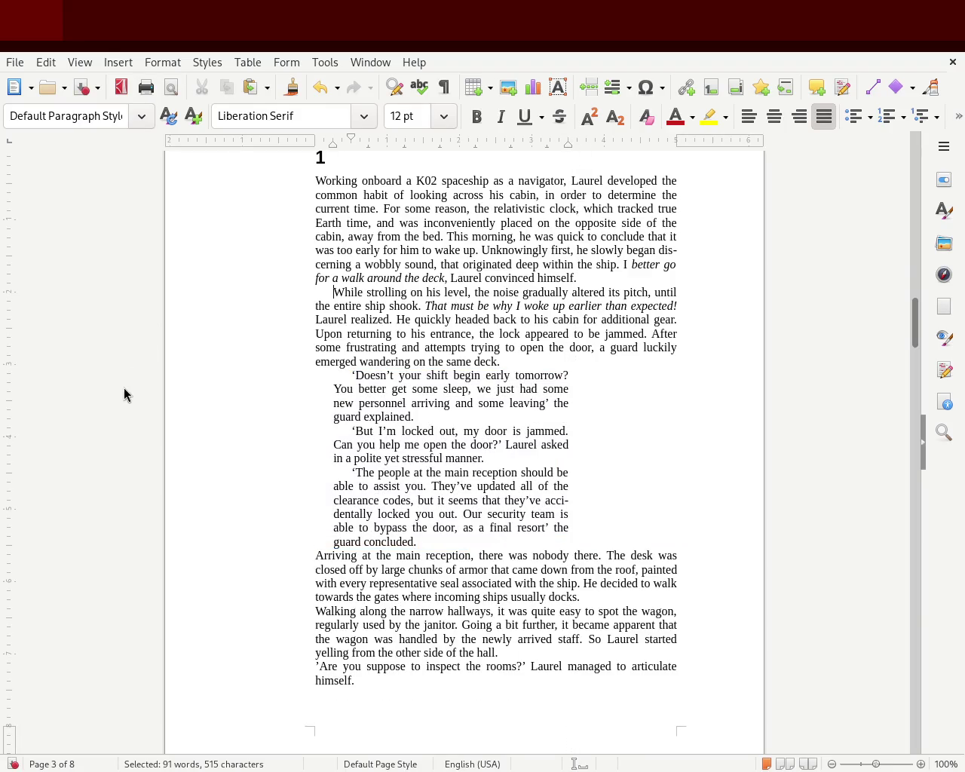
pyautogui.hotkey('ctrl', 'z')
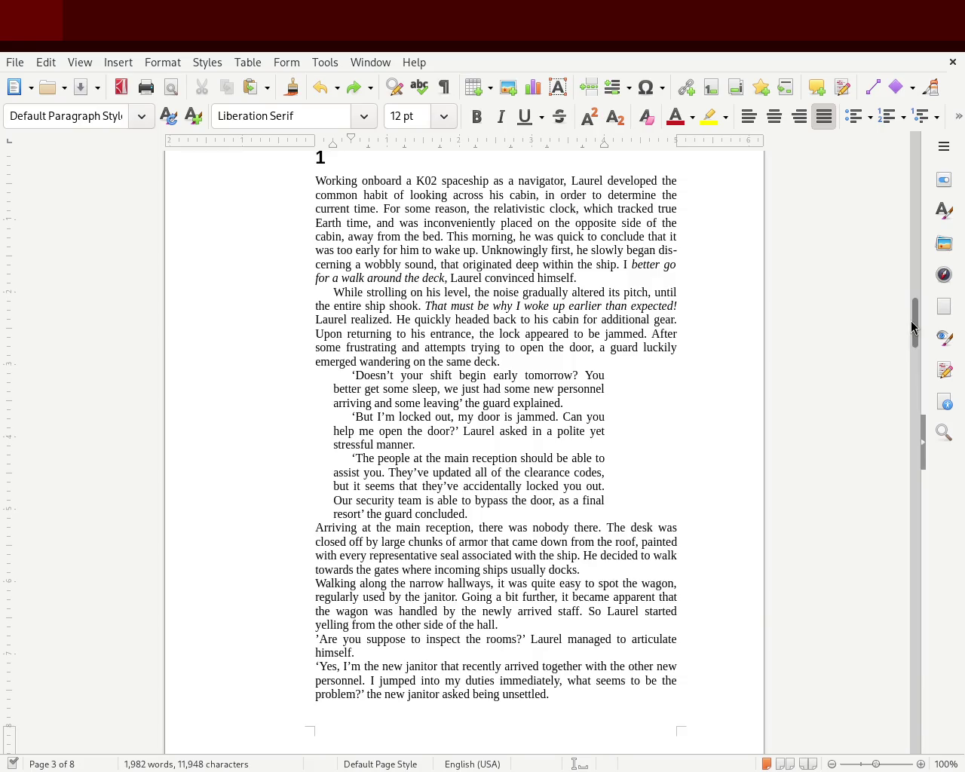
pyautogui.moveTo(915, 329)
pyautogui.mouseDown()
pyautogui.moveTo(915, 190)
pyautogui.moveTo(917, 243)
pyautogui.moveTo(878, 415)
pyautogui.mouseUp()
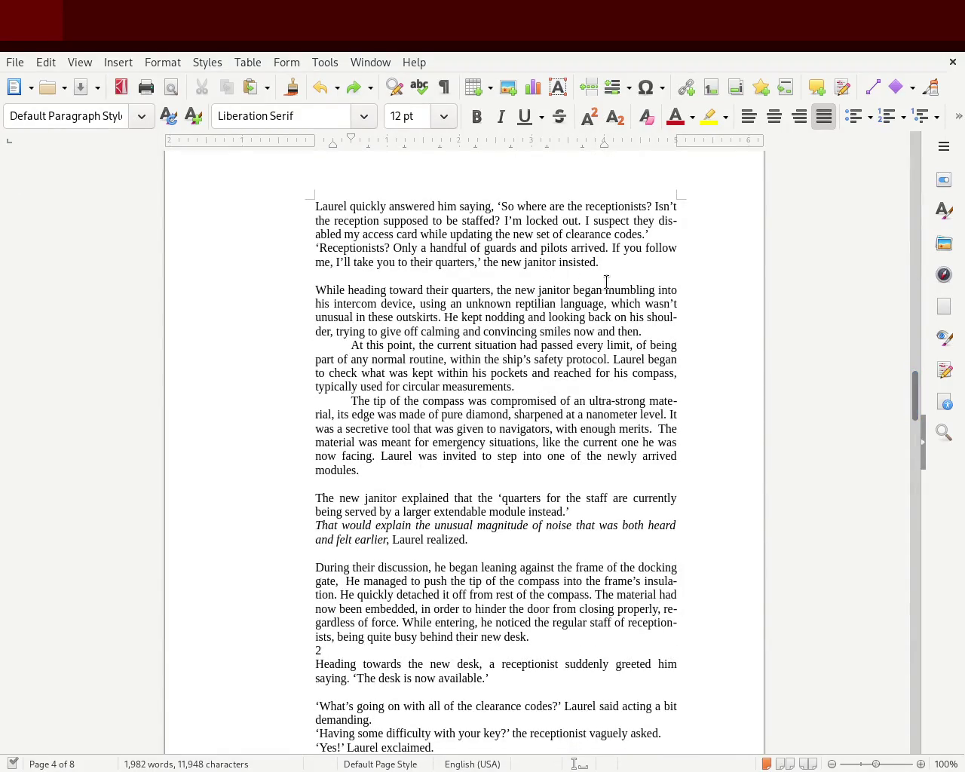
pyautogui.moveTo(622, 272); pyautogui.dragTo(261, 211)
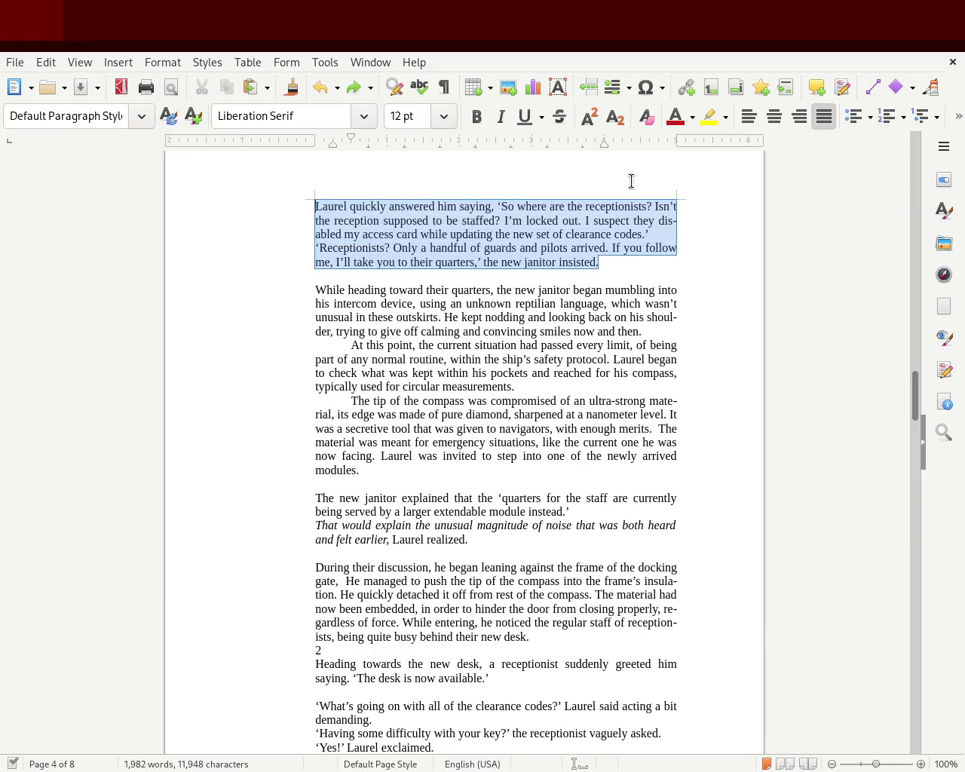
pyautogui.click(799, 117)
pyautogui.click(822, 118)
pyautogui.click(800, 118)
pyautogui.click(781, 120)
pyautogui.click(822, 117)
pyautogui.click(782, 171)
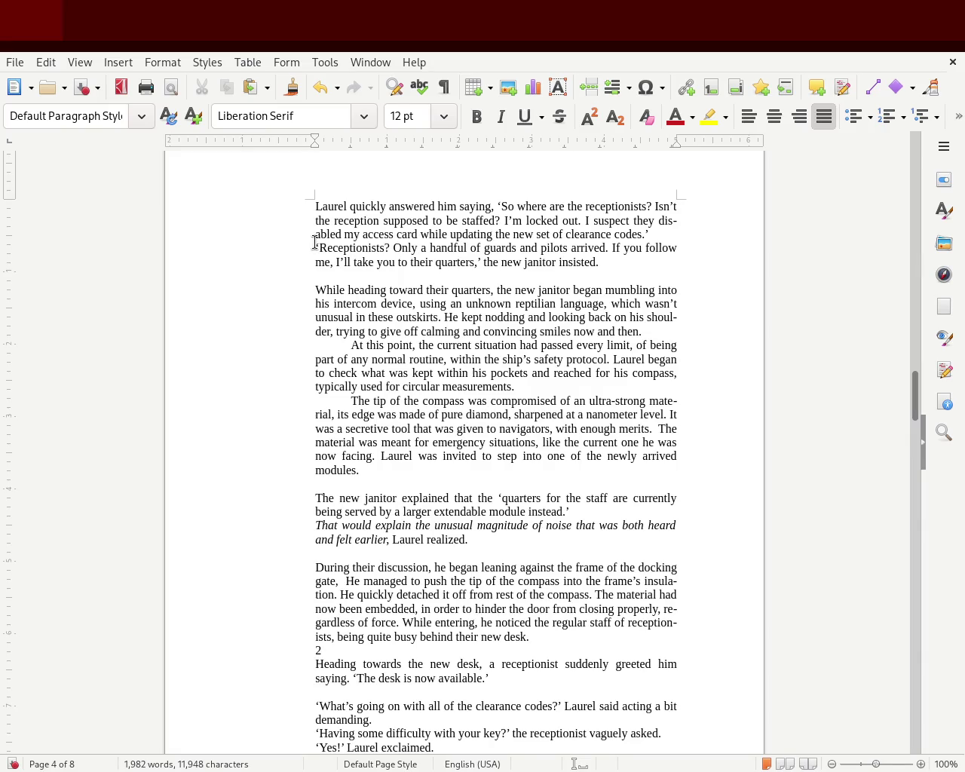
pyautogui.moveTo(914, 394); pyautogui.dragTo(915, 339)
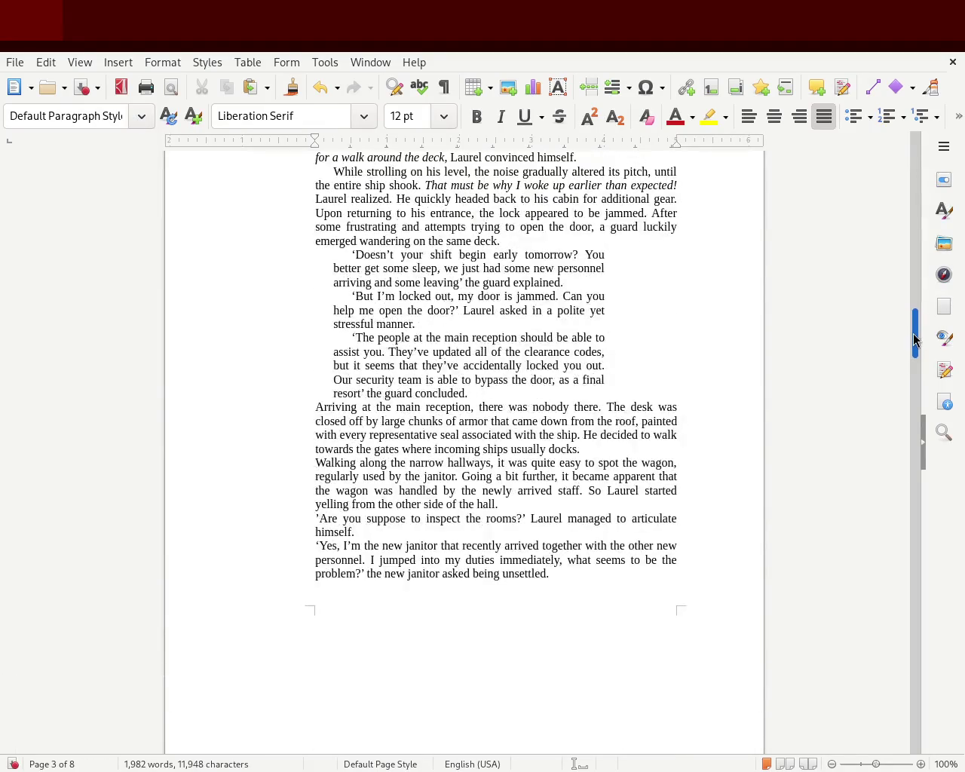
# - Give the 'Walking along the narrow hallways' paragraph a first-line indent on the ruler
pyautogui.moveTo(914, 339); pyautogui.dragTo(915, 346)
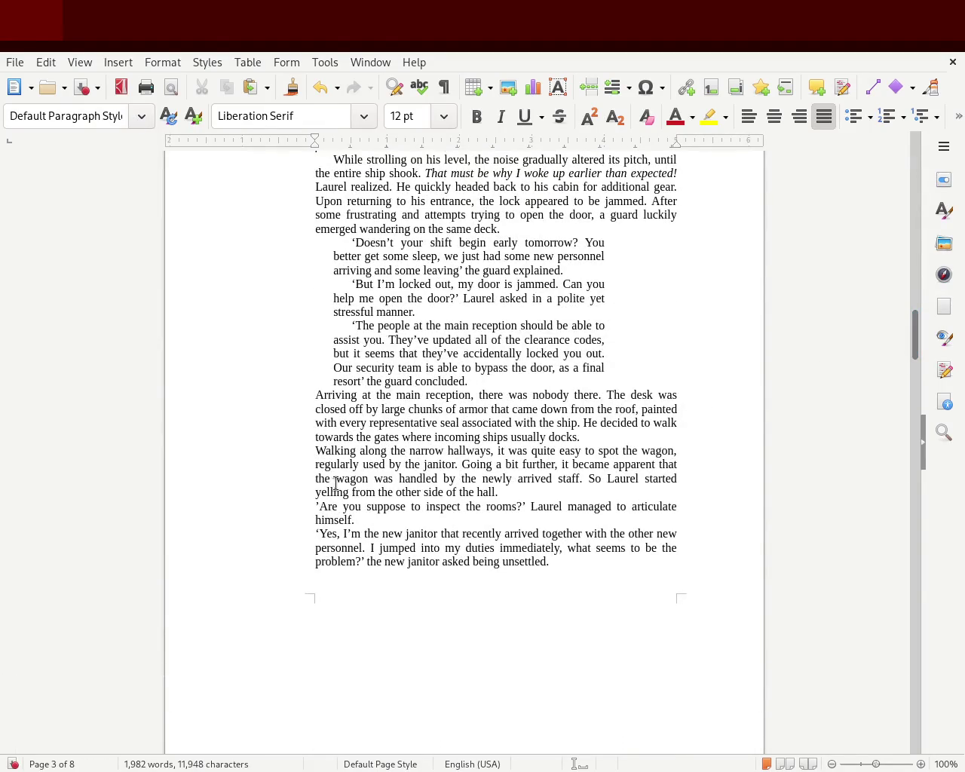
pyautogui.click(316, 451)
pyautogui.moveTo(310, 139); pyautogui.dragTo(333, 140)
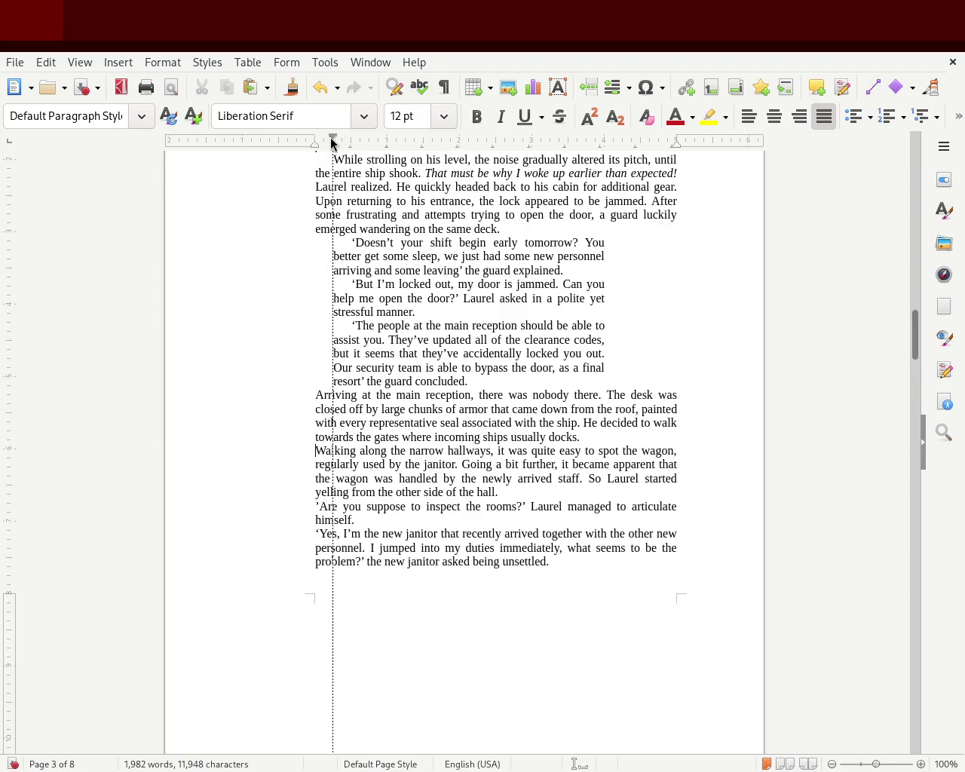
# - Select the last two dialogue paragraphs starting 'Are you suppose', then clear the selection
pyautogui.click(312, 508)
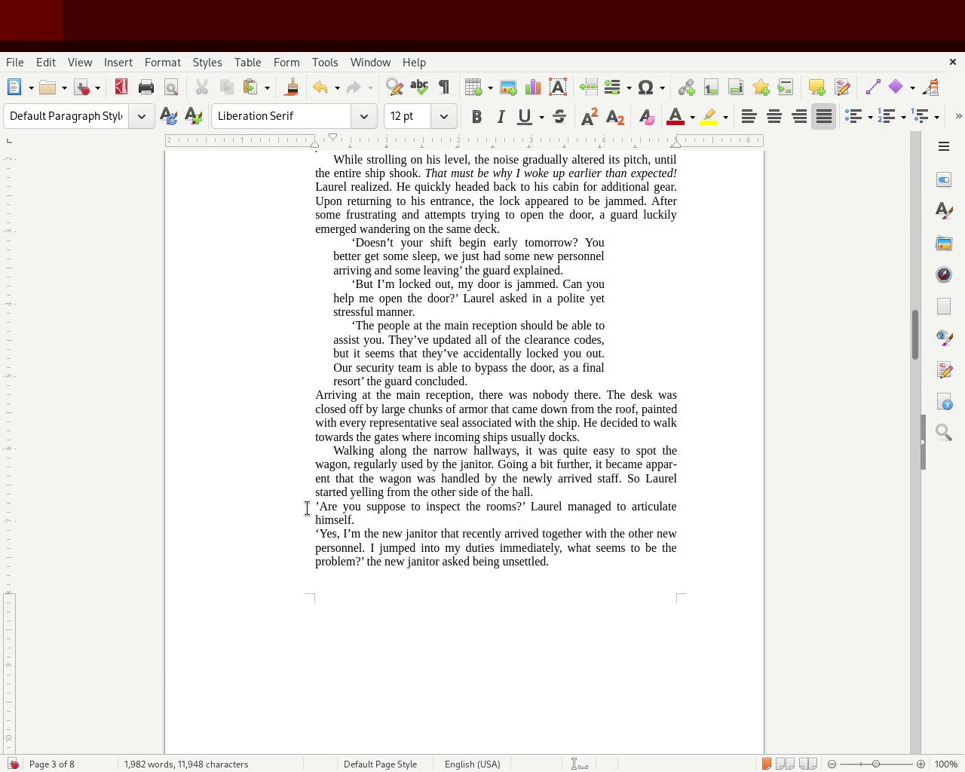
pyautogui.click(313, 507)
pyautogui.moveTo(304, 507); pyautogui.dragTo(375, 626)
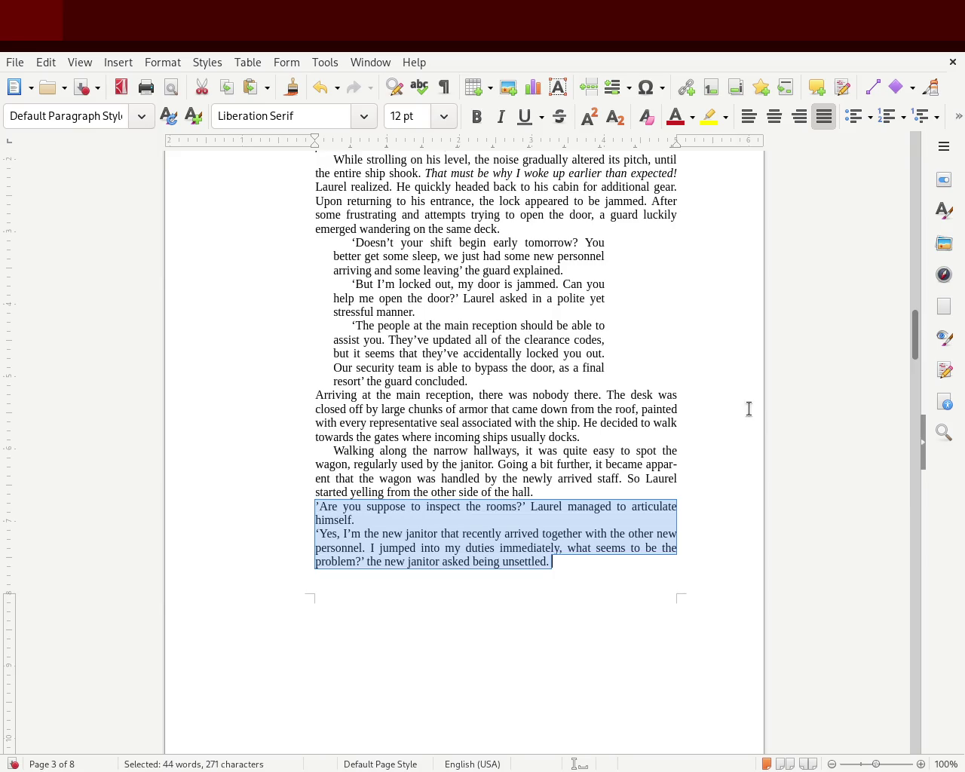
pyautogui.moveTo(916, 335)
pyautogui.mouseDown()
pyautogui.moveTo(915, 319)
pyautogui.moveTo(910, 336)
pyautogui.mouseUp()
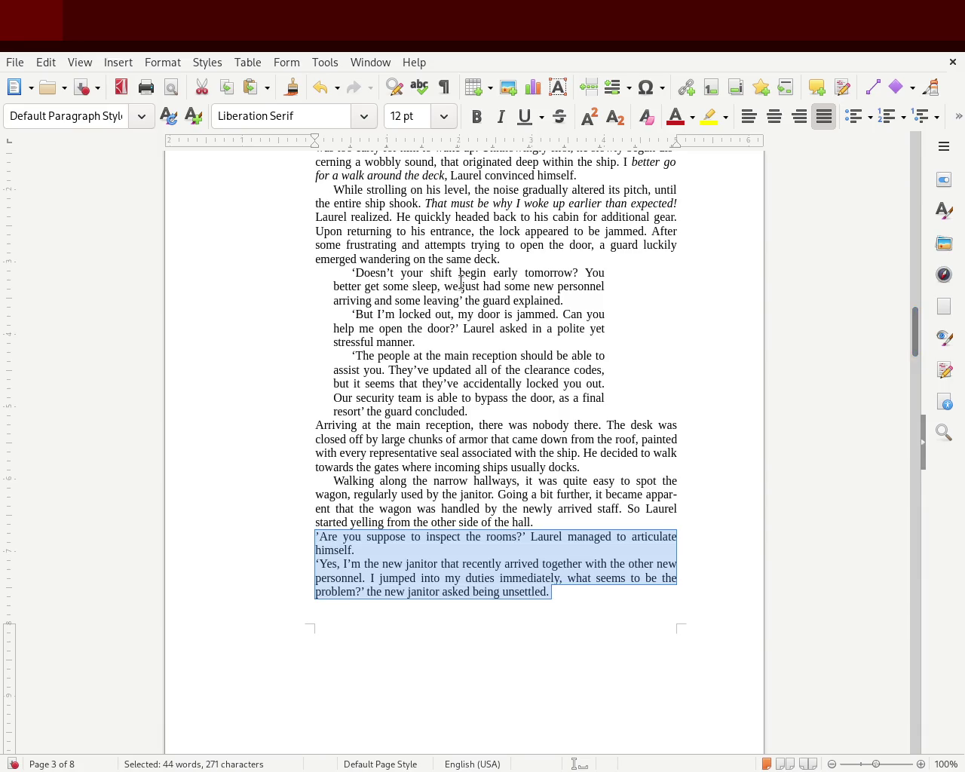
pyautogui.click(348, 269)
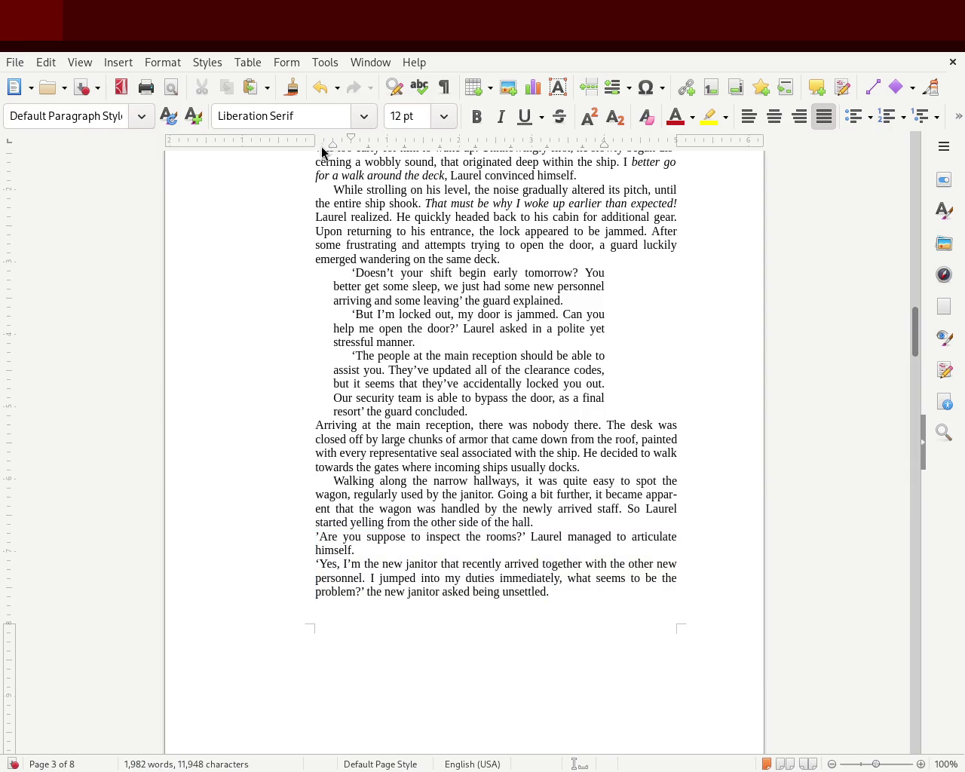
pyautogui.moveTo(337, 142); pyautogui.dragTo(337, 142)
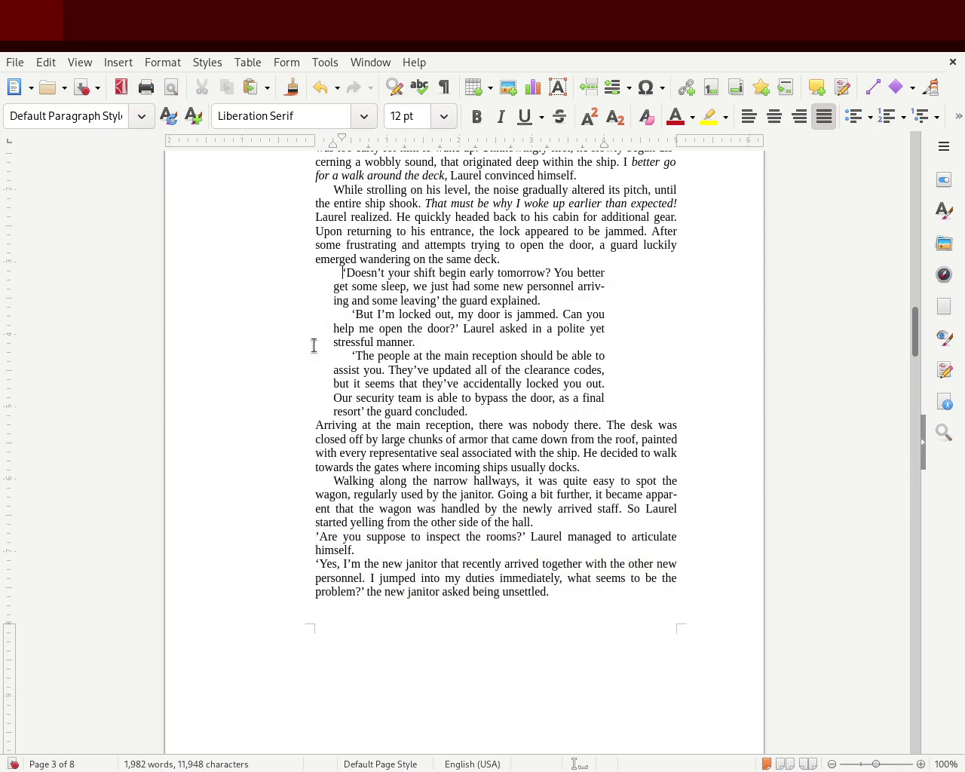
pyautogui.click(337, 315)
pyautogui.moveTo(338, 139); pyautogui.dragTo(338, 139)
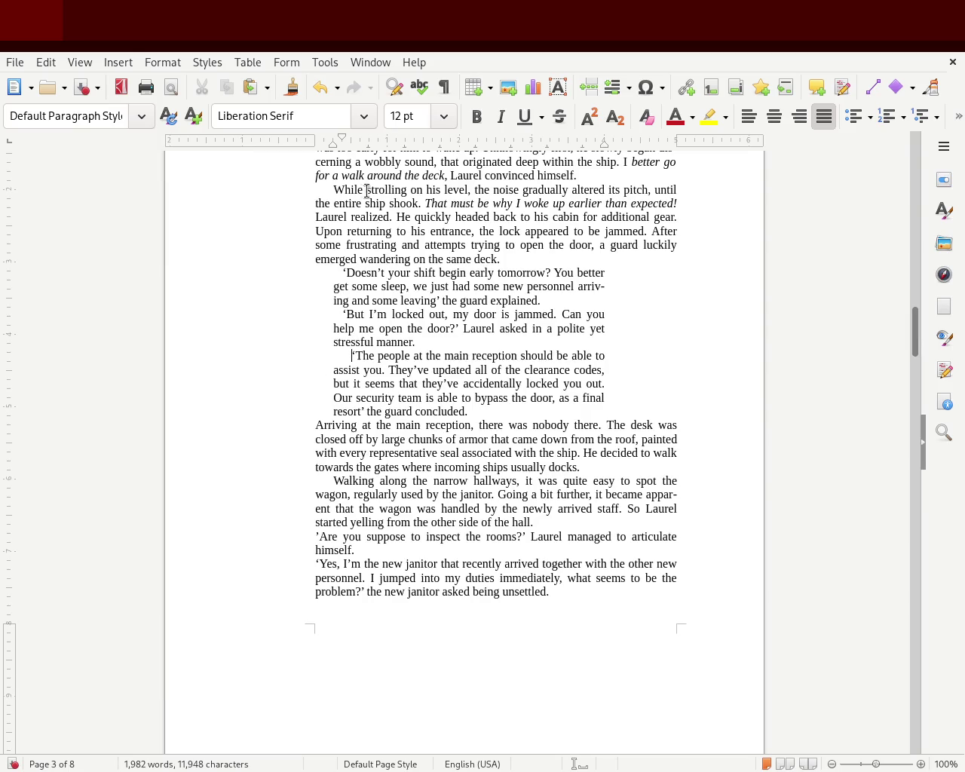
pyautogui.moveTo(340, 138); pyautogui.dragTo(340, 139)
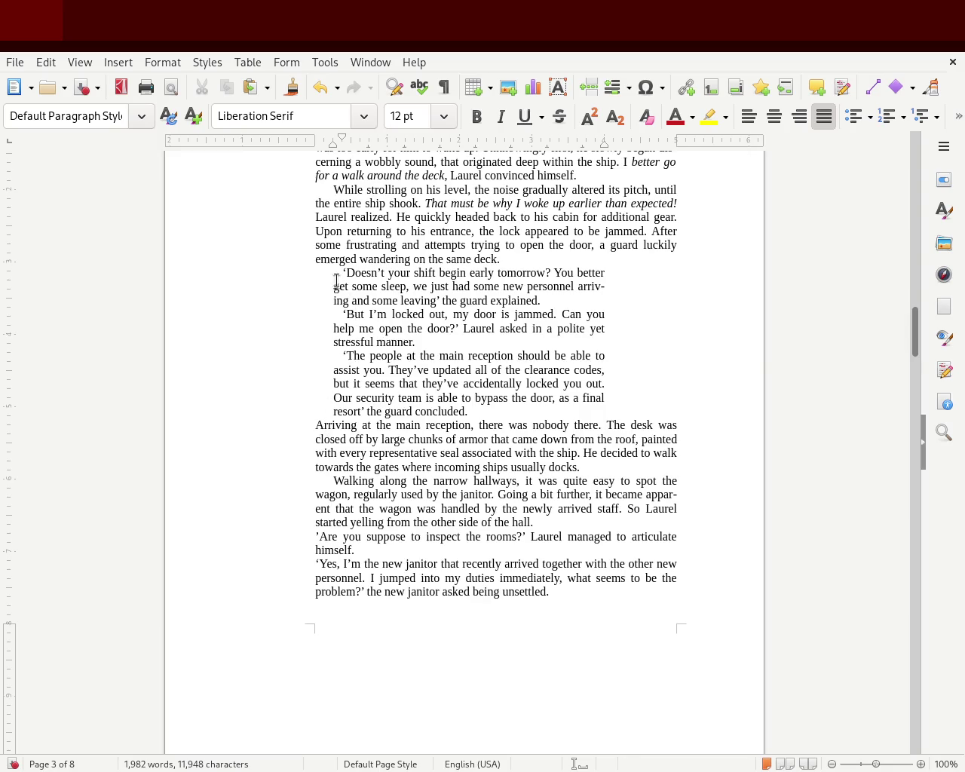
pyautogui.moveTo(345, 137); pyautogui.dragTo(331, 140)
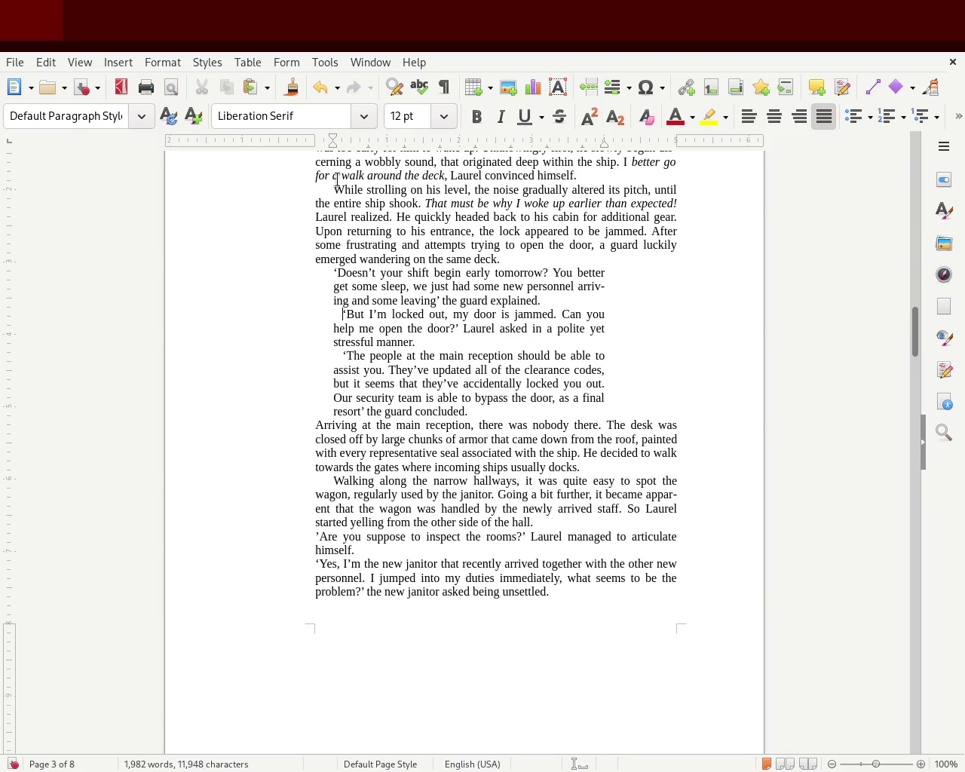
pyautogui.moveTo(338, 141); pyautogui.dragTo(332, 141)
pyautogui.click(336, 356)
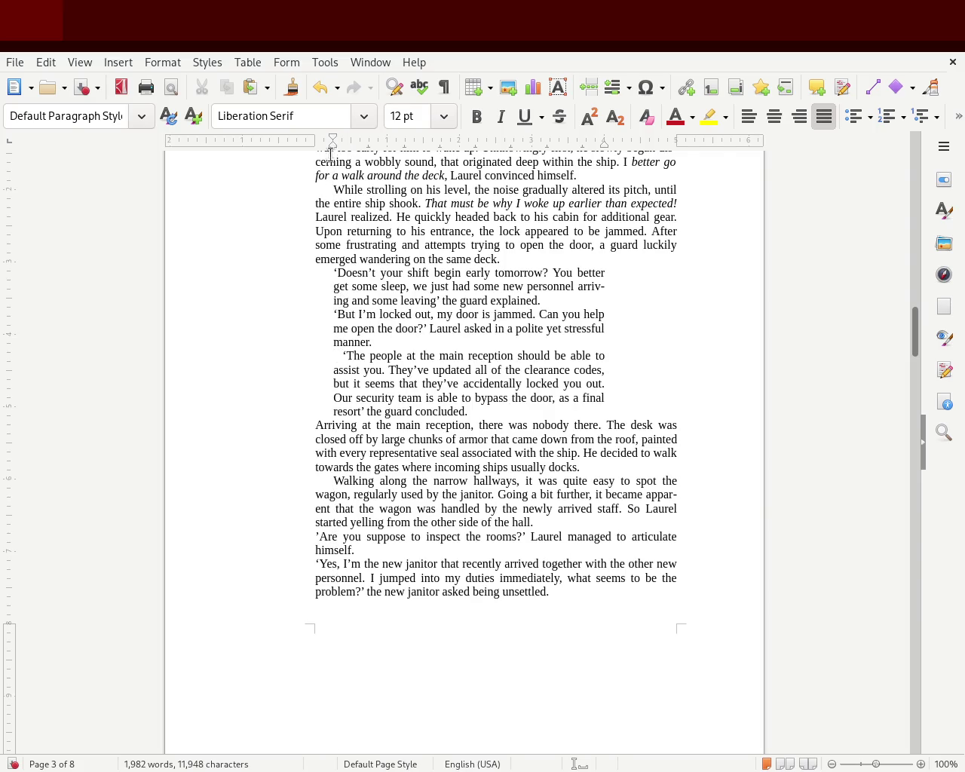
pyautogui.moveTo(341, 140); pyautogui.dragTo(332, 140)
pyautogui.click(189, 288)
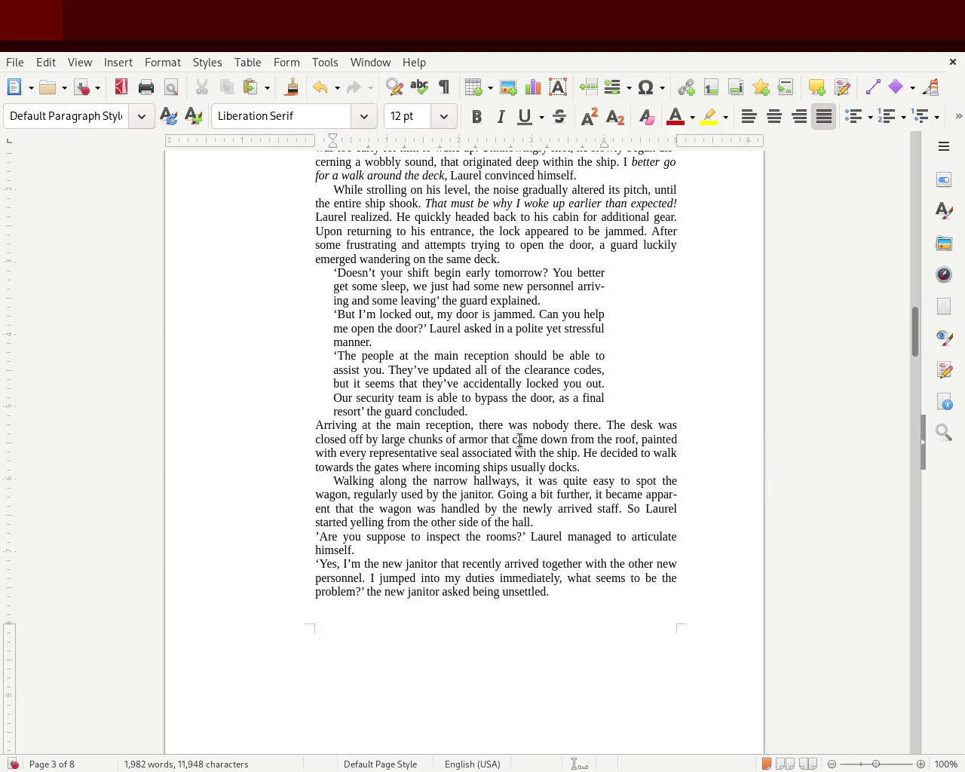
pyautogui.hotkey('ctrl', 'z')
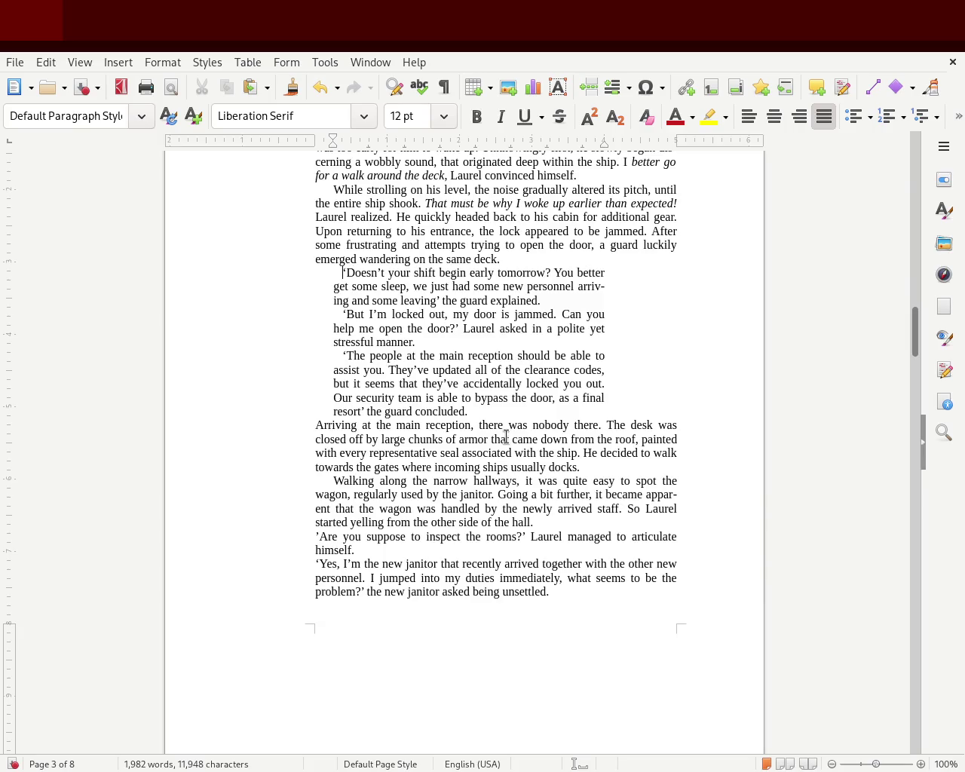
pyautogui.hotkey('ctrl', 'z')
pyautogui.hotkey('ctrl', 'z')
pyautogui.hotkey('ctrl', 'z')
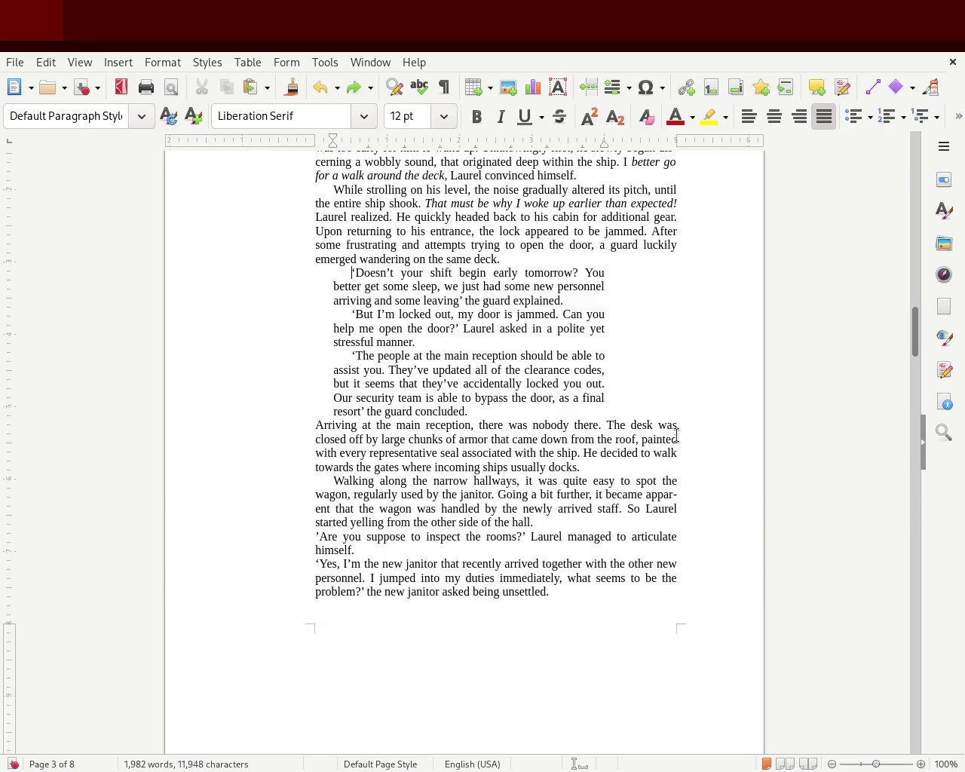
pyautogui.scroll(5, 915, 327)
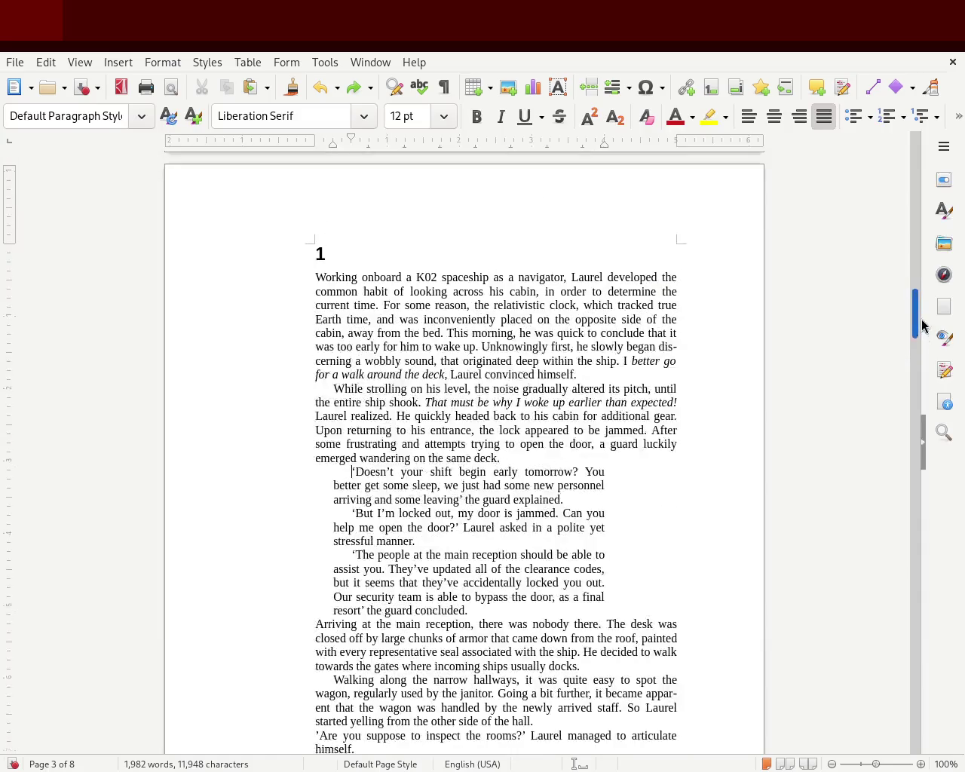
pyautogui.scroll(-1, 921, 326)
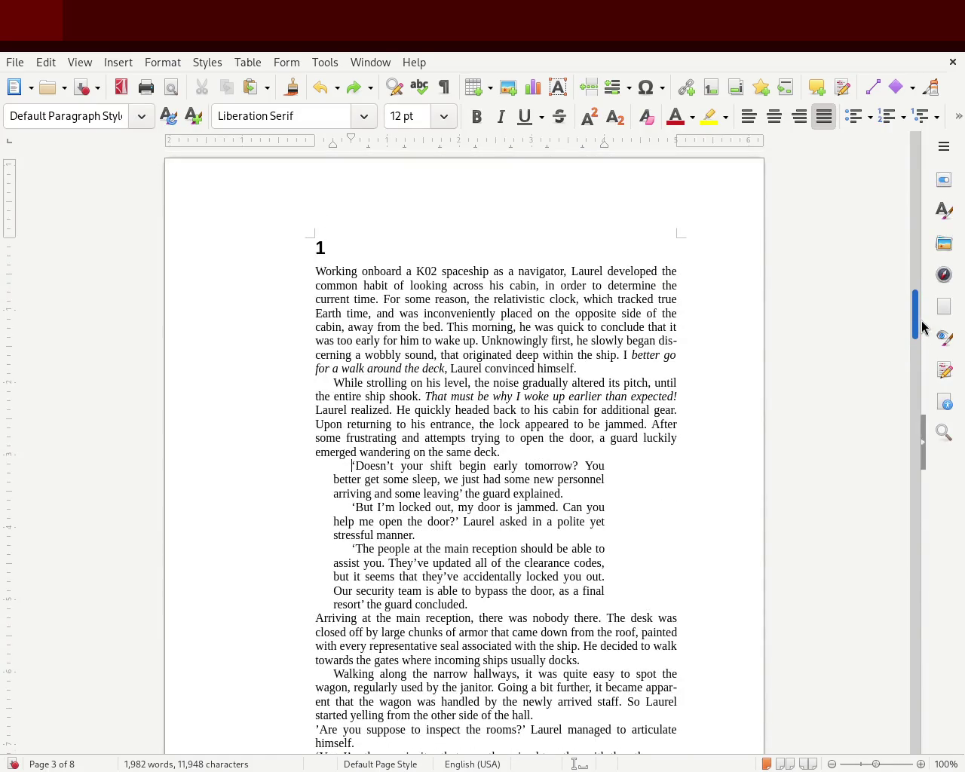
pyautogui.scroll(-1, 921, 326)
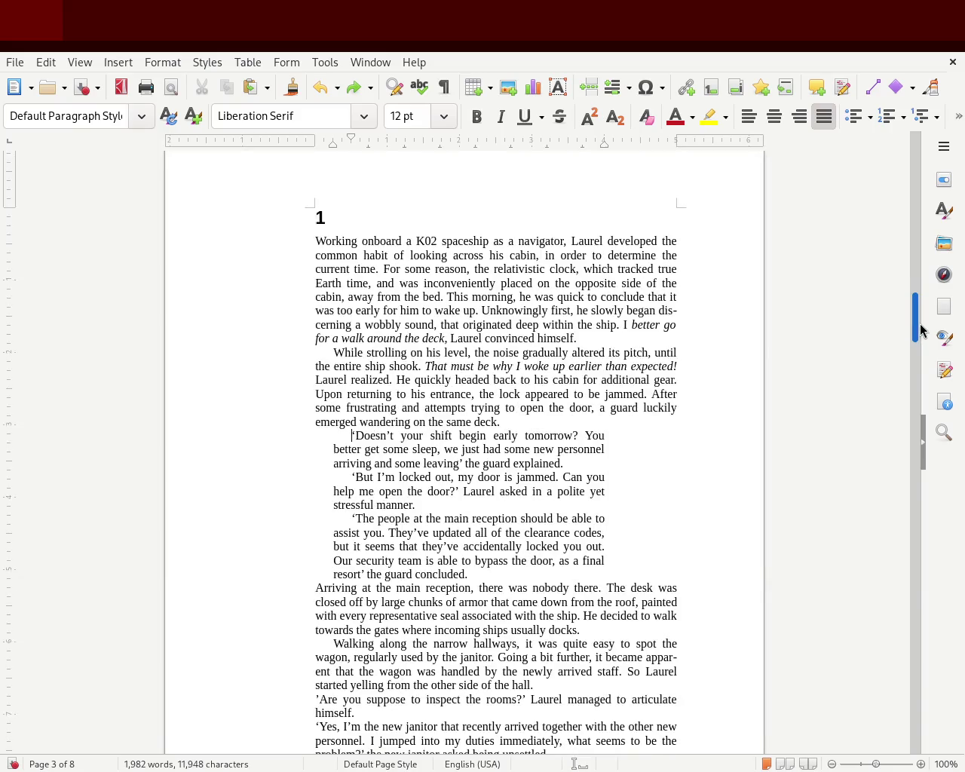
pyautogui.moveTo(921, 325)
pyautogui.mouseDown()
pyautogui.moveTo(914, 340)
pyautogui.moveTo(916, 323)
pyautogui.mouseUp()
pyautogui.scroll(-1, 625, 389)
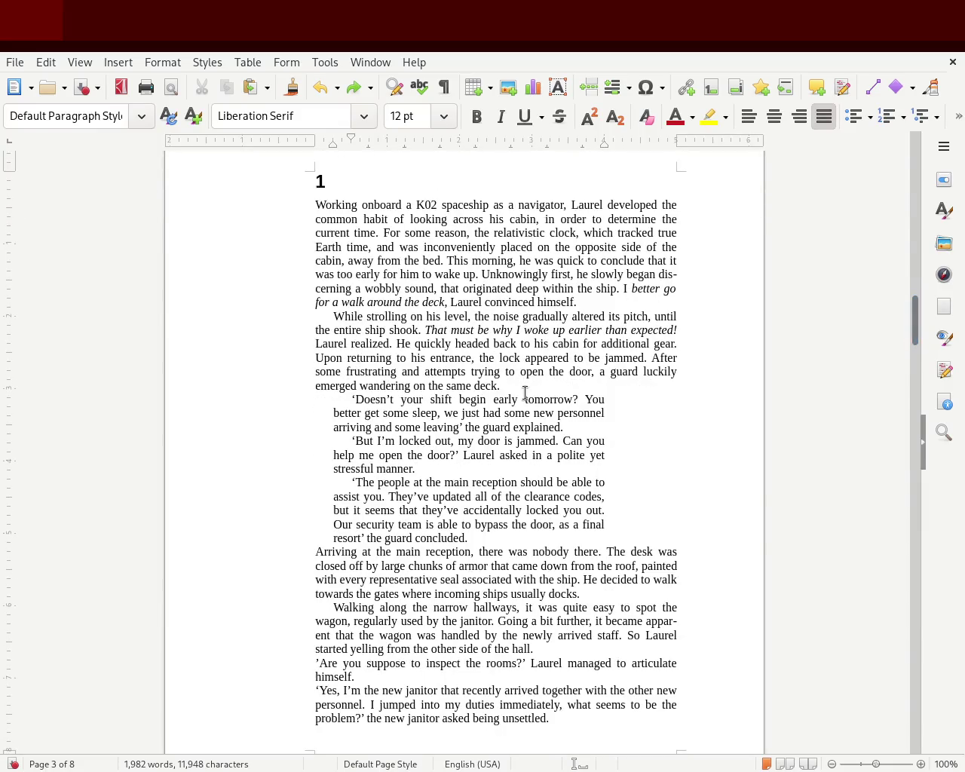
pyautogui.press('Return')
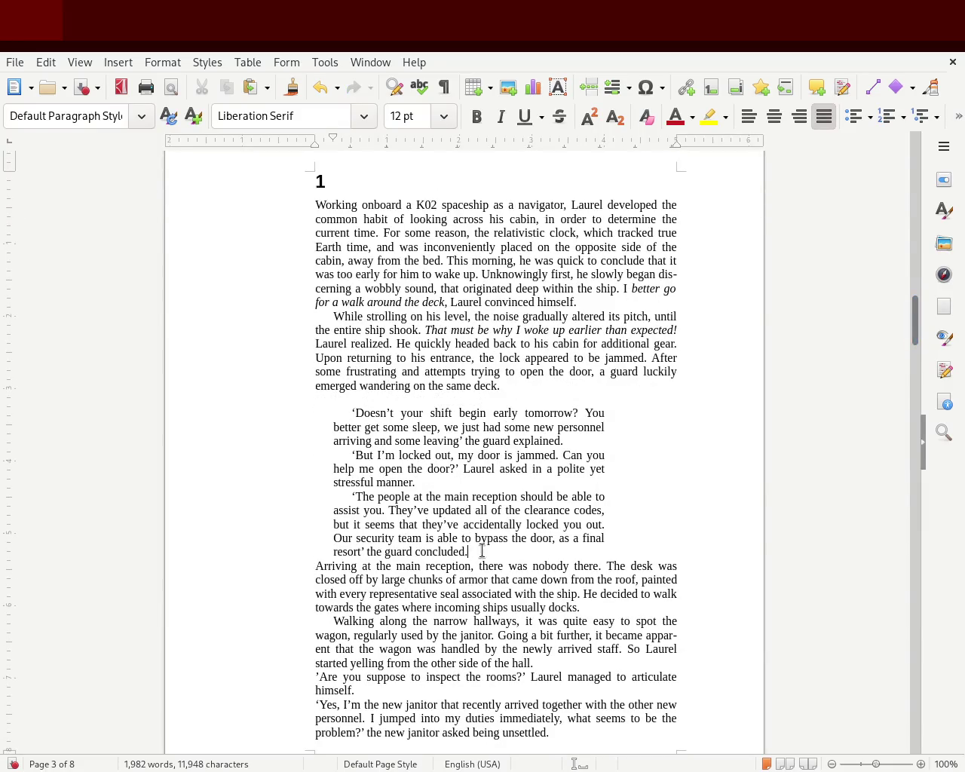
pyautogui.click(467, 551)
pyautogui.press('Return')
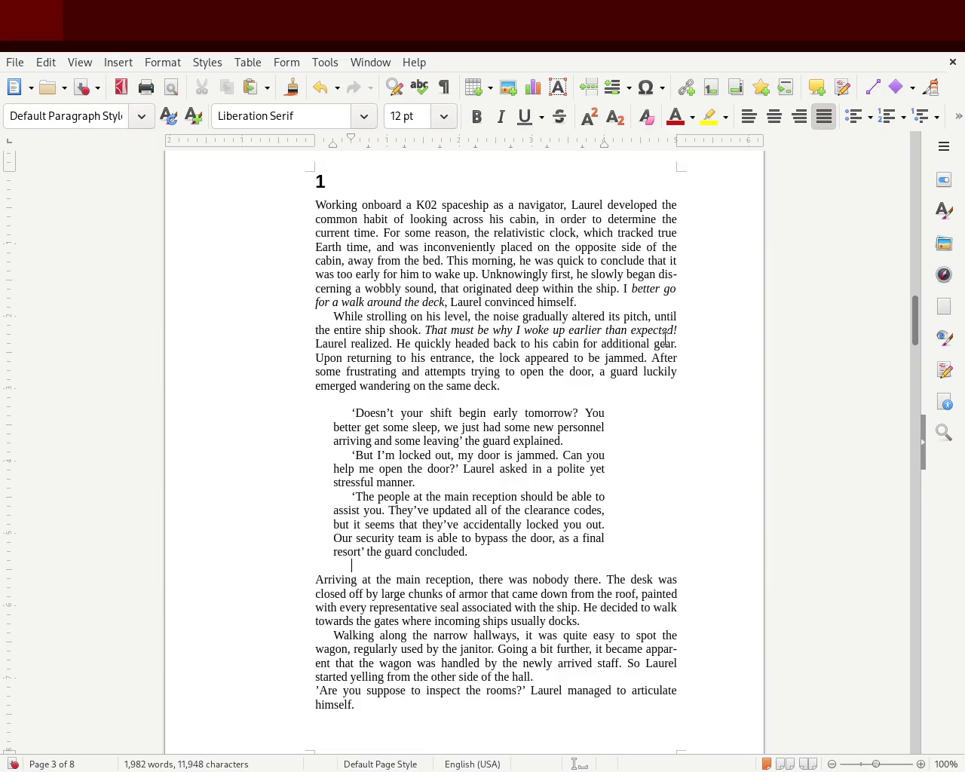
pyautogui.moveTo(914, 326); pyautogui.dragTo(908, 332)
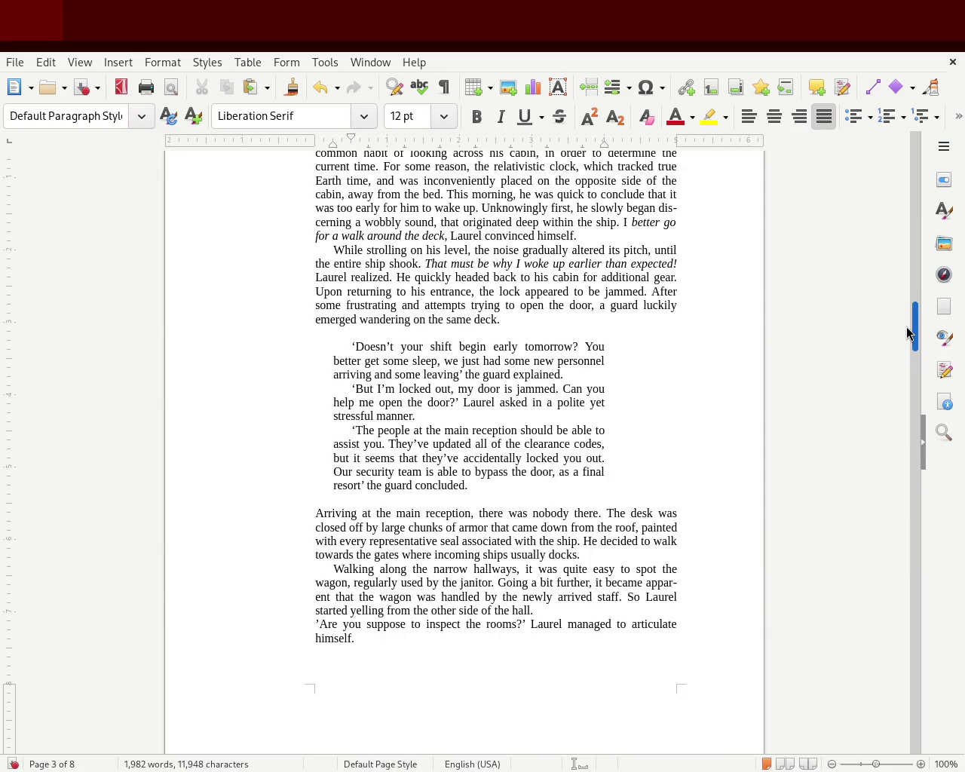
pyautogui.moveTo(909, 333)
pyautogui.mouseDown()
pyautogui.moveTo(903, 302)
pyautogui.moveTo(899, 345)
pyautogui.moveTo(898, 326)
pyautogui.mouseUp()
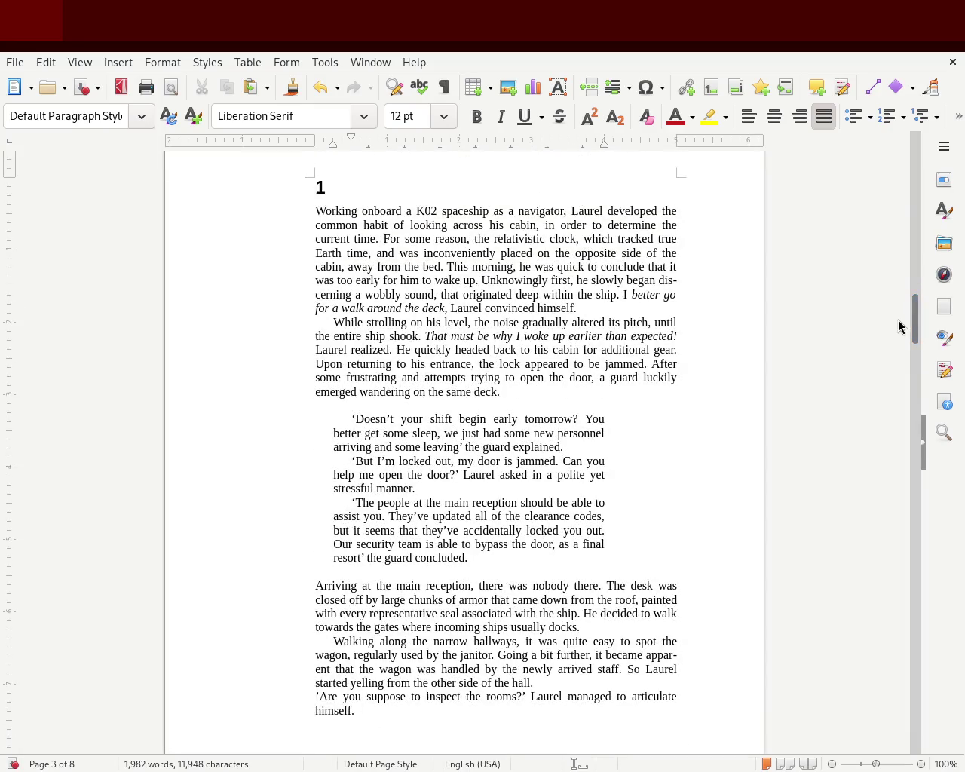
pyautogui.press('BackSpace')
pyautogui.click(437, 405)
pyautogui.press('BackSpace')
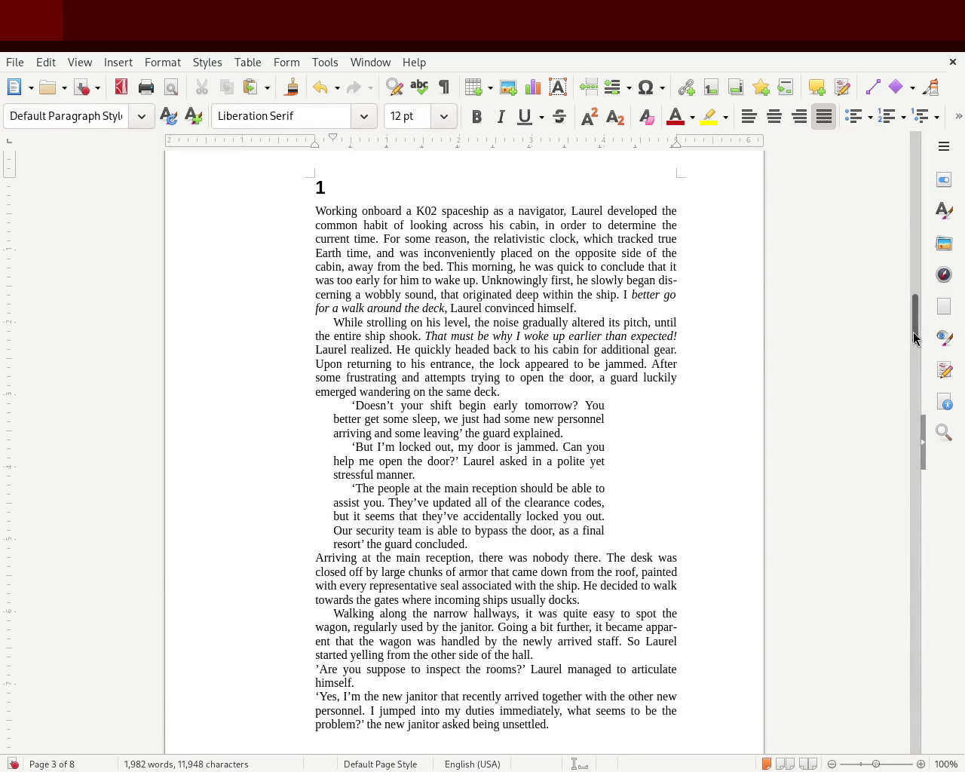
pyautogui.moveTo(916, 348); pyautogui.dragTo(916, 399)
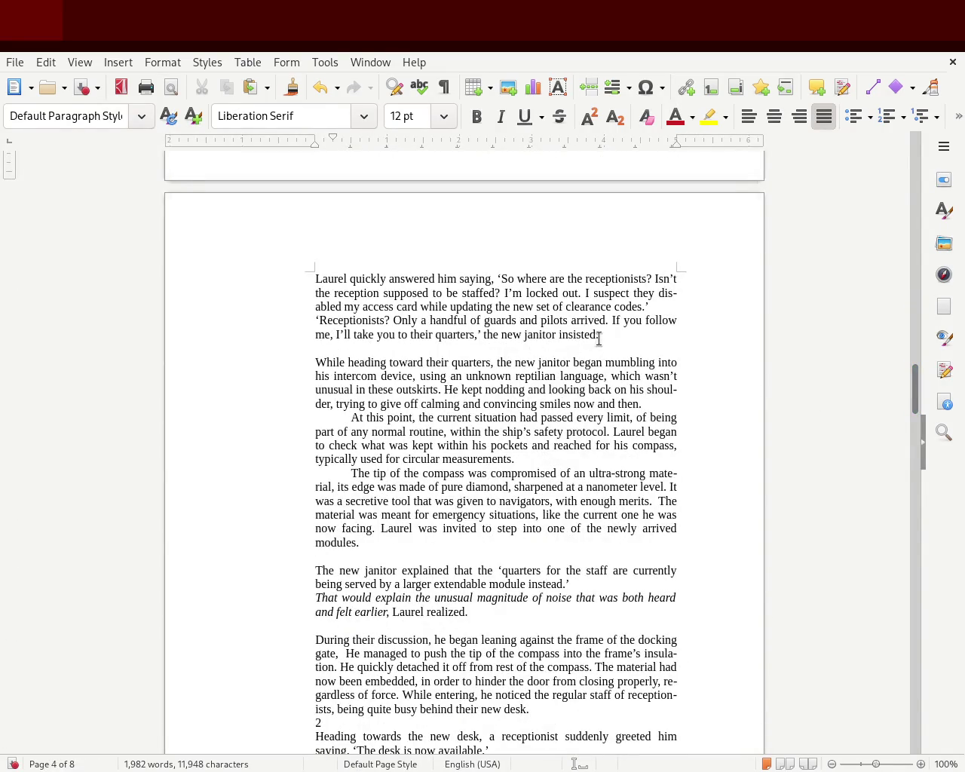
# - Give the two janitor dialogue paragraphs left, first-line and right ruler indents to form a narrow column
pyautogui.moveTo(609, 337); pyautogui.dragTo(354, 342)
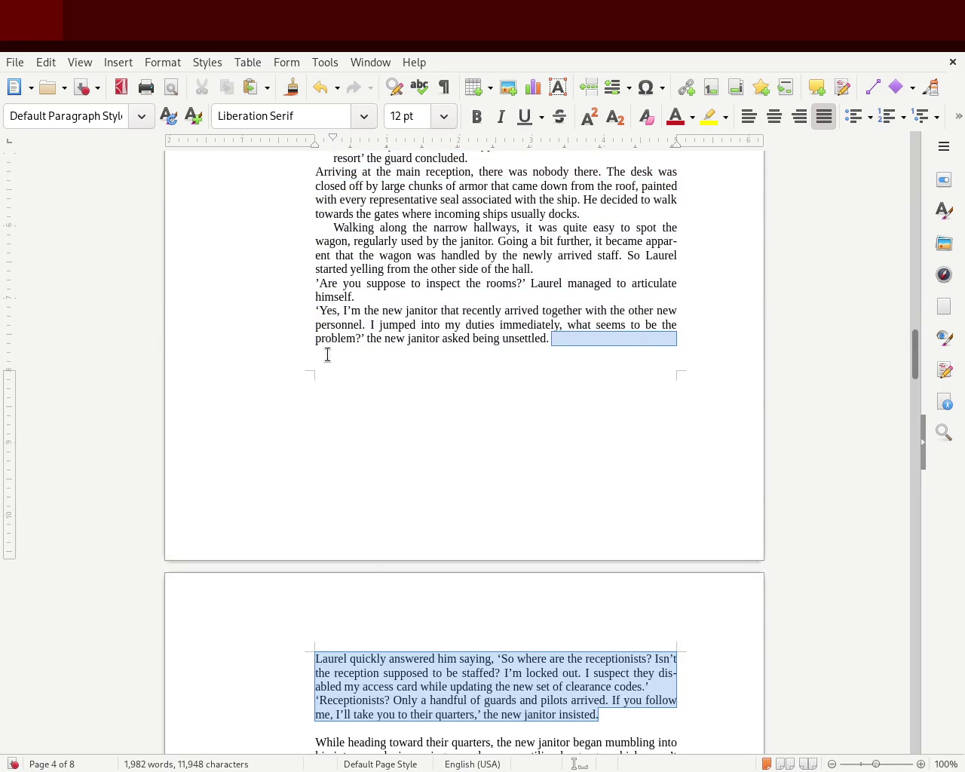
pyautogui.moveTo(354, 342)
pyautogui.mouseDown()
pyautogui.moveTo(310, 240)
pyautogui.moveTo(311, 283)
pyautogui.mouseUp()
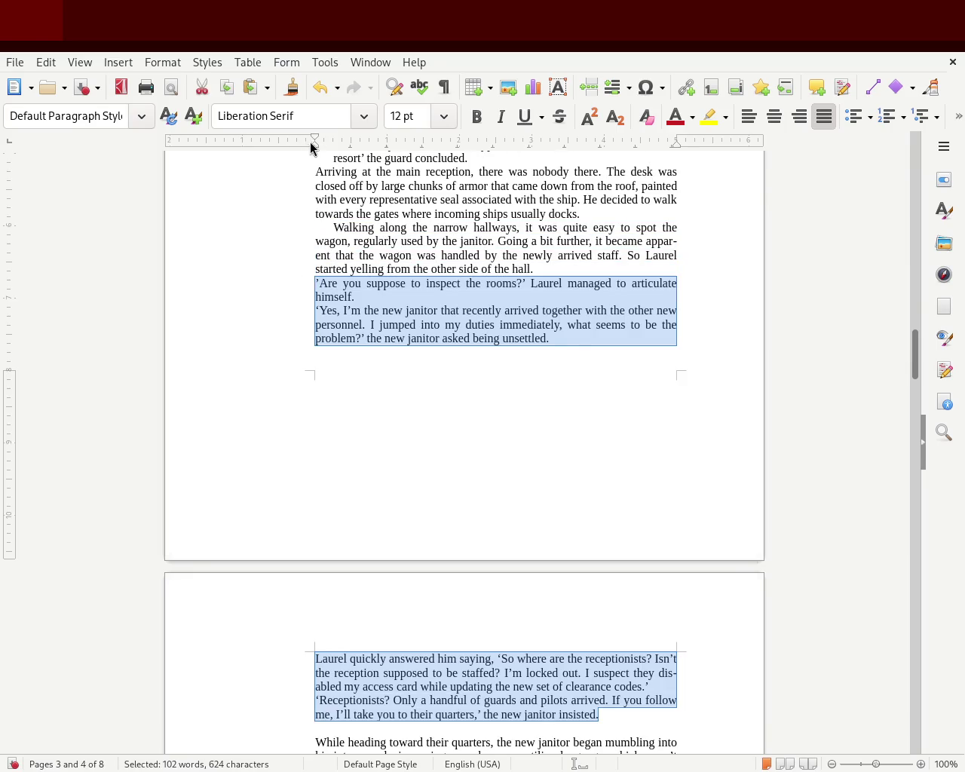
pyautogui.moveTo(314, 143); pyautogui.dragTo(333, 144)
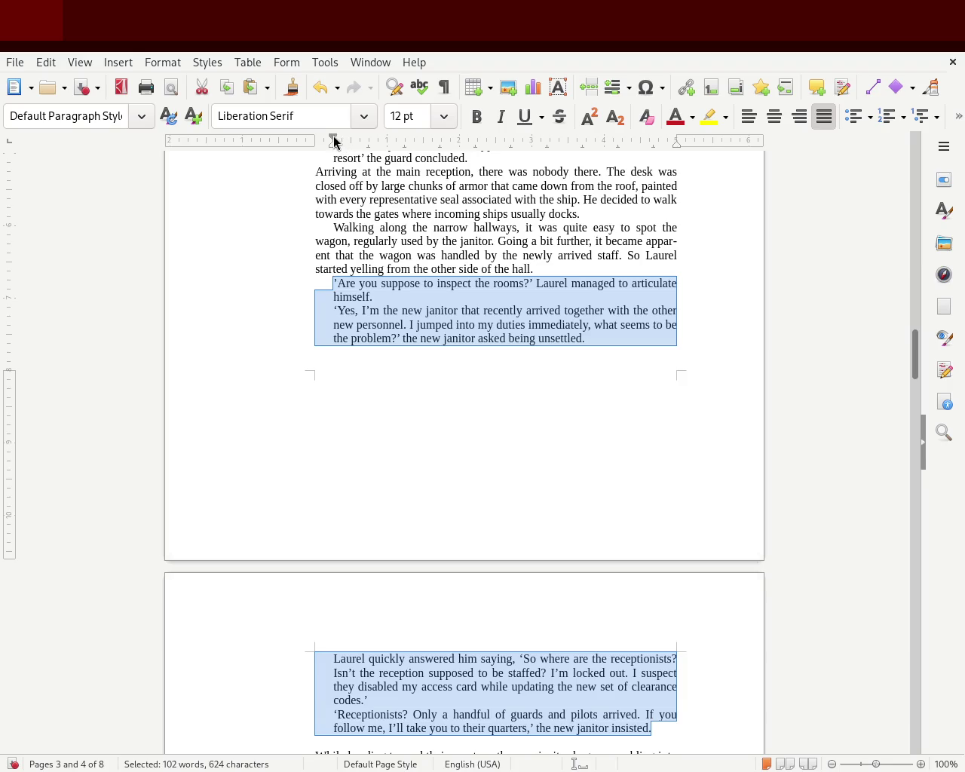
pyautogui.moveTo(334, 141); pyautogui.dragTo(350, 142)
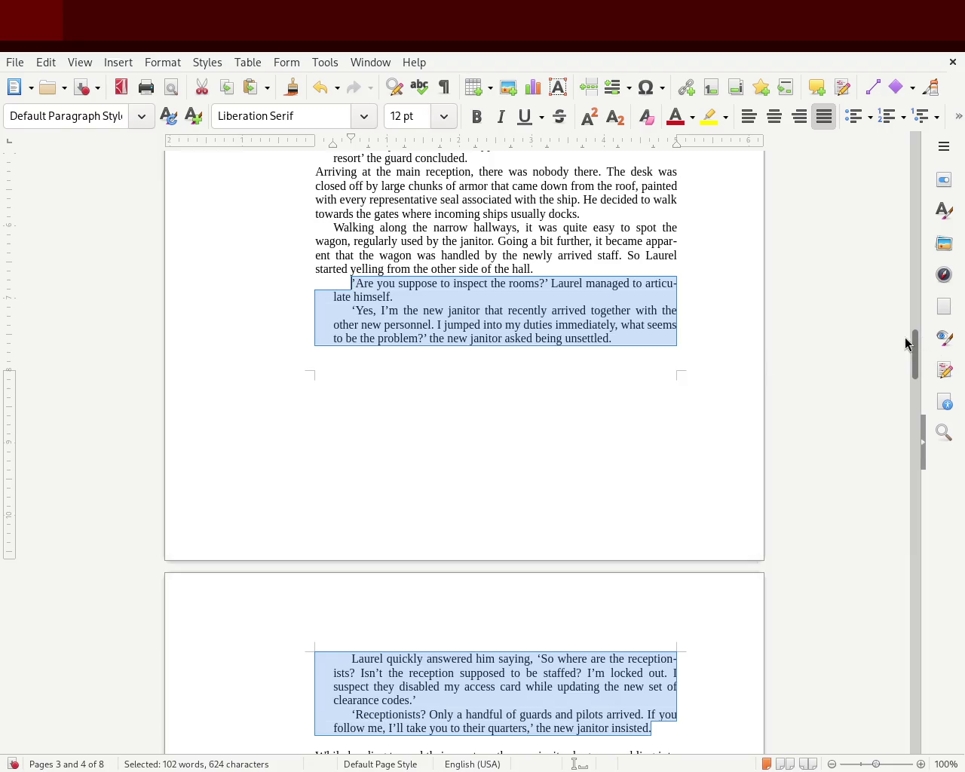
pyautogui.moveTo(918, 351)
pyautogui.mouseDown()
pyautogui.moveTo(918, 370)
pyautogui.moveTo(923, 338)
pyautogui.mouseUp()
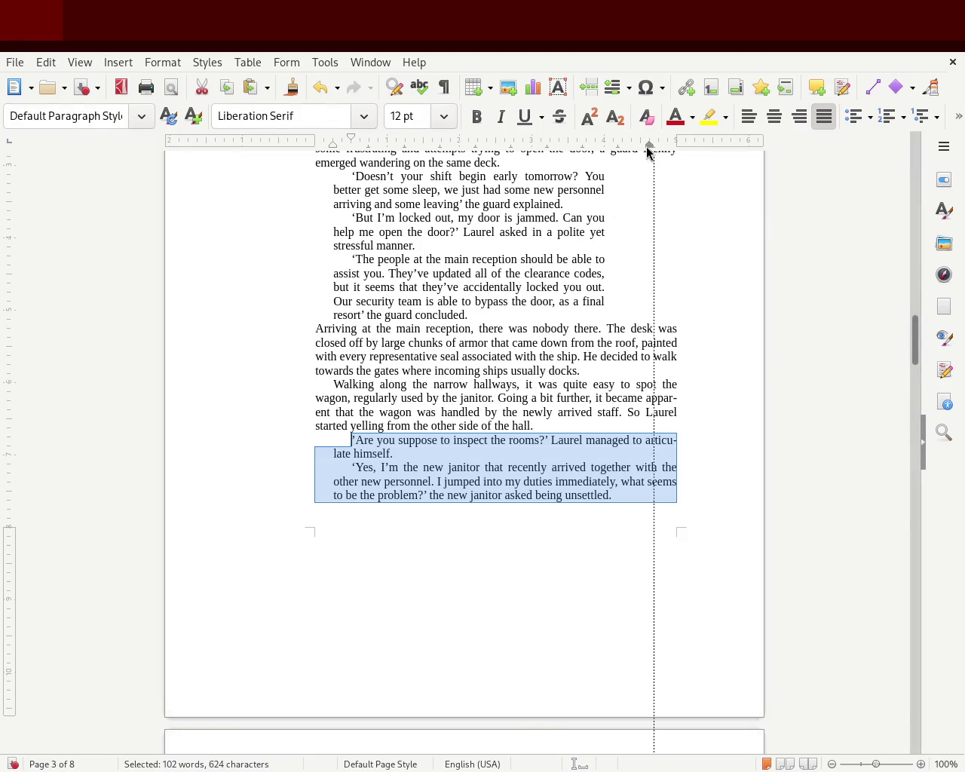
pyautogui.moveTo(569, 160); pyautogui.dragTo(603, 161)
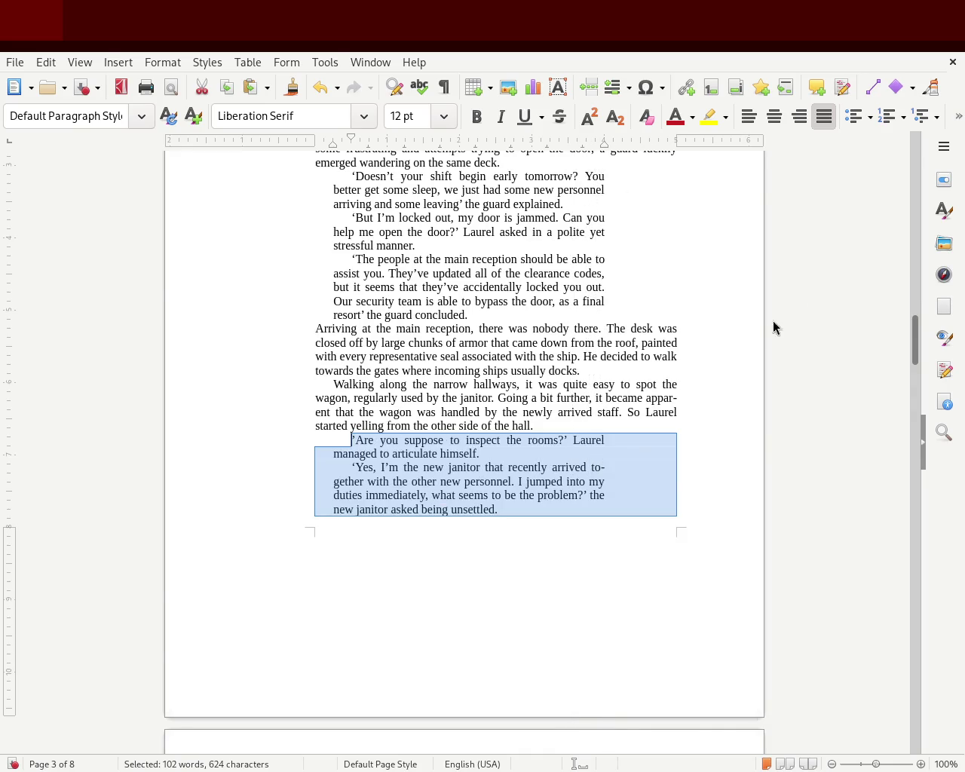
pyautogui.click(756, 334)
pyautogui.moveTo(915, 344)
pyautogui.mouseDown()
pyautogui.moveTo(914, 321)
pyautogui.moveTo(908, 342)
pyautogui.mouseUp()
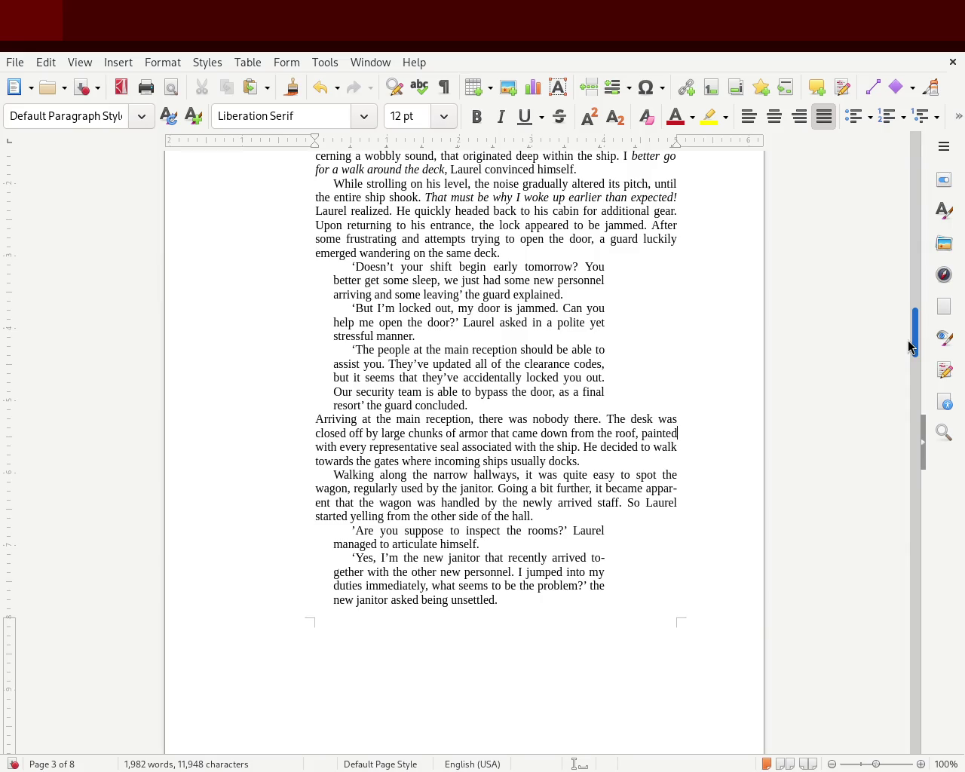
# - Indent the guard's three dialogue paragraphs further from the left
pyautogui.moveTo(909, 341)
pyautogui.mouseDown()
pyautogui.moveTo(908, 320)
pyautogui.moveTo(899, 350)
pyautogui.moveTo(902, 332)
pyautogui.mouseUp()
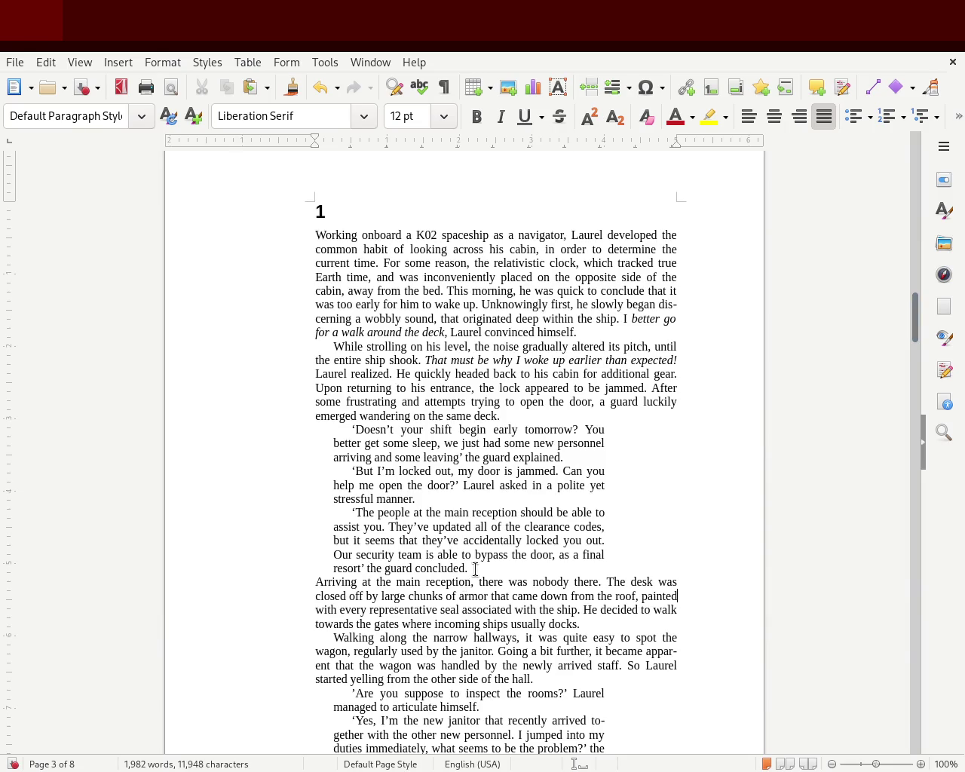
pyautogui.moveTo(475, 568); pyautogui.dragTo(199, 424)
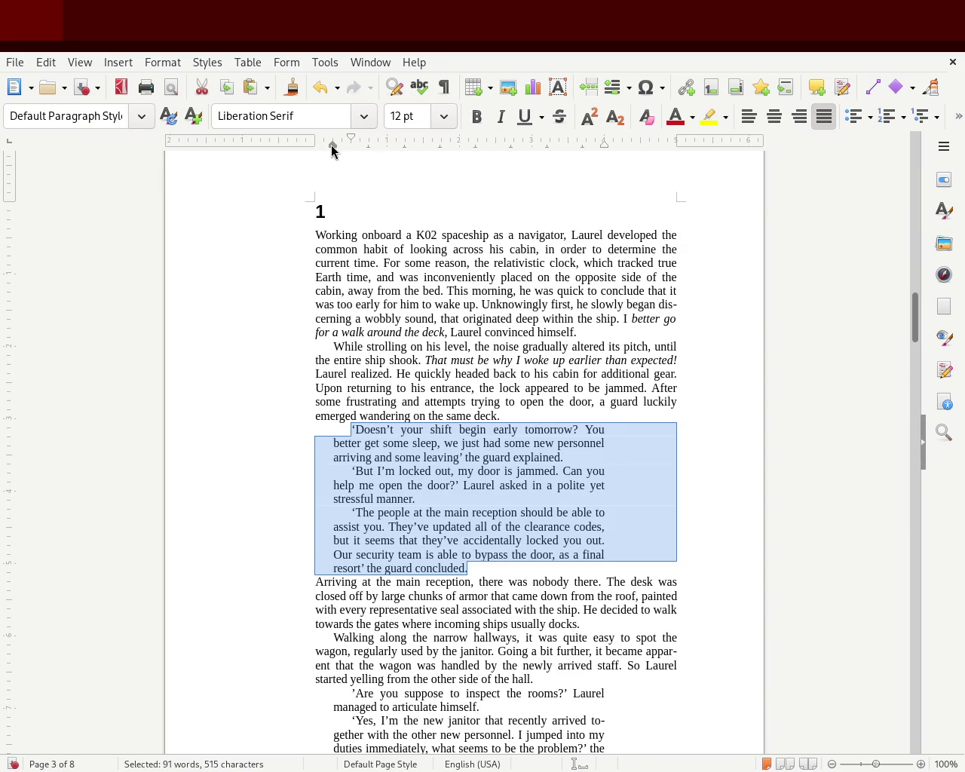
pyautogui.moveTo(333, 145); pyautogui.dragTo(351, 145)
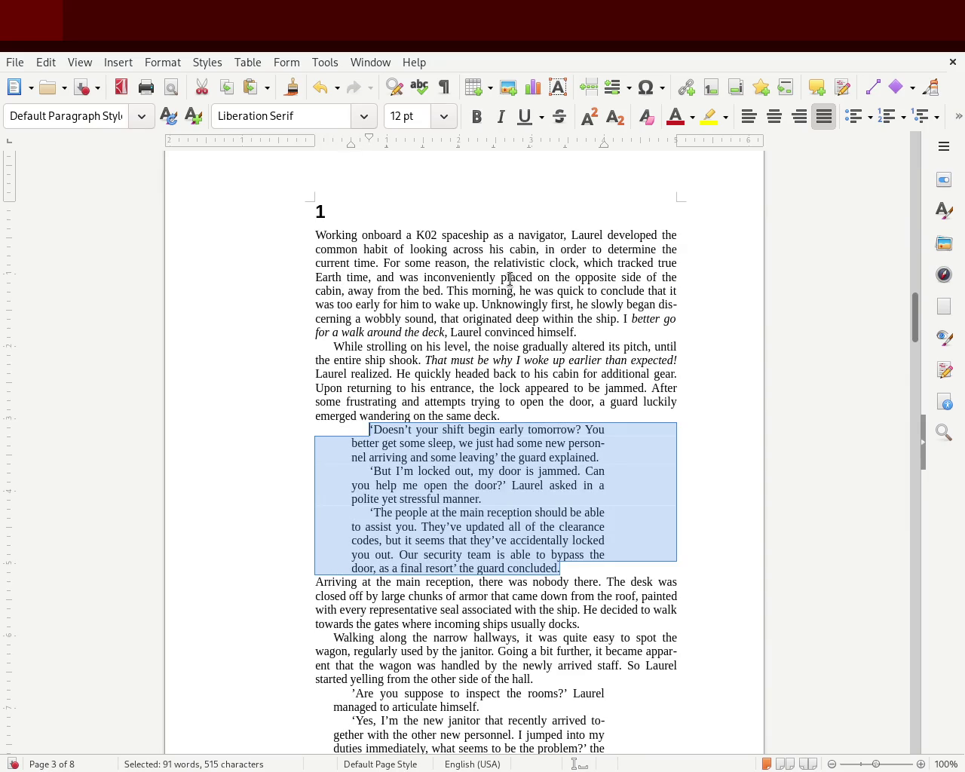
pyautogui.click(791, 395)
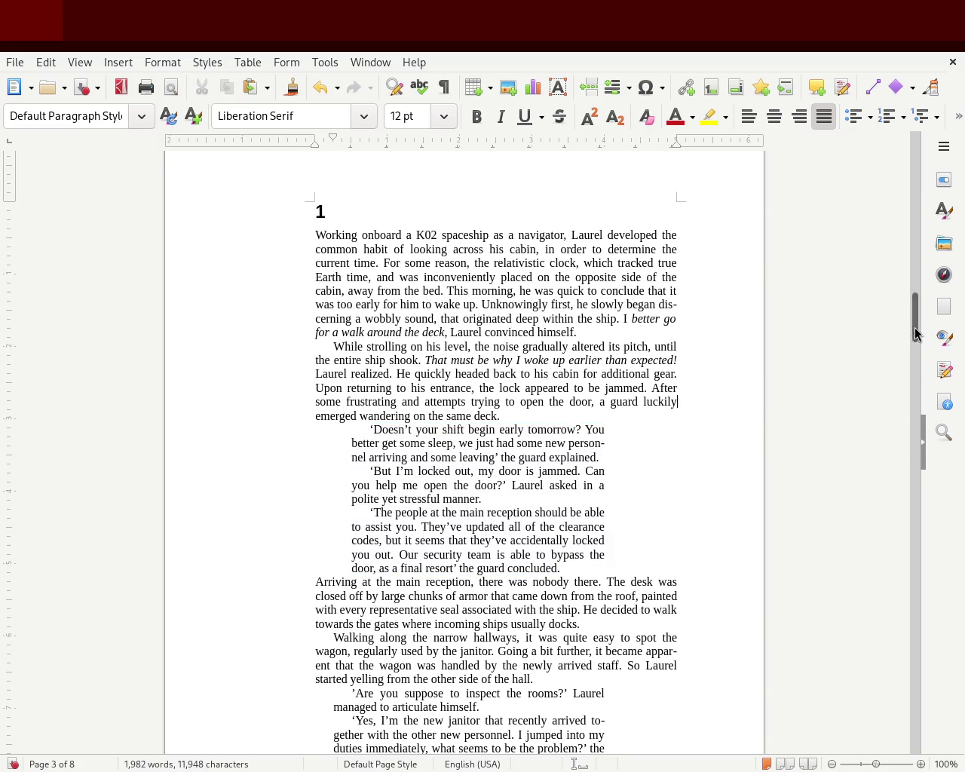
# - Pull the guard dialogue's right edge inward and reduce its first-line indent
pyautogui.scroll(-5, 918, 337)
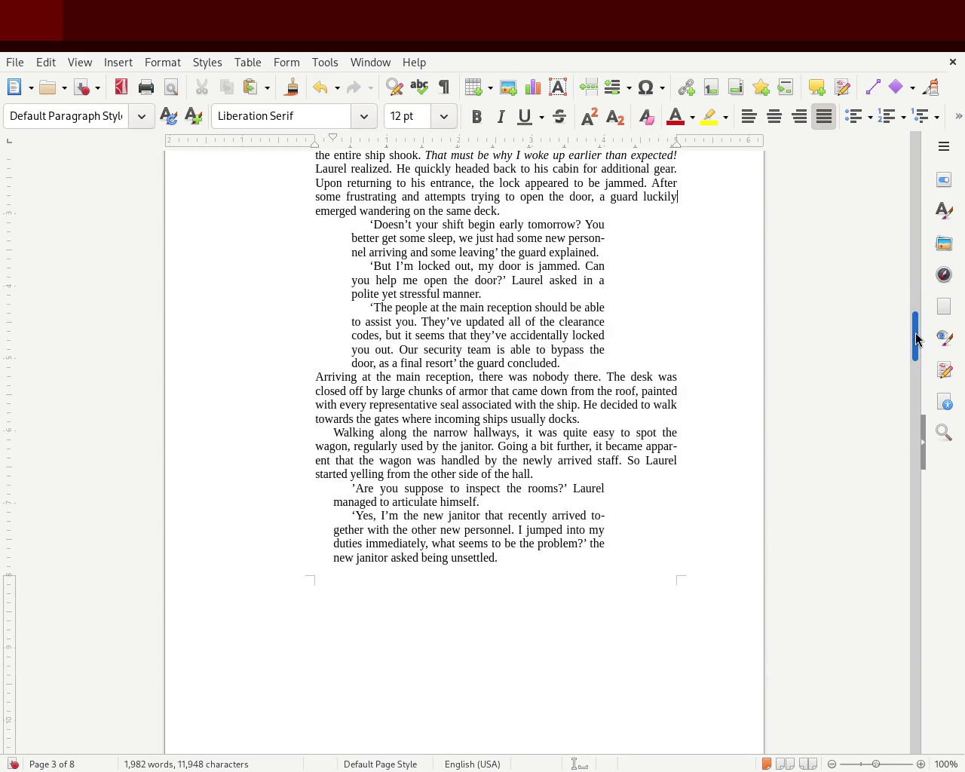
pyautogui.moveTo(918, 338); pyautogui.dragTo(918, 316)
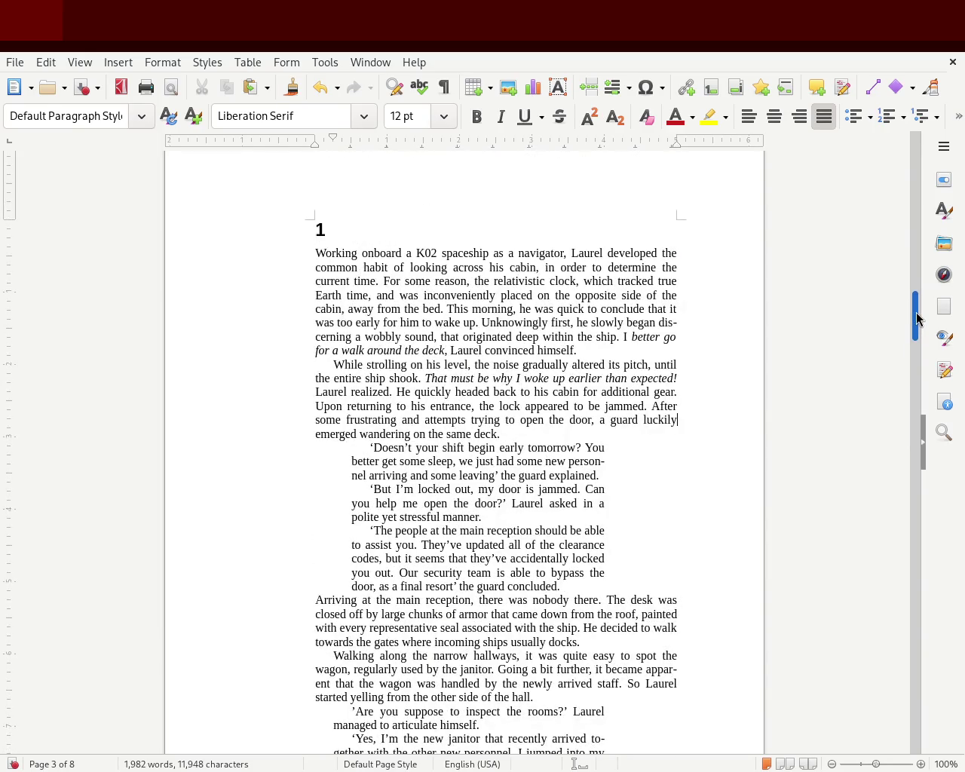
pyautogui.moveTo(562, 588)
pyautogui.mouseDown()
pyautogui.moveTo(386, 546)
pyautogui.moveTo(189, 449)
pyautogui.mouseUp()
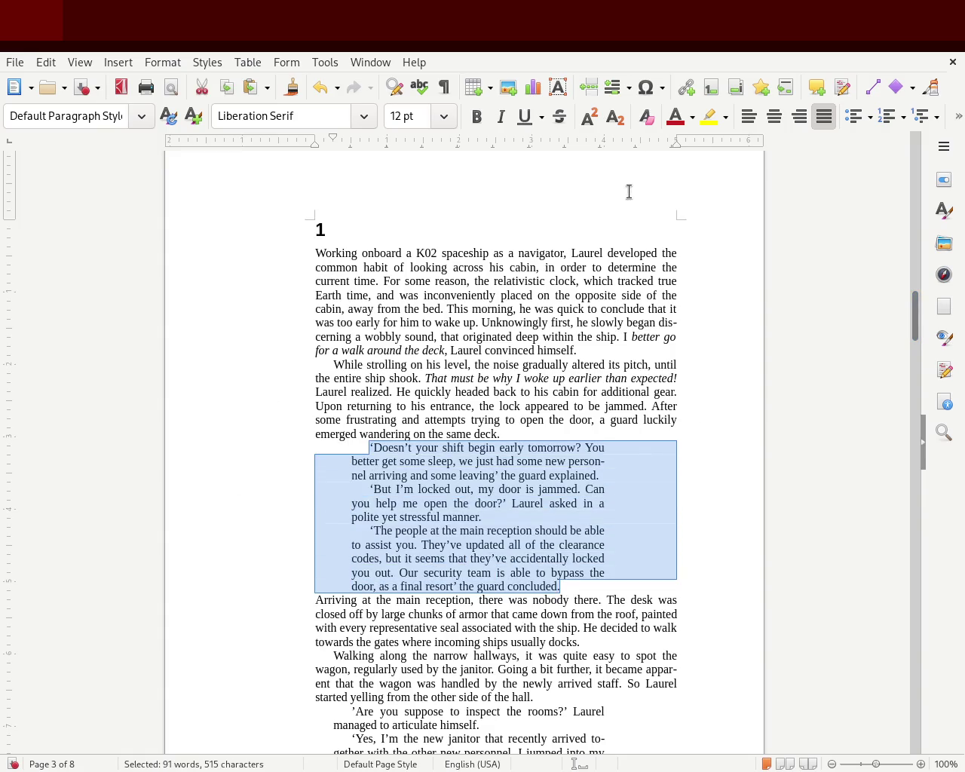
pyautogui.moveTo(603, 143); pyautogui.dragTo(568, 143)
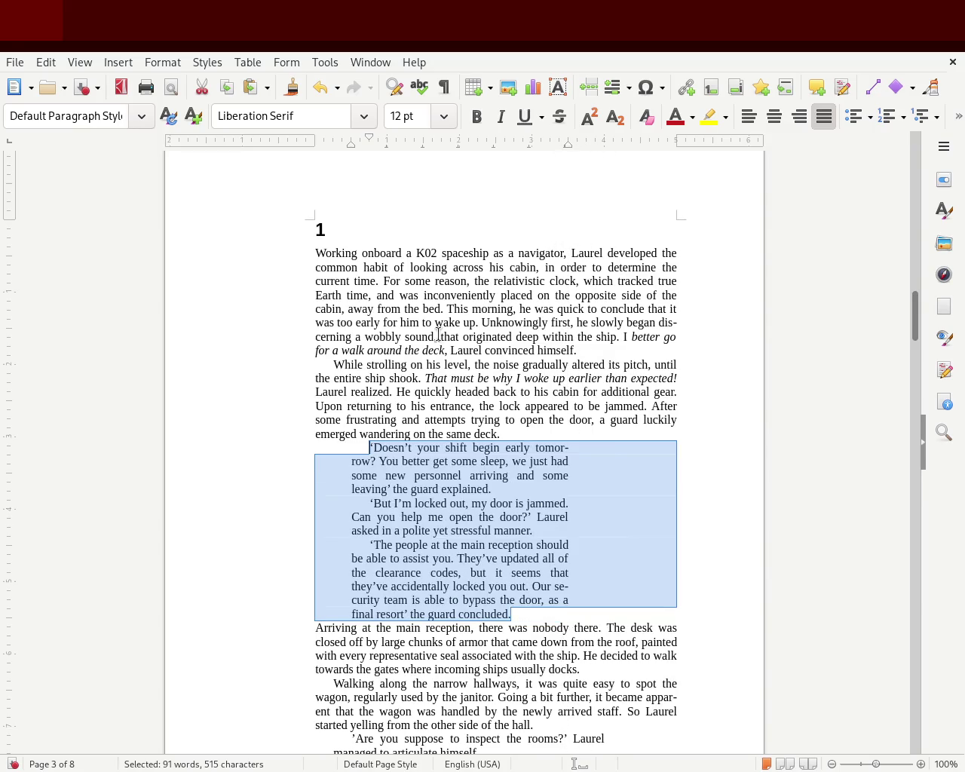
pyautogui.moveTo(369, 138); pyautogui.dragTo(358, 137)
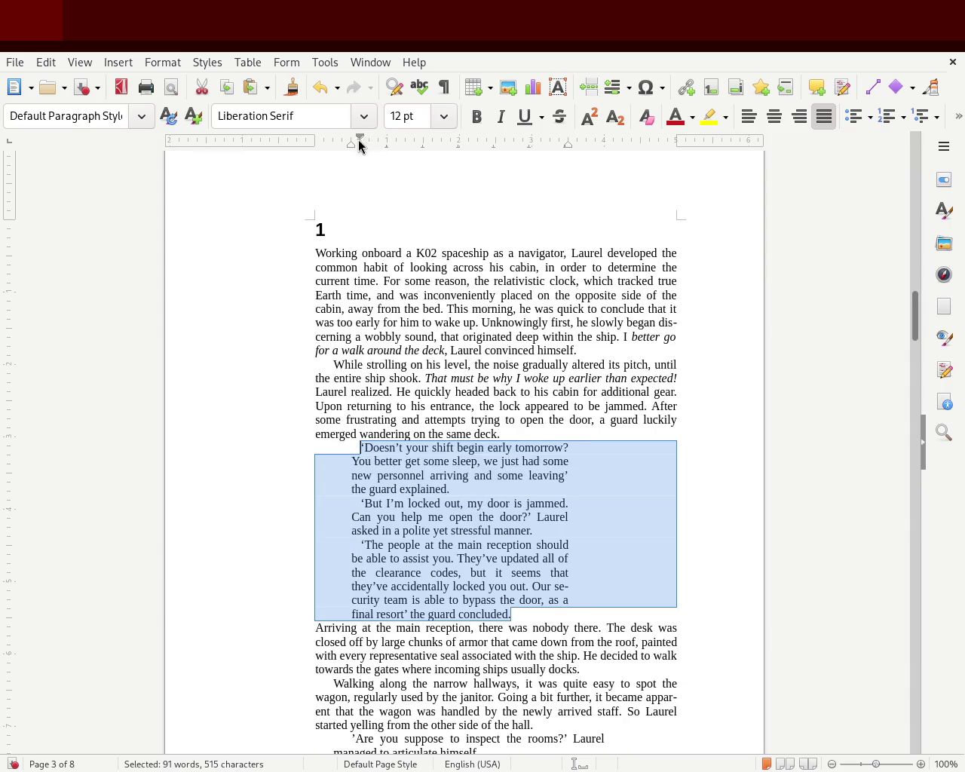
pyautogui.click(813, 491)
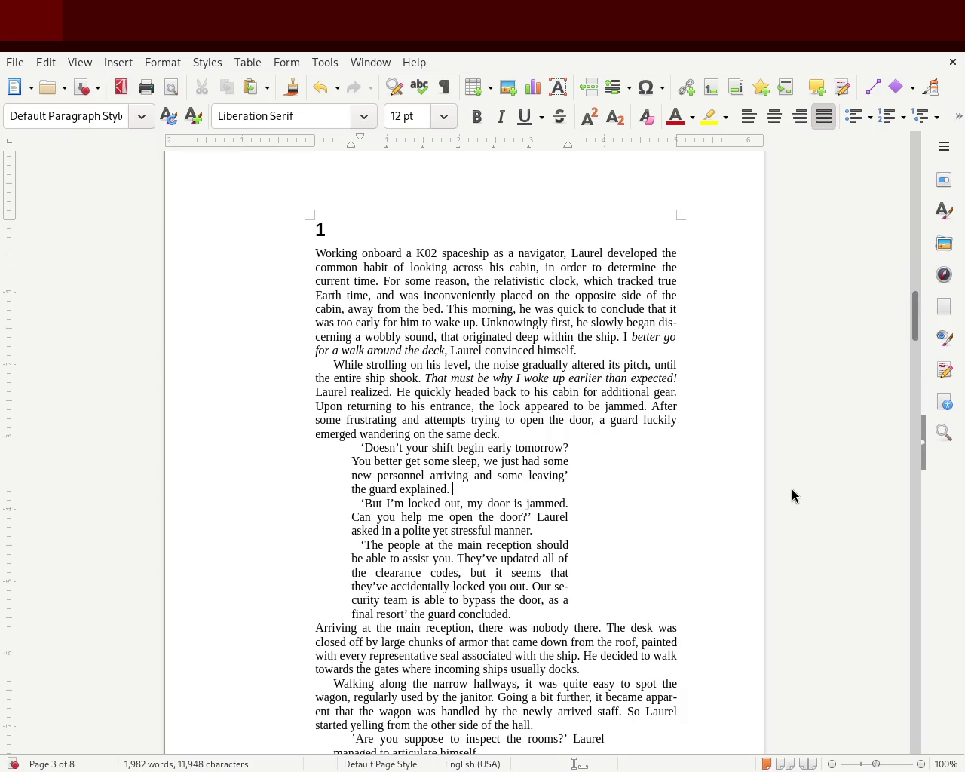
# - Save the chapter and delete the empty paragraph after the janitor dialogue
pyautogui.hotkey('ctrl', 's')
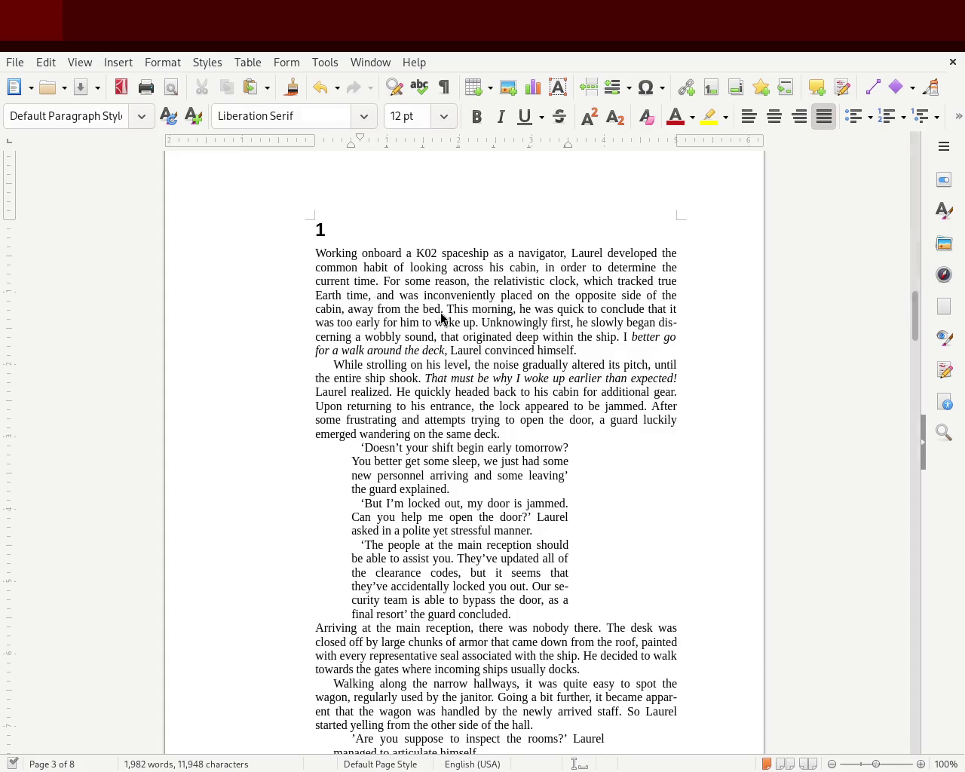
pyautogui.moveTo(913, 319); pyautogui.dragTo(908, 370)
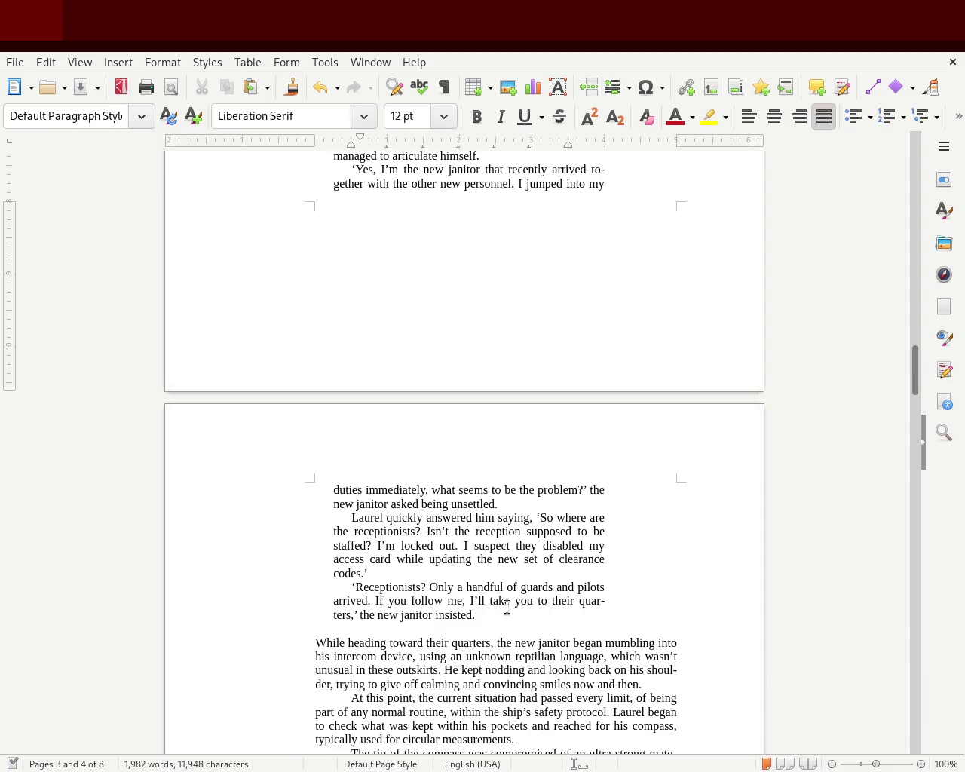
pyautogui.press('BackSpace')
# - Indent the janitor dialogue through 'insisted.' further on the left and right to match the guard's block
pyautogui.moveTo(475, 615)
pyautogui.mouseDown()
pyautogui.moveTo(375, 216)
pyautogui.moveTo(386, 716)
pyautogui.moveTo(241, 685)
pyautogui.mouseUp()
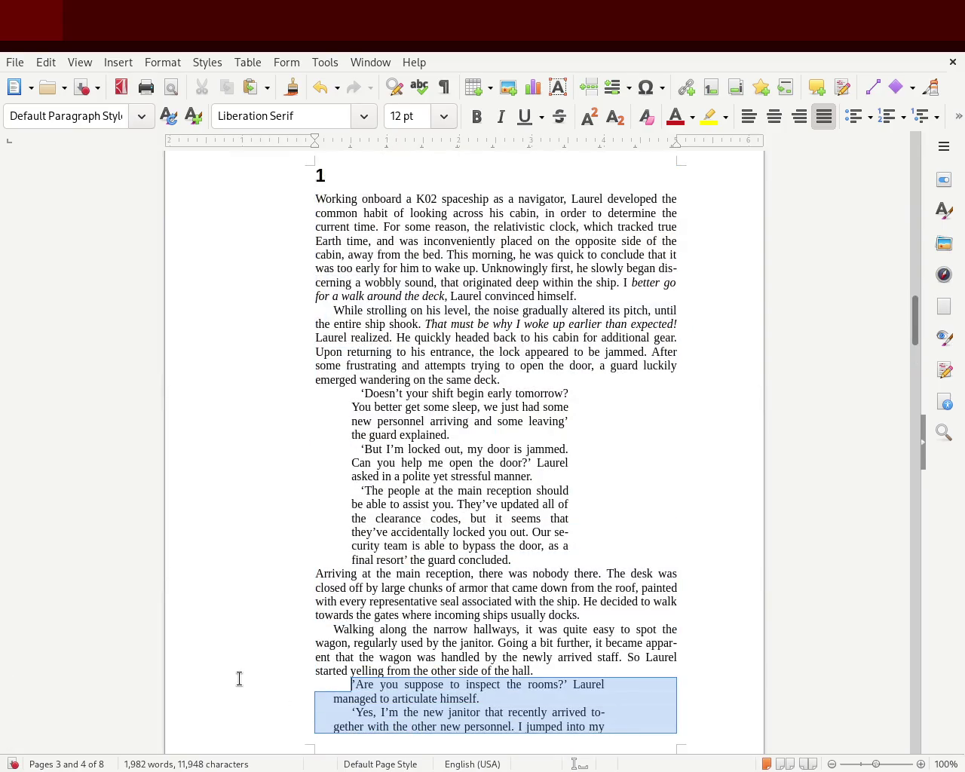
pyautogui.moveTo(334, 147); pyautogui.dragTo(360, 140)
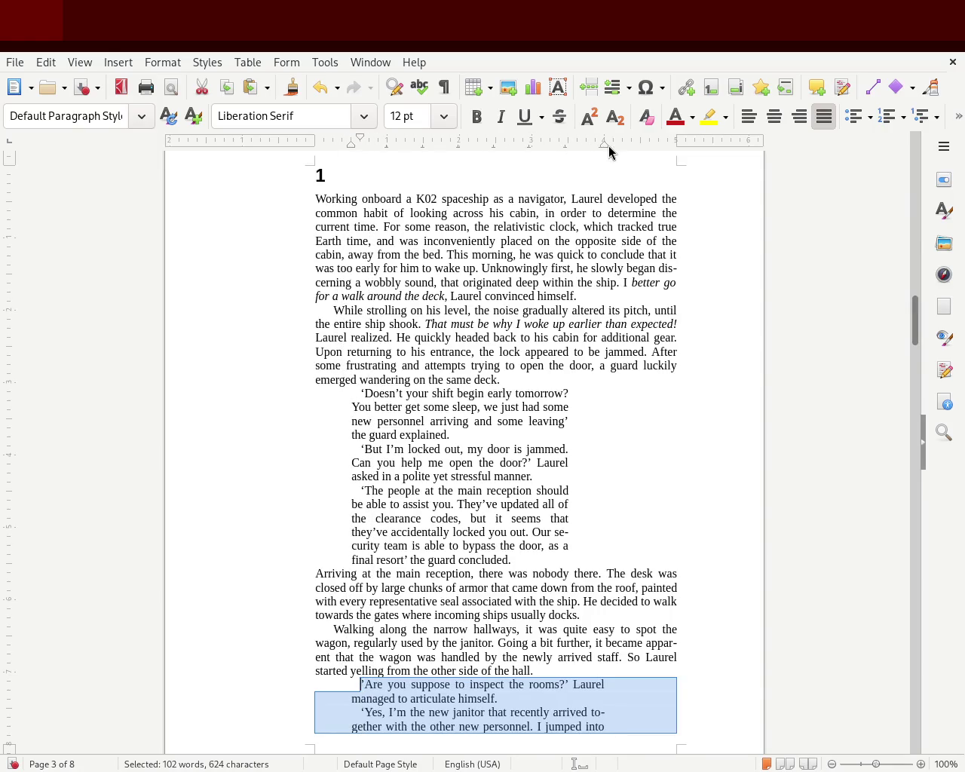
pyautogui.moveTo(605, 145); pyautogui.dragTo(568, 148)
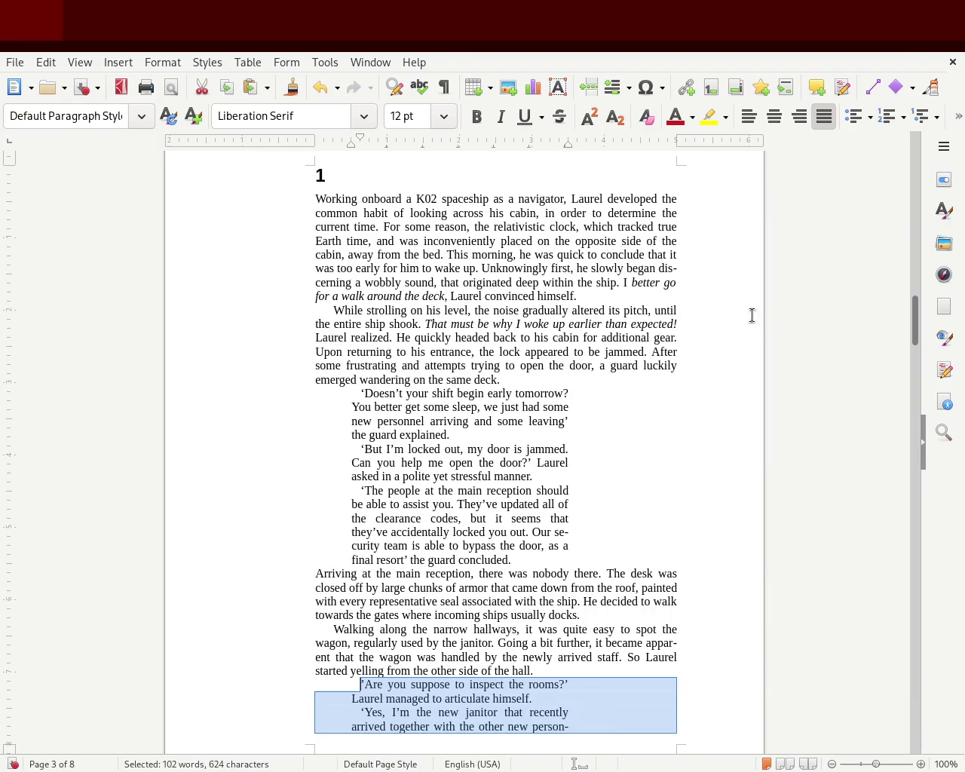
pyautogui.click(820, 356)
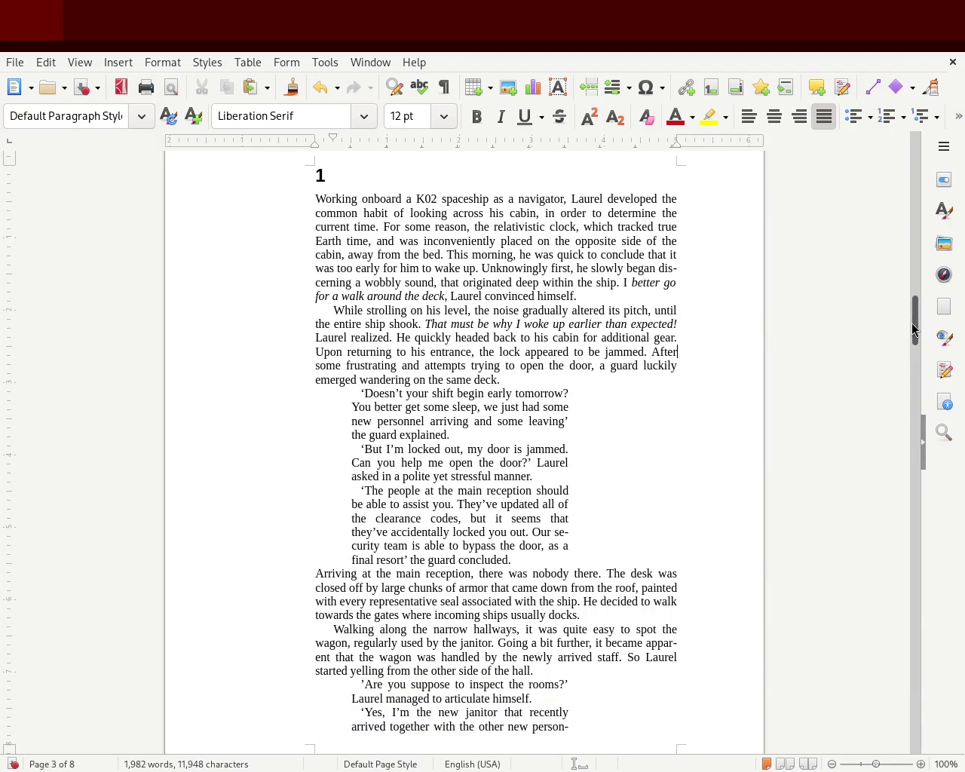
pyautogui.moveTo(913, 328)
pyautogui.mouseDown()
pyautogui.moveTo(908, 310)
pyautogui.moveTo(903, 363)
pyautogui.mouseUp()
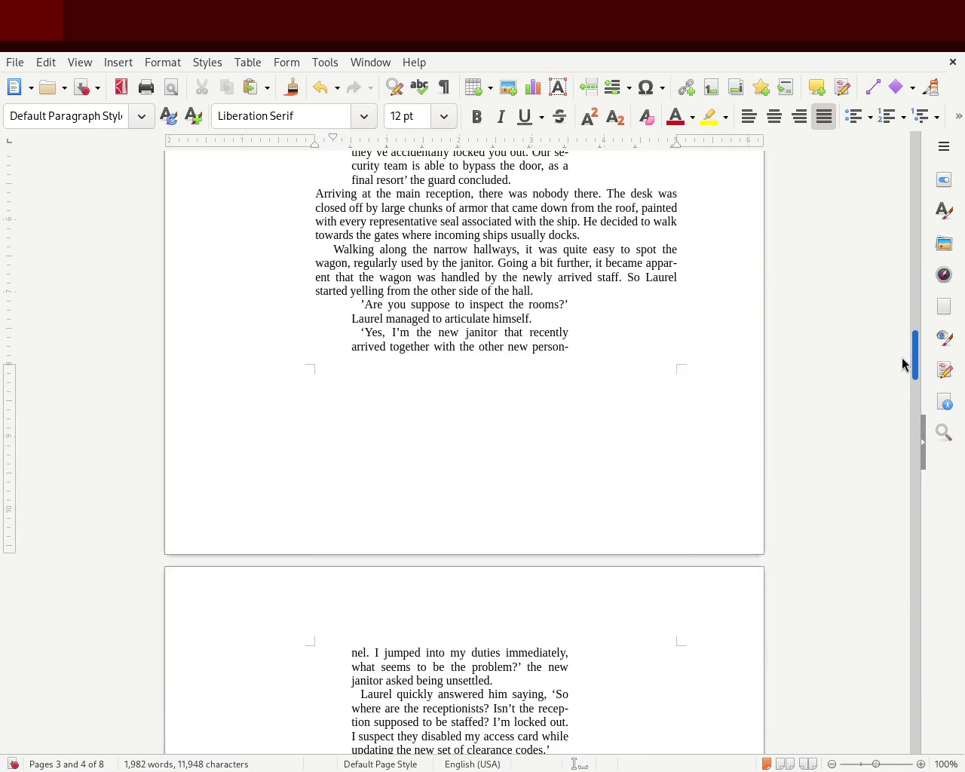
pyautogui.moveTo(903, 364); pyautogui.dragTo(901, 385)
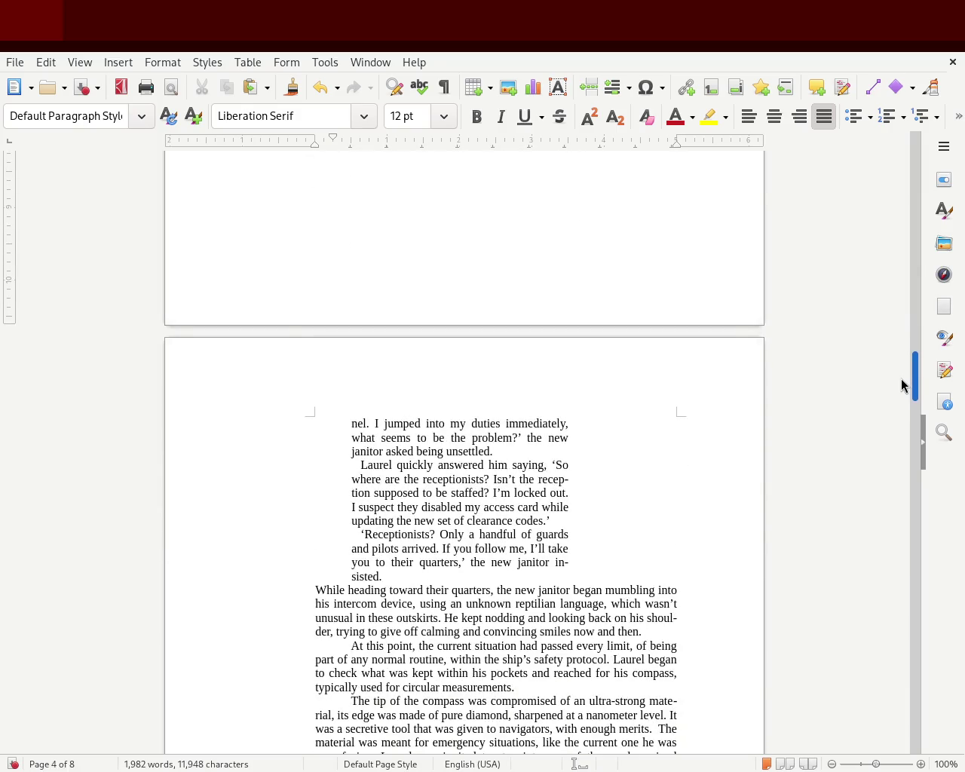
pyautogui.moveTo(902, 380); pyautogui.dragTo(901, 383)
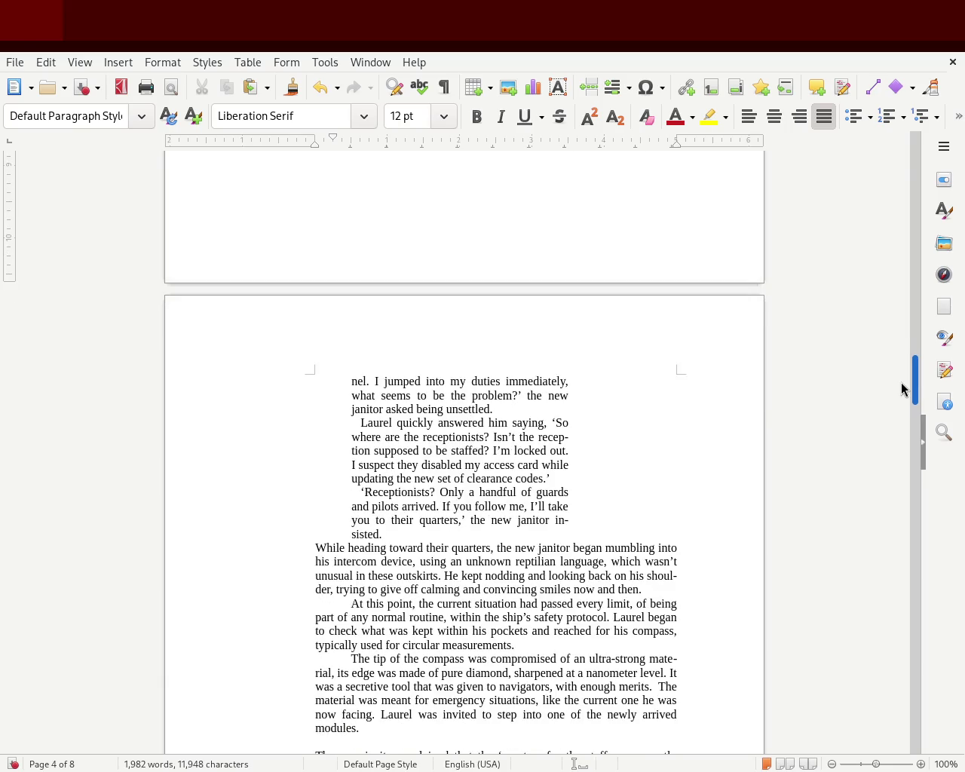
pyautogui.moveTo(901, 382); pyautogui.dragTo(907, 326)
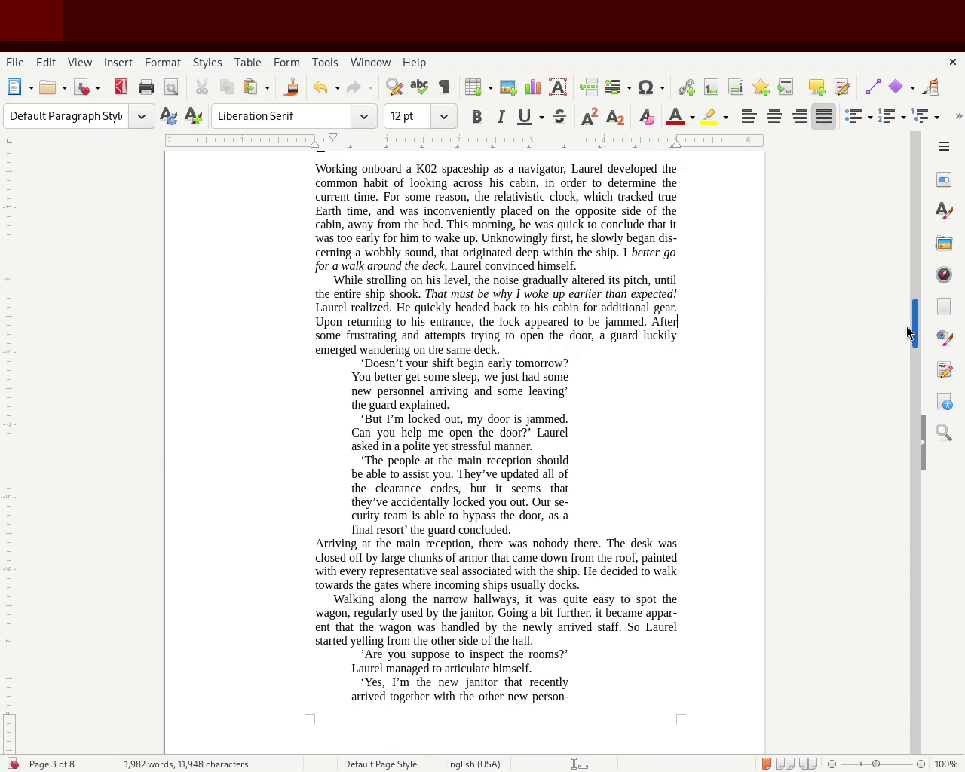
pyautogui.moveTo(907, 327); pyautogui.dragTo(906, 412)
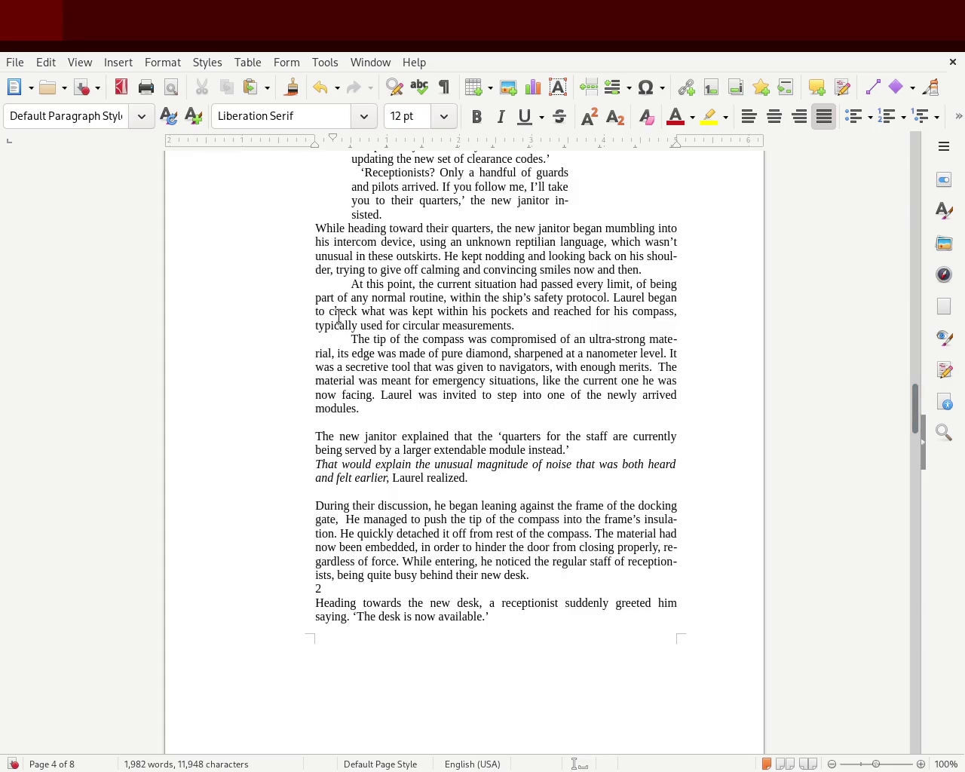
# - Replace the leading tabs of 'At this point' and 'The tip of the compass' with small first-line indents
pyautogui.click(337, 284)
pyautogui.press('BackSpace')
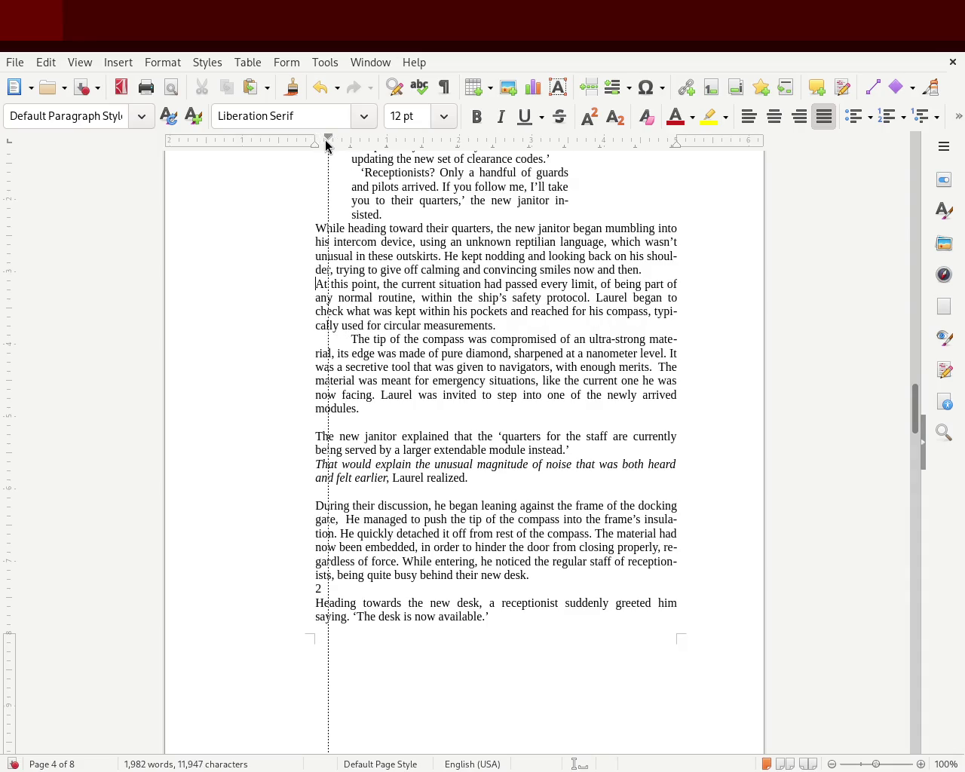
pyautogui.moveTo(327, 145); pyautogui.dragTo(332, 143)
pyautogui.click(349, 339)
pyautogui.press('BackSpace')
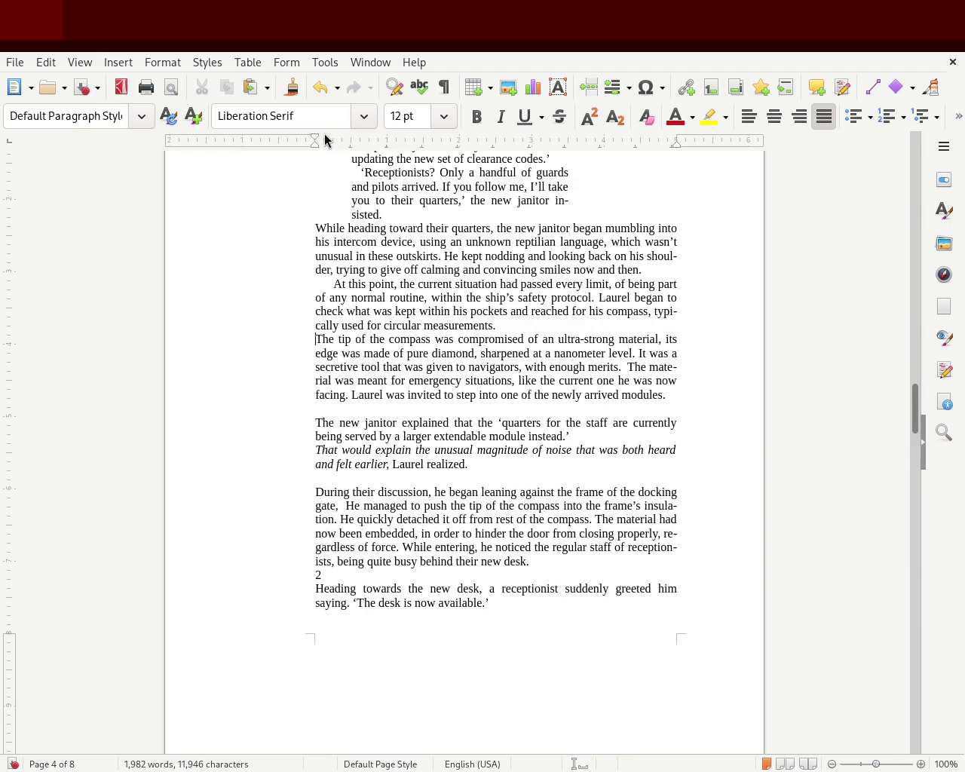
pyautogui.moveTo(316, 142); pyautogui.dragTo(333, 143)
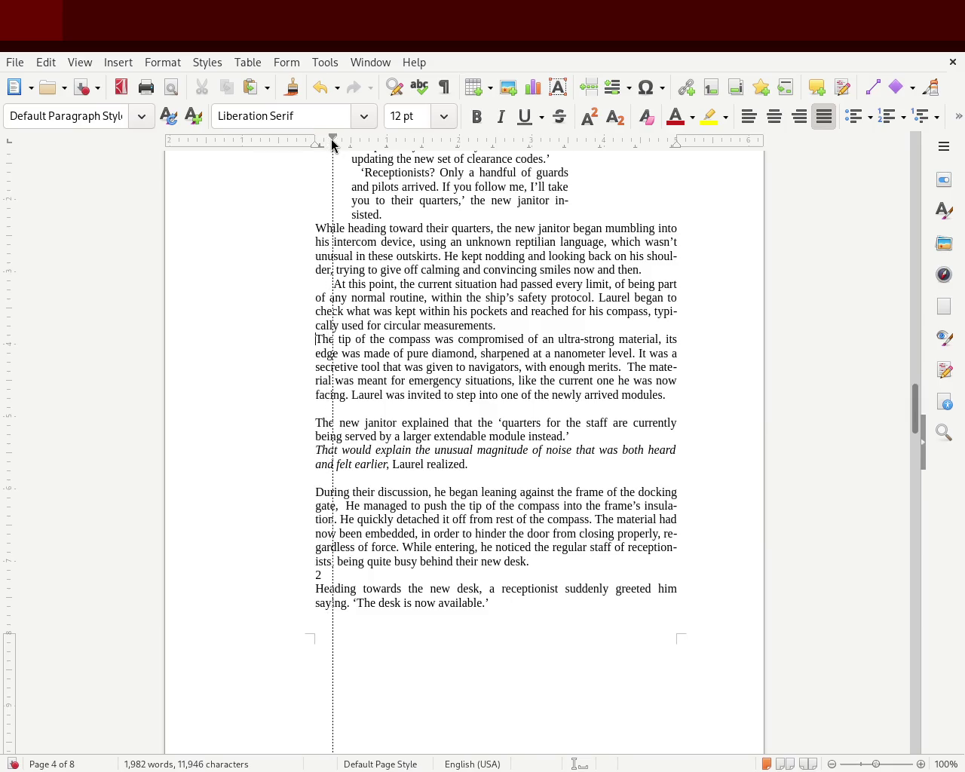
pyautogui.click(348, 407)
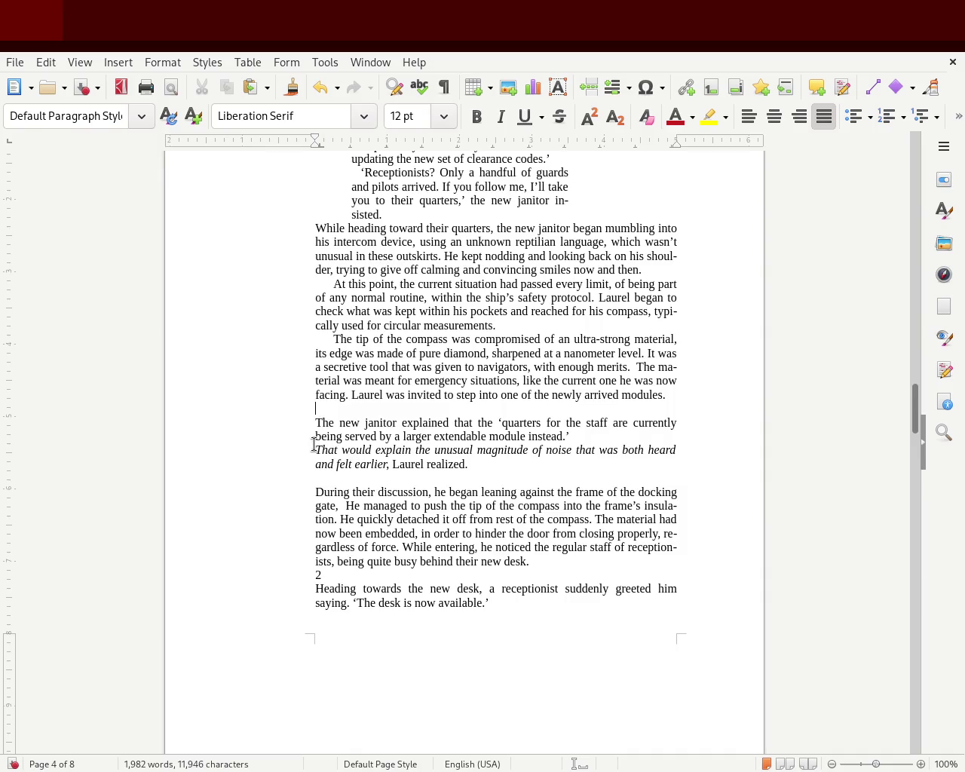
# - Remove the blank lines around the janitor paragraph, indent its first line and join the italic thought onto it
pyautogui.press('Delete')
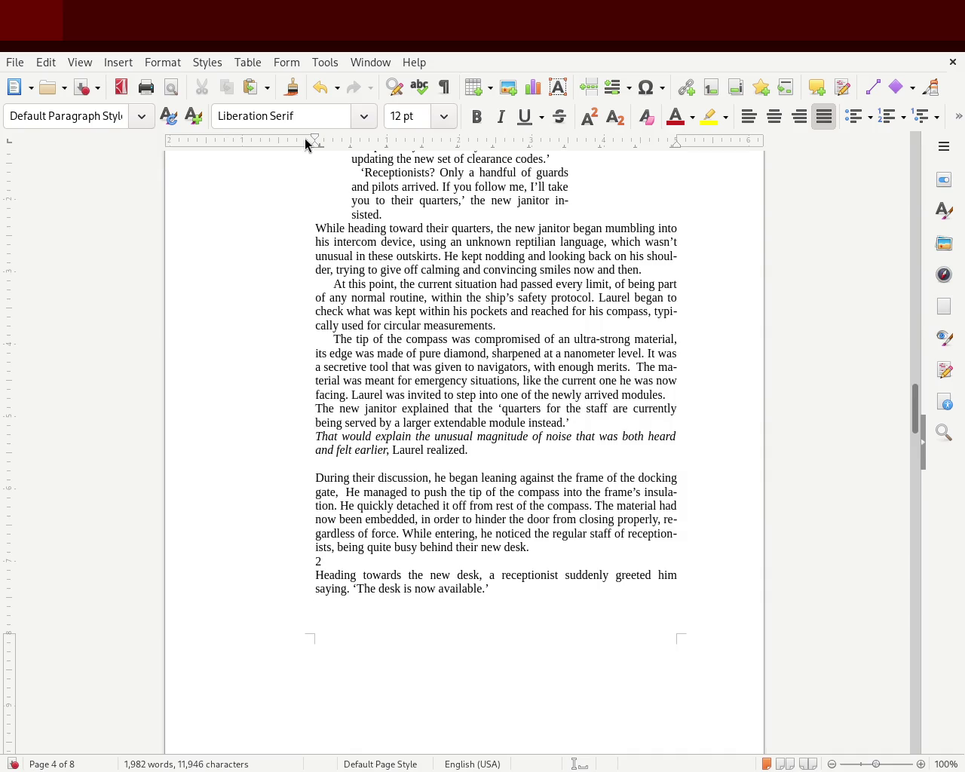
pyautogui.moveTo(332, 141); pyautogui.dragTo(334, 141)
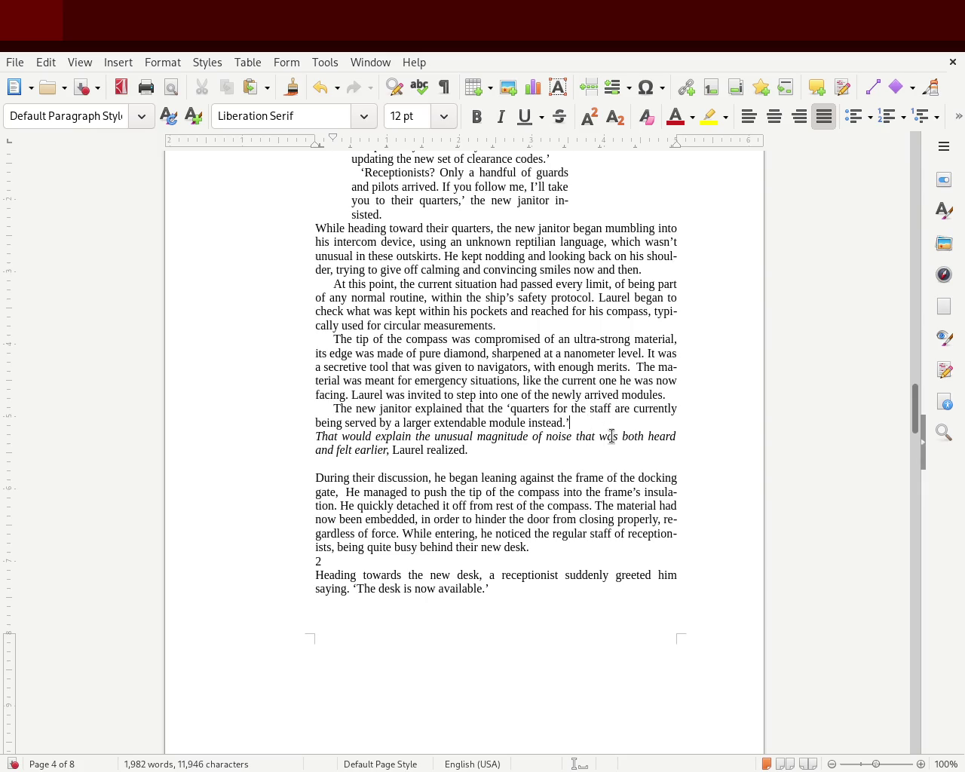
pyautogui.press('BackSpace')
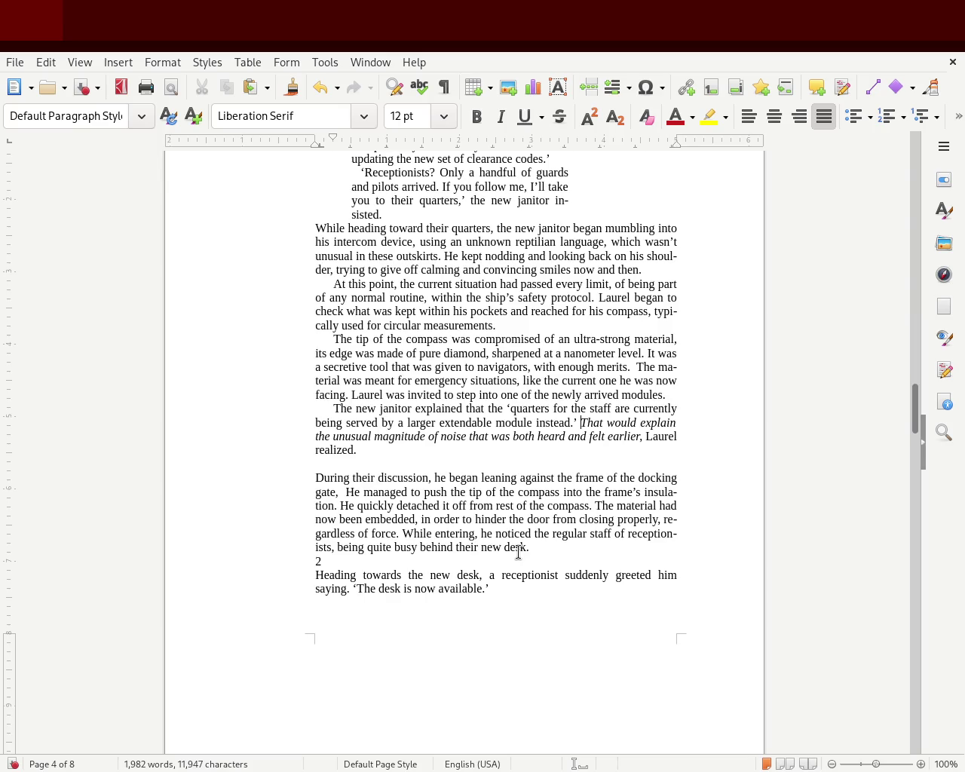
pyautogui.click(391, 461)
pyautogui.press('Delete')
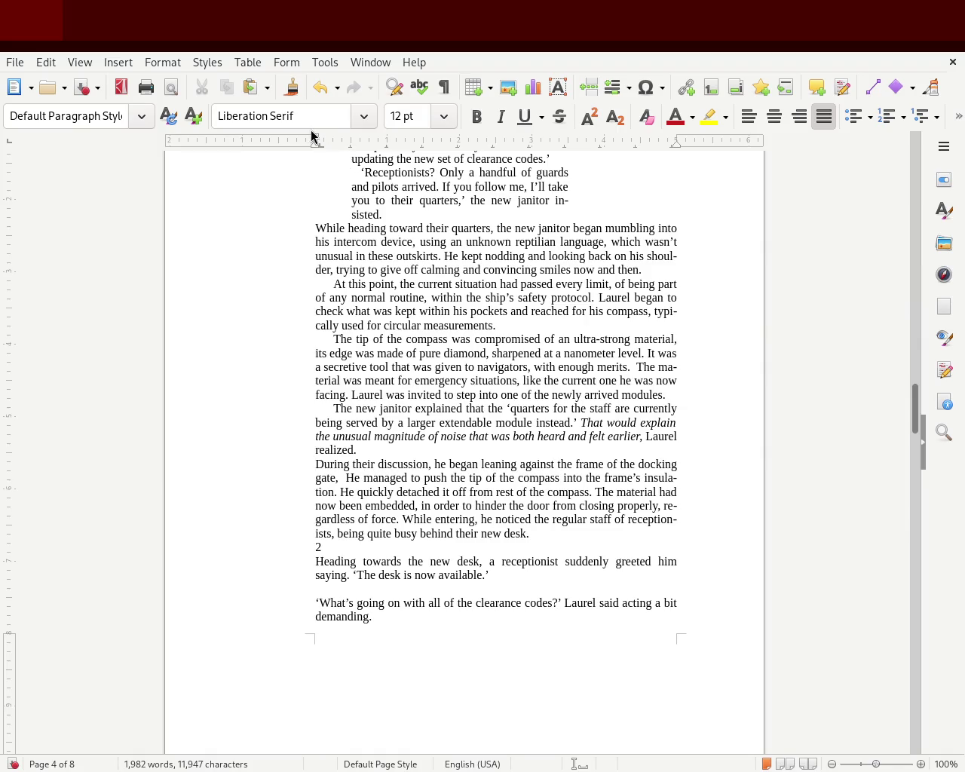
# - Split Laurel's italic thought back into its own paragraph
pyautogui.click(371, 450)
pyautogui.moveTo(371, 450); pyautogui.dragTo(269, 406)
pyautogui.click(510, 423)
pyautogui.press('Return')
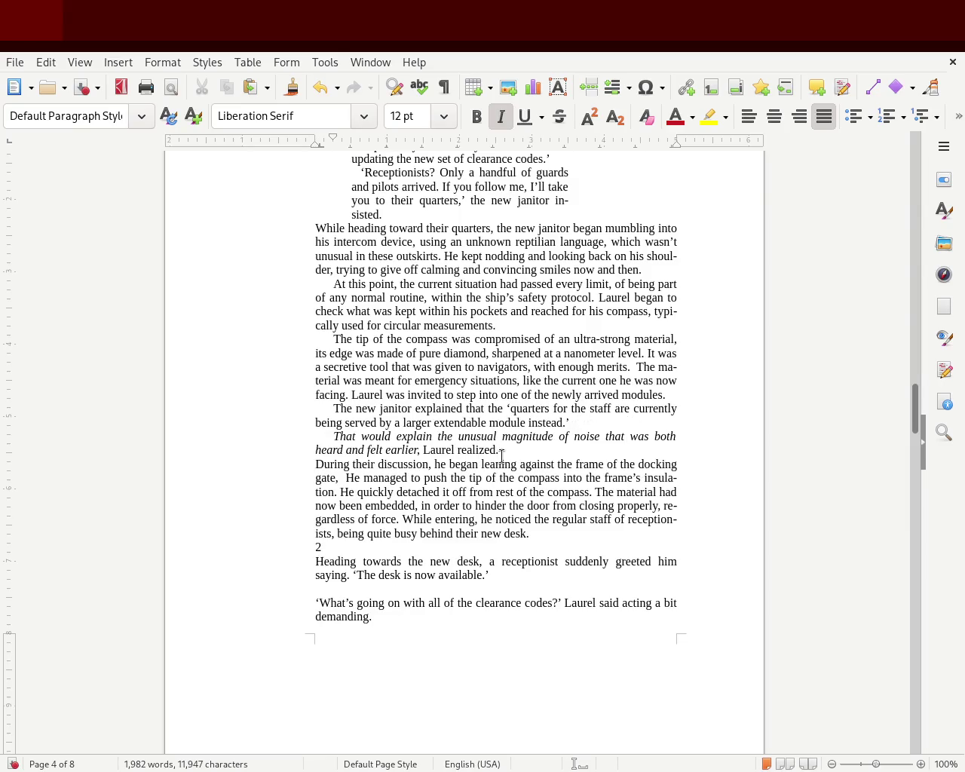
# - Indent the two janitor dialogue paragraphs inward from both the left and right edges
pyautogui.moveTo(505, 448); pyautogui.dragTo(254, 410)
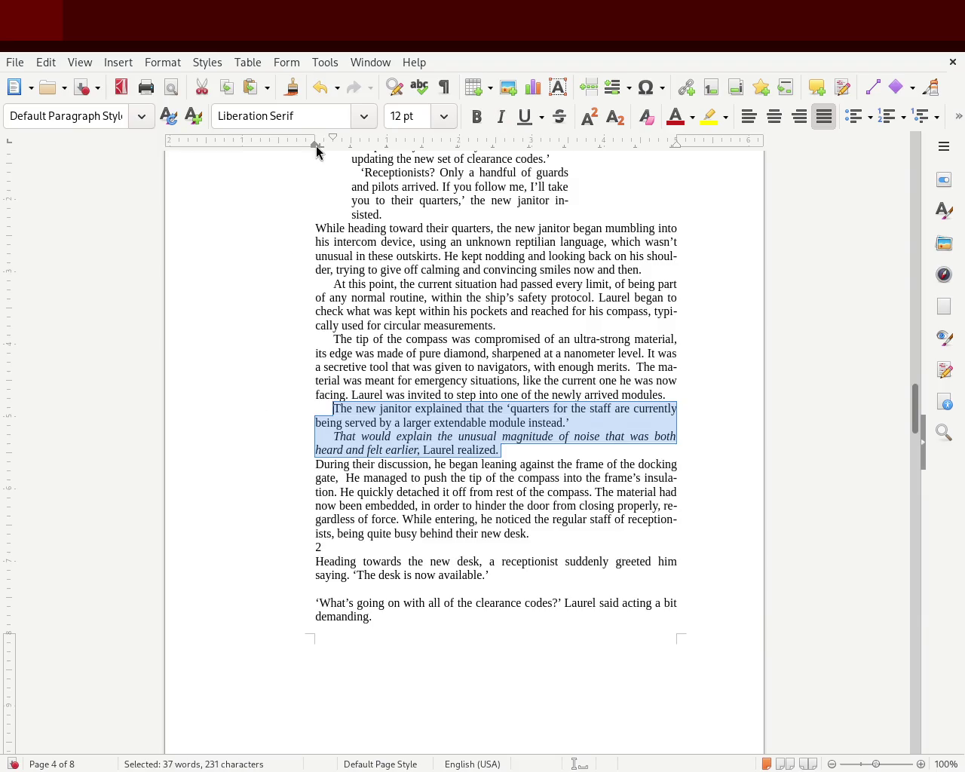
pyautogui.moveTo(316, 150); pyautogui.dragTo(351, 142)
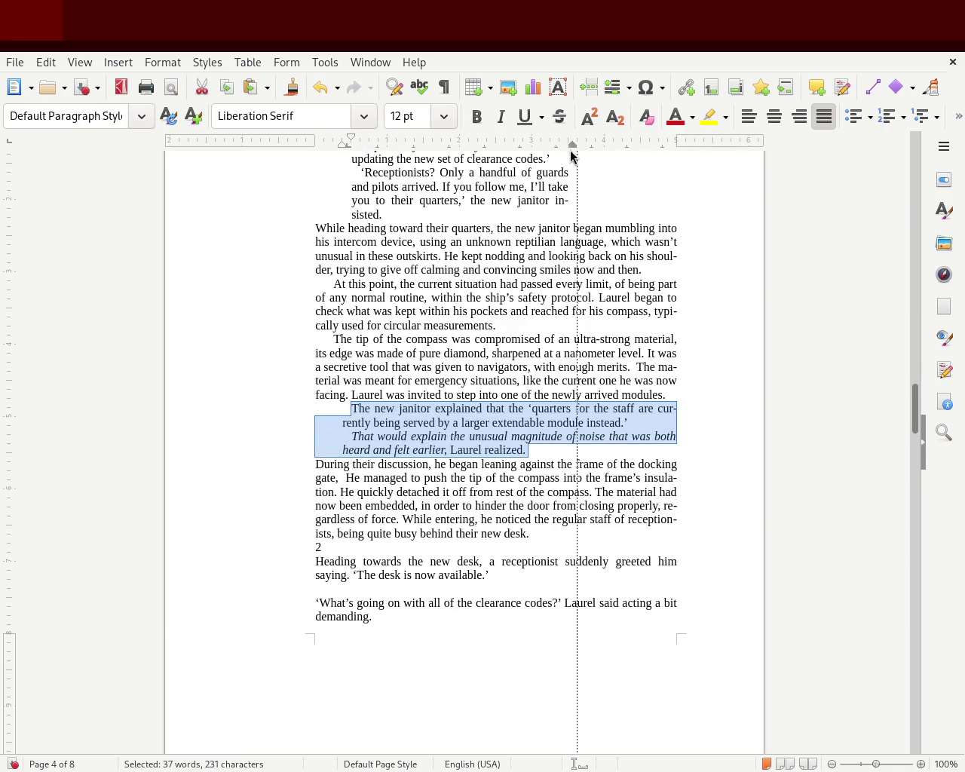
pyautogui.moveTo(572, 156); pyautogui.dragTo(569, 156)
pyautogui.click(678, 353)
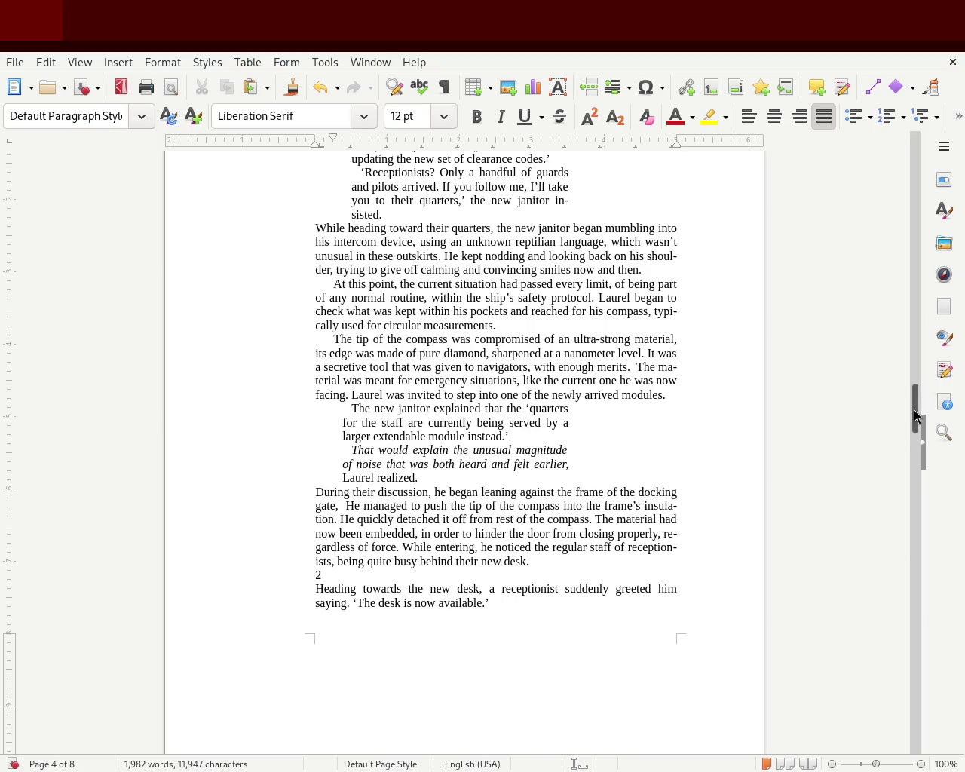
# - Shift the left indent of the guard's three dialogue paragraphs on page 3 further right
pyautogui.scroll(2, 914, 399)
pyautogui.scroll(3, 914, 395)
pyautogui.moveTo(914, 393); pyautogui.dragTo(914, 340)
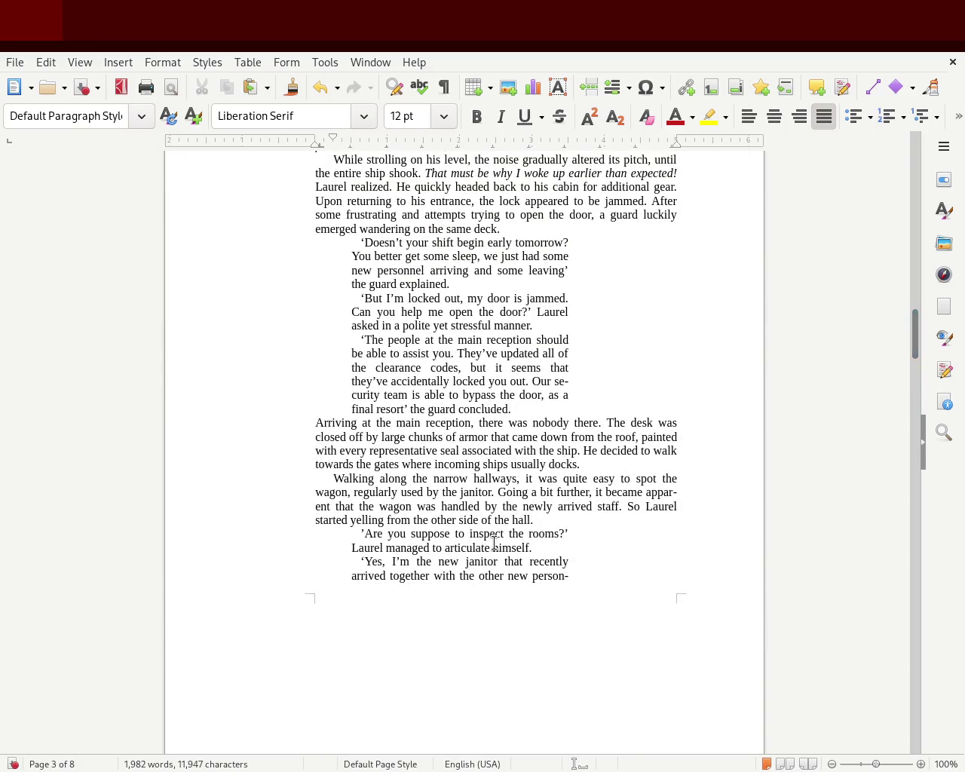
pyautogui.moveTo(914, 334)
pyautogui.mouseDown()
pyautogui.moveTo(914, 305)
pyautogui.moveTo(914, 329)
pyautogui.mouseUp()
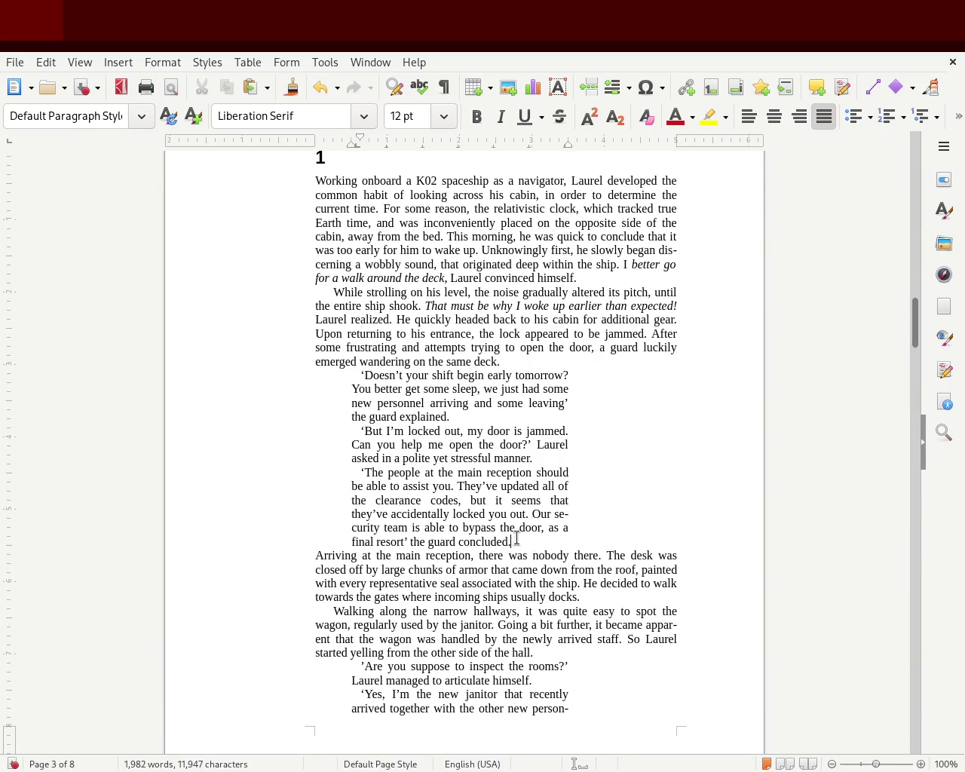
pyautogui.moveTo(516, 539); pyautogui.dragTo(201, 377)
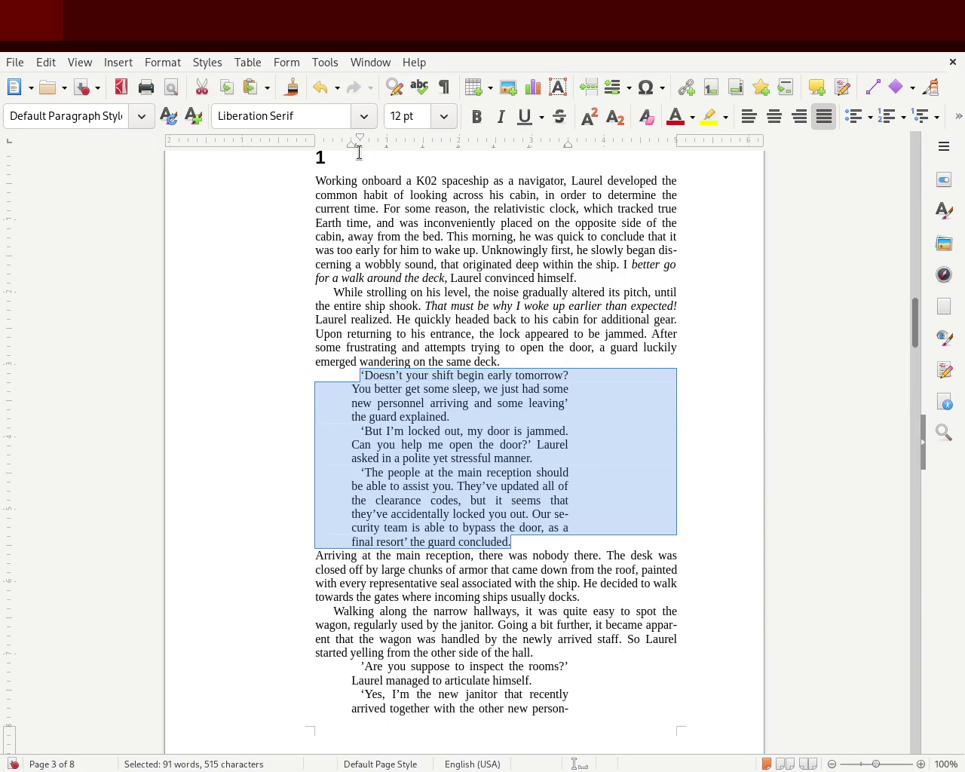
pyautogui.moveTo(350, 149); pyautogui.dragTo(389, 148)
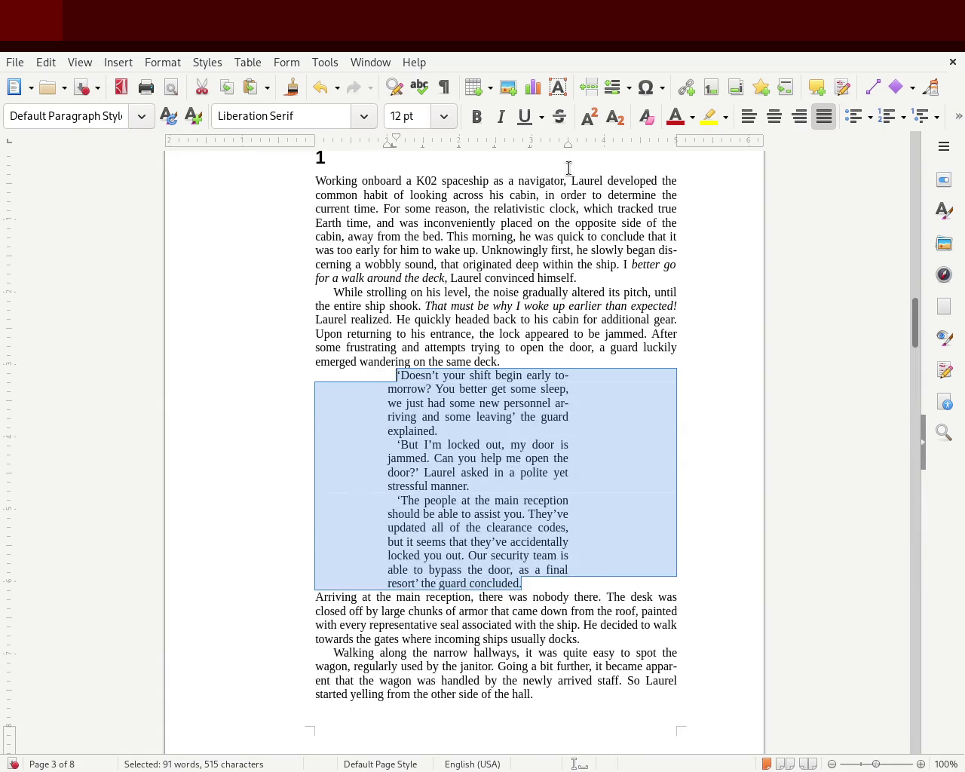
pyautogui.click(593, 265)
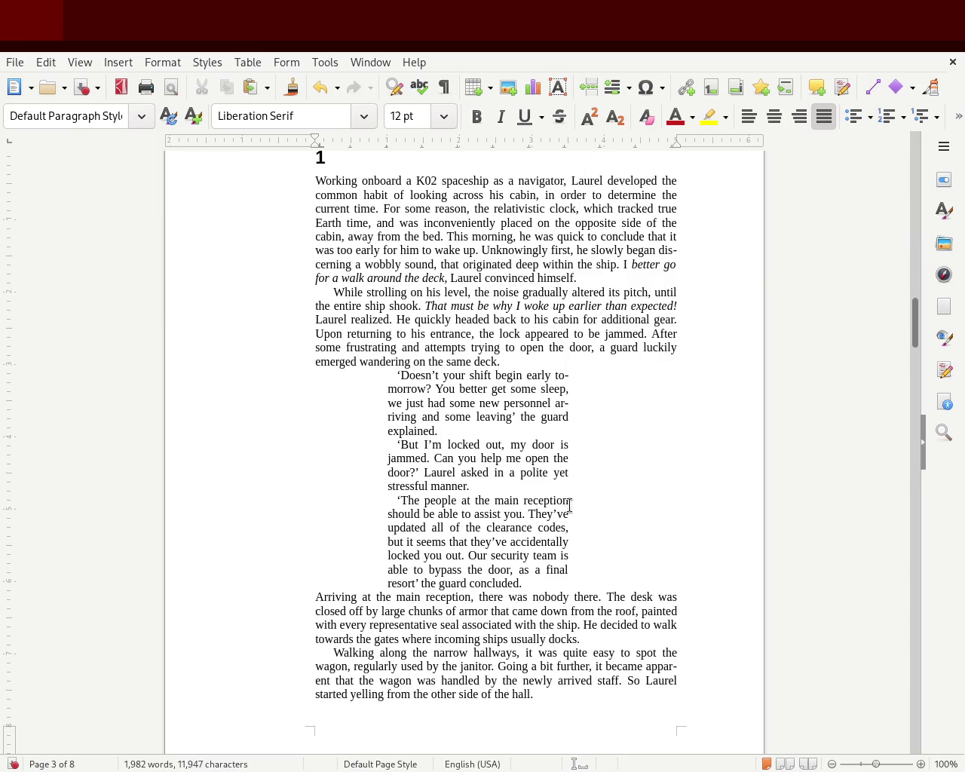
# - Move the guard dialogue's right indent slightly right to widen its column
pyautogui.moveTo(526, 583); pyautogui.dragTo(257, 379)
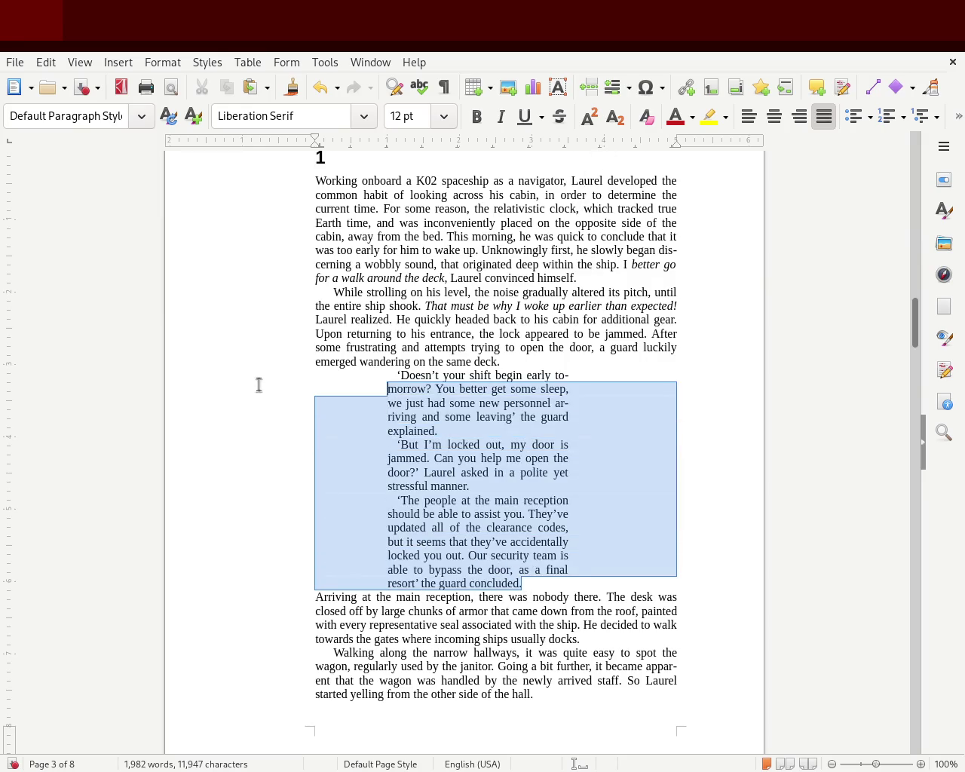
pyautogui.click(596, 144)
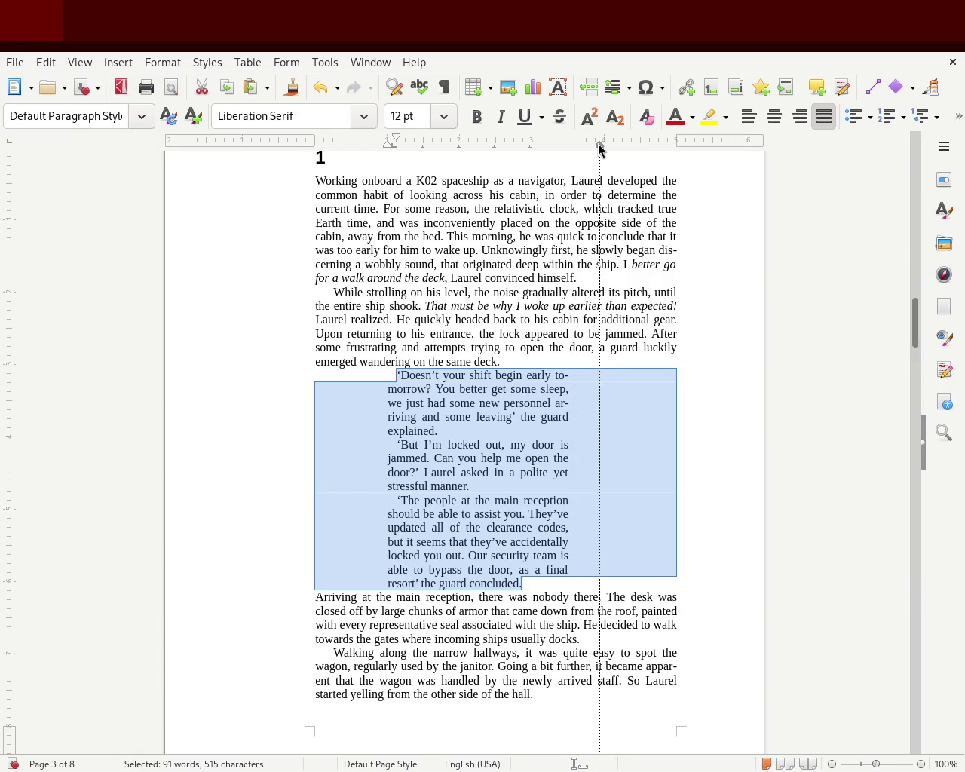
pyautogui.moveTo(600, 144); pyautogui.dragTo(604, 143)
pyautogui.click(819, 374)
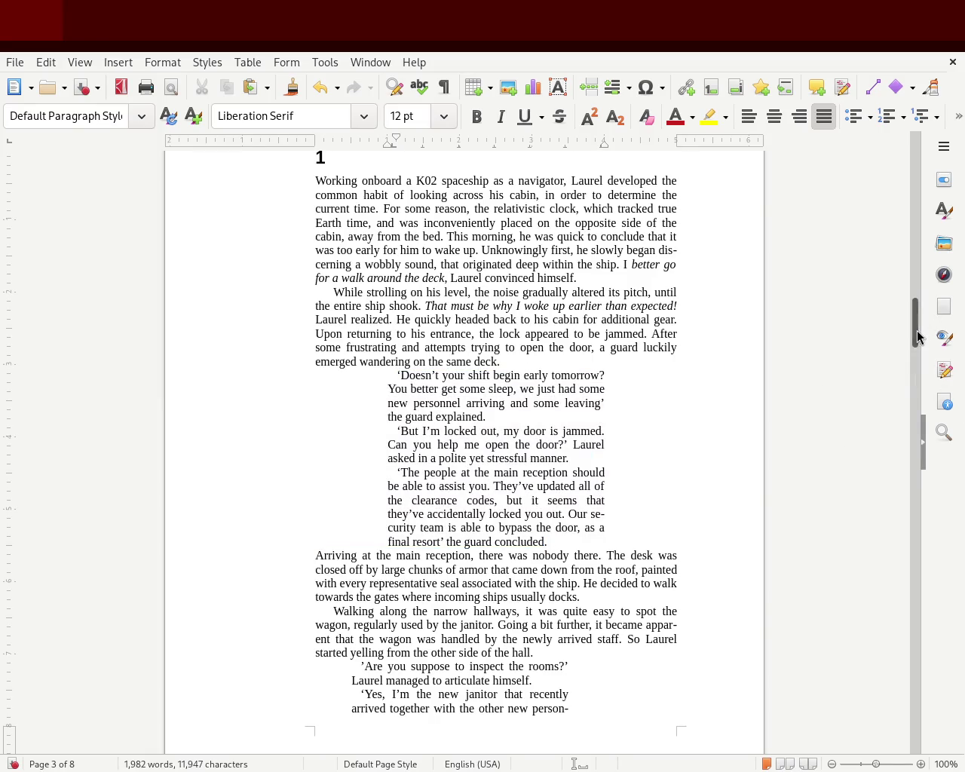
pyautogui.scroll(4, 915, 321)
pyautogui.scroll(-2, 913, 328)
pyautogui.scroll(-1, 914, 328)
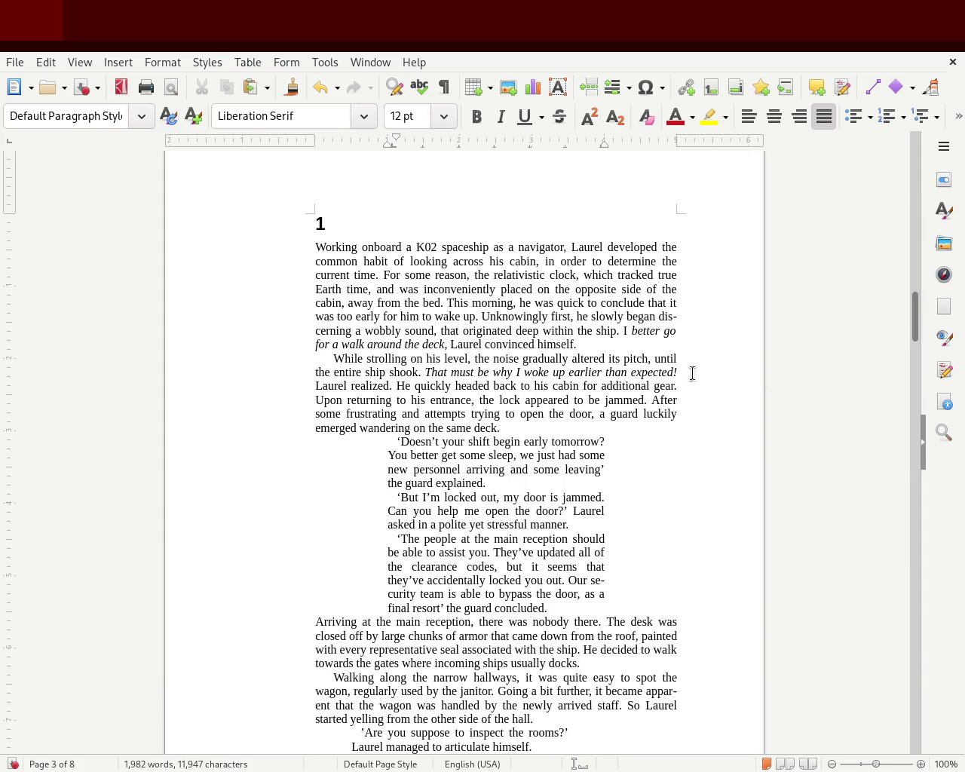
# - Reset the While strolling paragraph's first-line indent and push its opening line in with a tab
pyautogui.click(330, 361)
pyautogui.moveTo(332, 139); pyautogui.dragTo(315, 140)
pyautogui.press('Tab')
# - Try a deeper first-line indent on the guard's dialogue paragraphs, then undo it
pyautogui.click(273, 428)
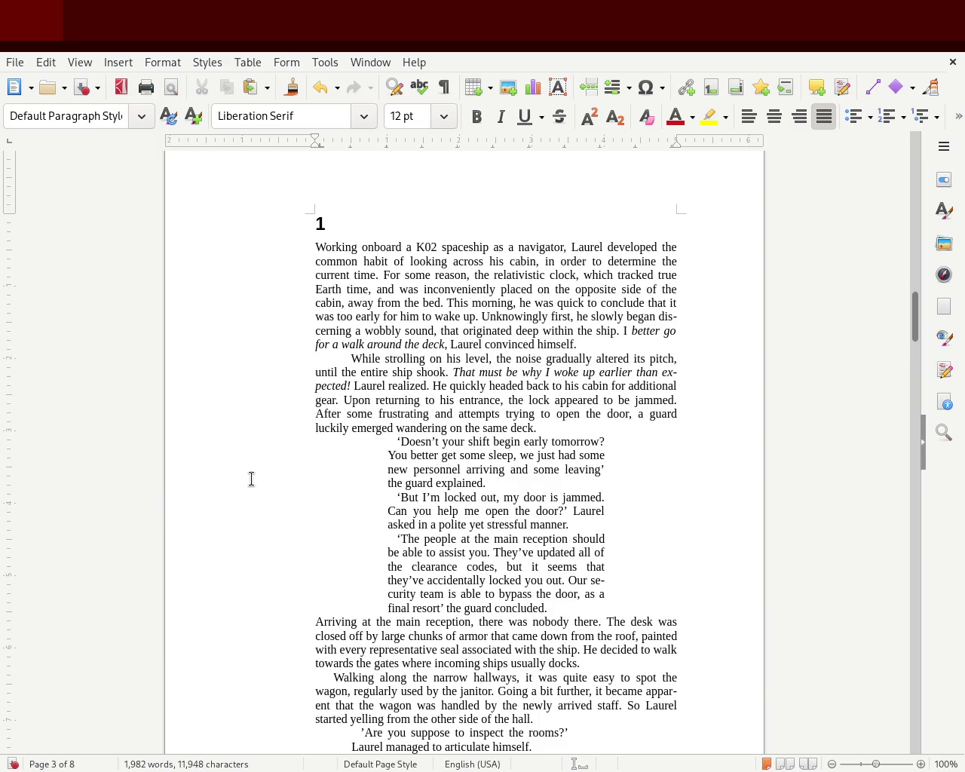
pyautogui.click(395, 441)
pyautogui.moveTo(547, 608); pyautogui.dragTo(304, 439)
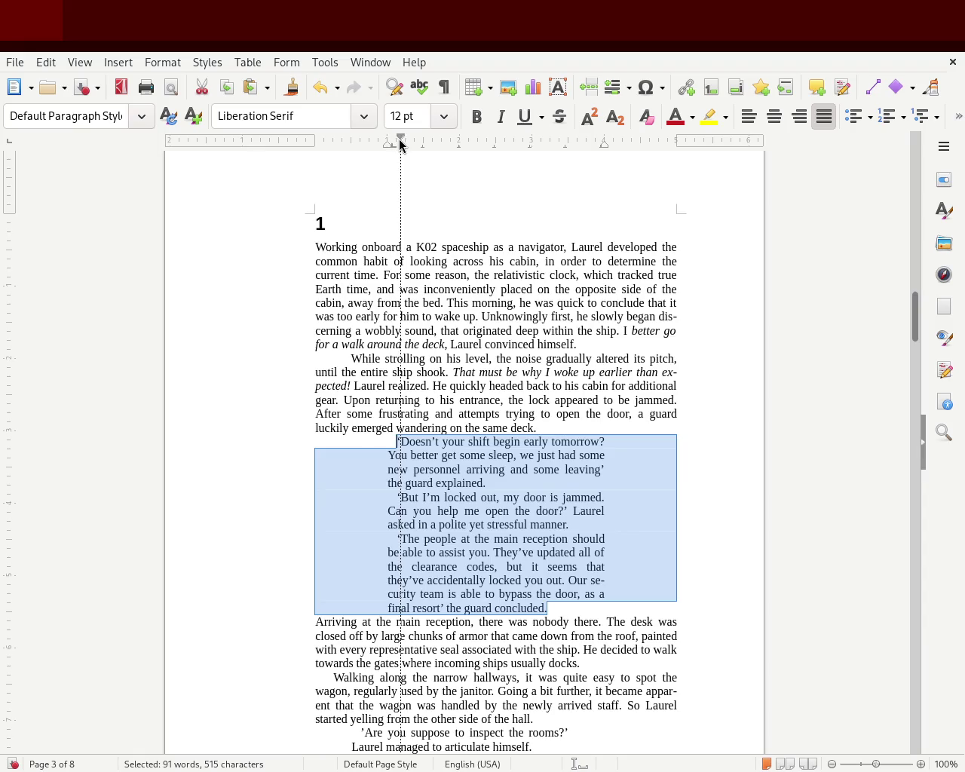
pyautogui.moveTo(399, 142); pyautogui.dragTo(400, 140)
pyautogui.click(96, 451)
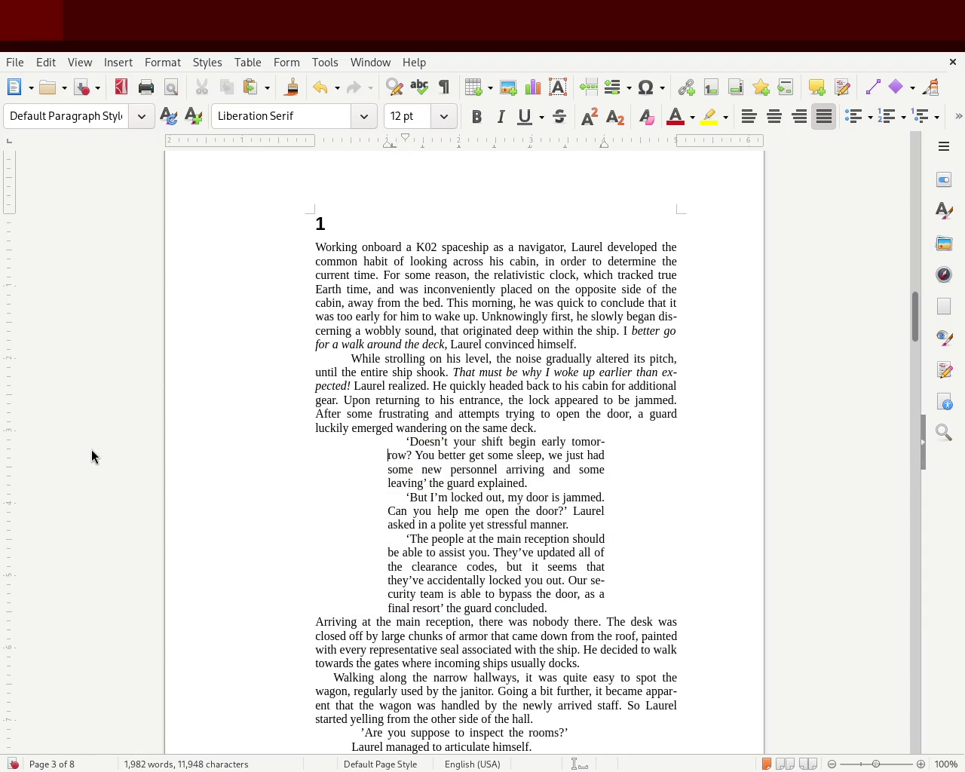
pyautogui.hotkey('ctrl', 'z')
pyautogui.click(710, 429)
# - Move the guard dialogue's left edge back to the margin and narrow it from the right
pyautogui.click(757, 540)
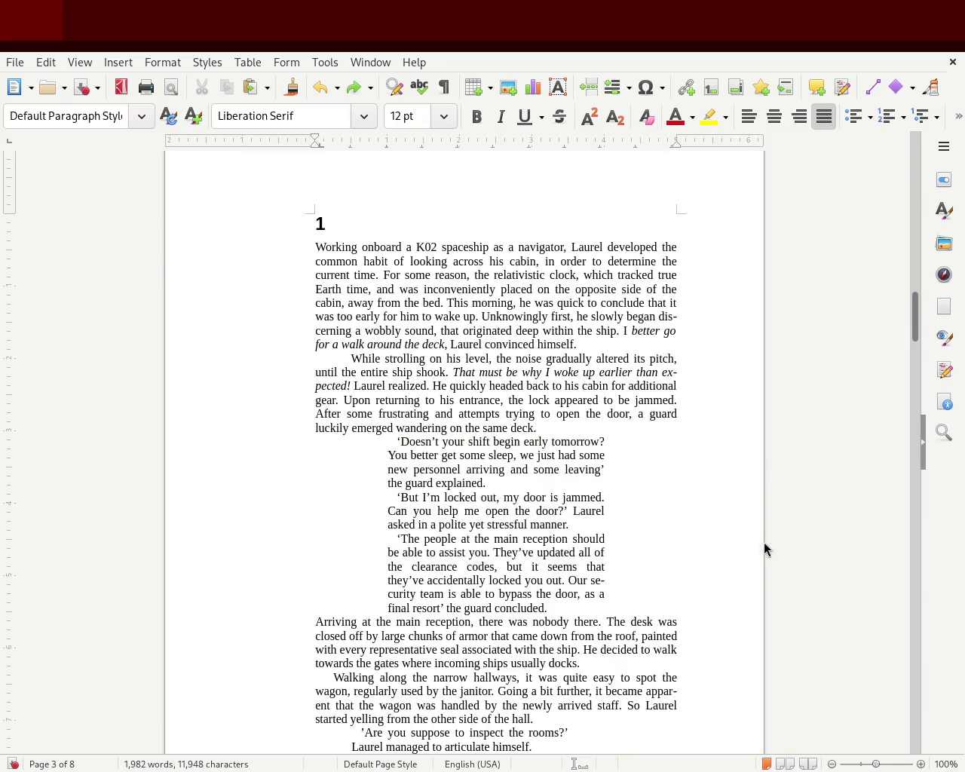
pyautogui.click(905, 332)
pyautogui.keyDown('shift'); pyautogui.click(905, 341); pyautogui.keyUp('shift')
pyautogui.scroll(-5, 911, 339)
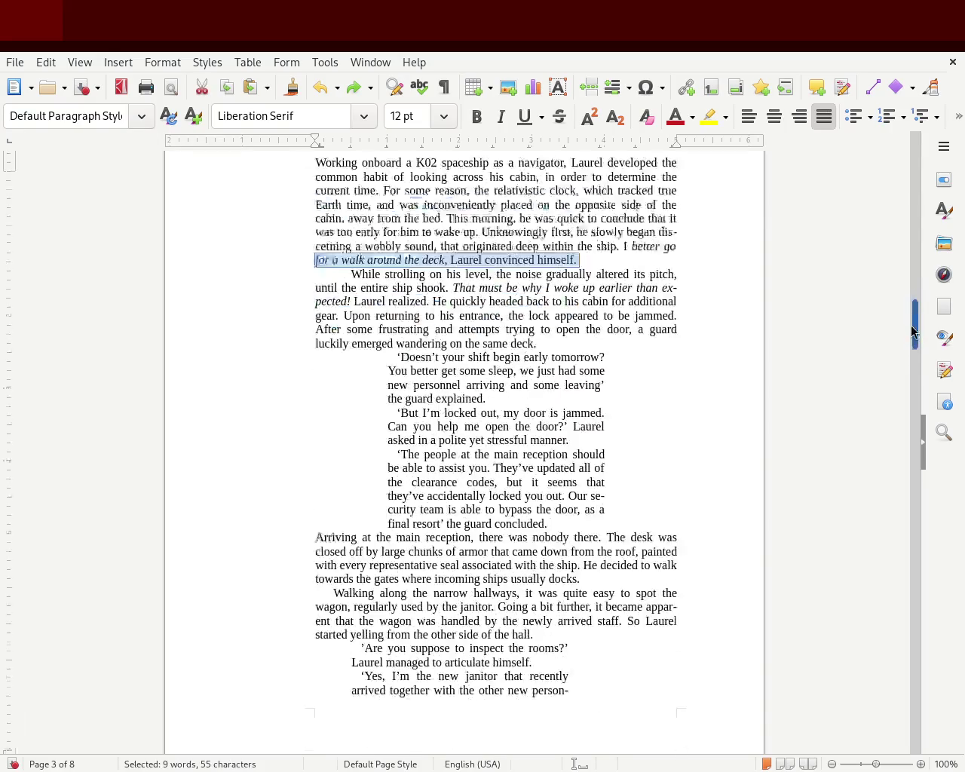
pyautogui.moveTo(911, 340); pyautogui.dragTo(911, 318)
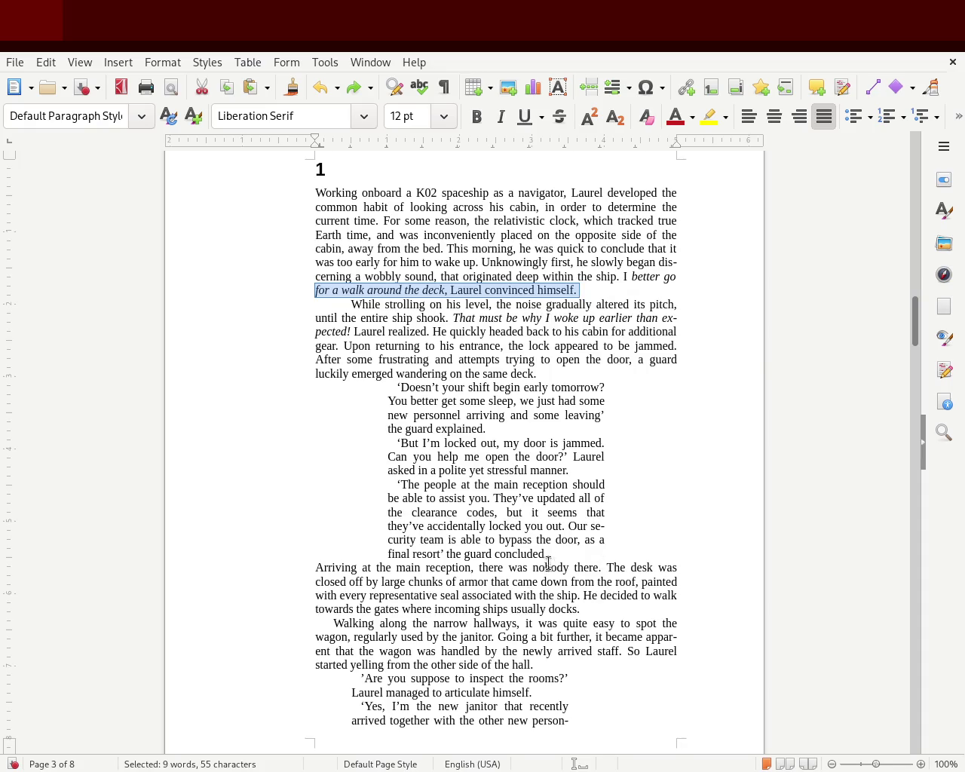
pyautogui.moveTo(558, 550); pyautogui.dragTo(273, 386)
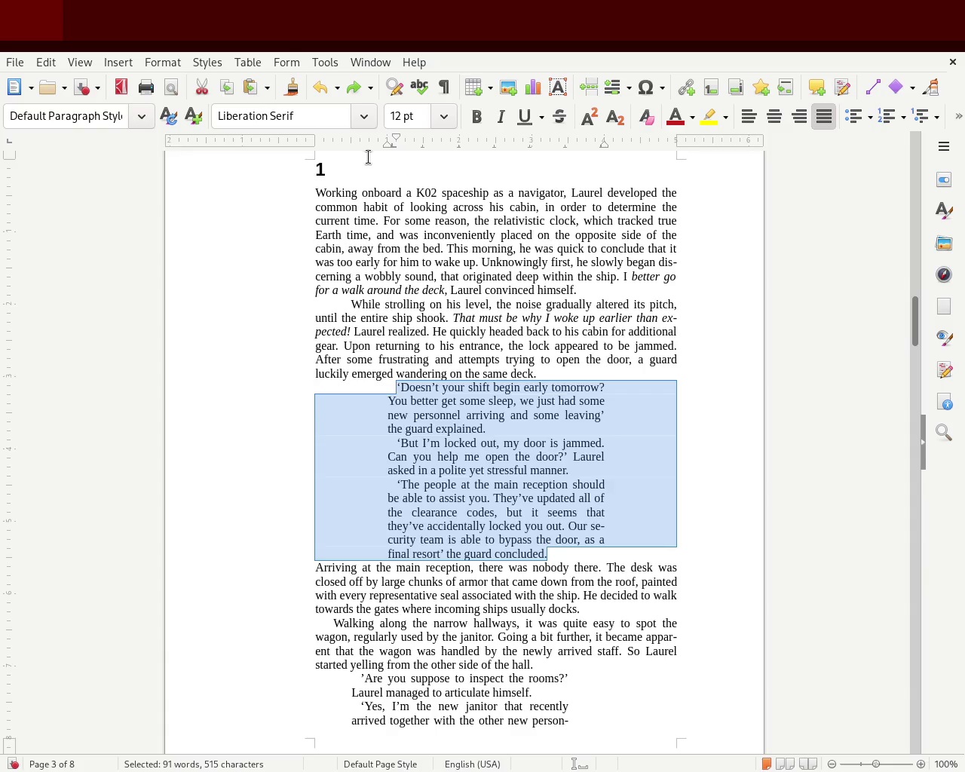
pyautogui.moveTo(385, 144); pyautogui.dragTo(315, 150)
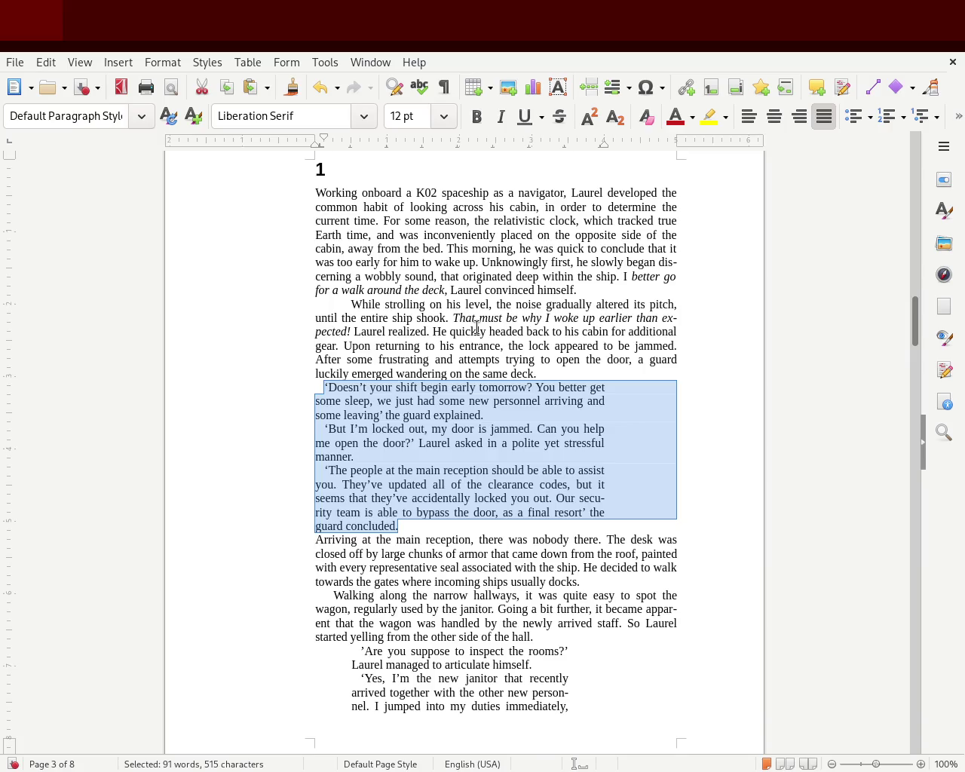
pyautogui.moveTo(603, 147); pyautogui.dragTo(492, 156)
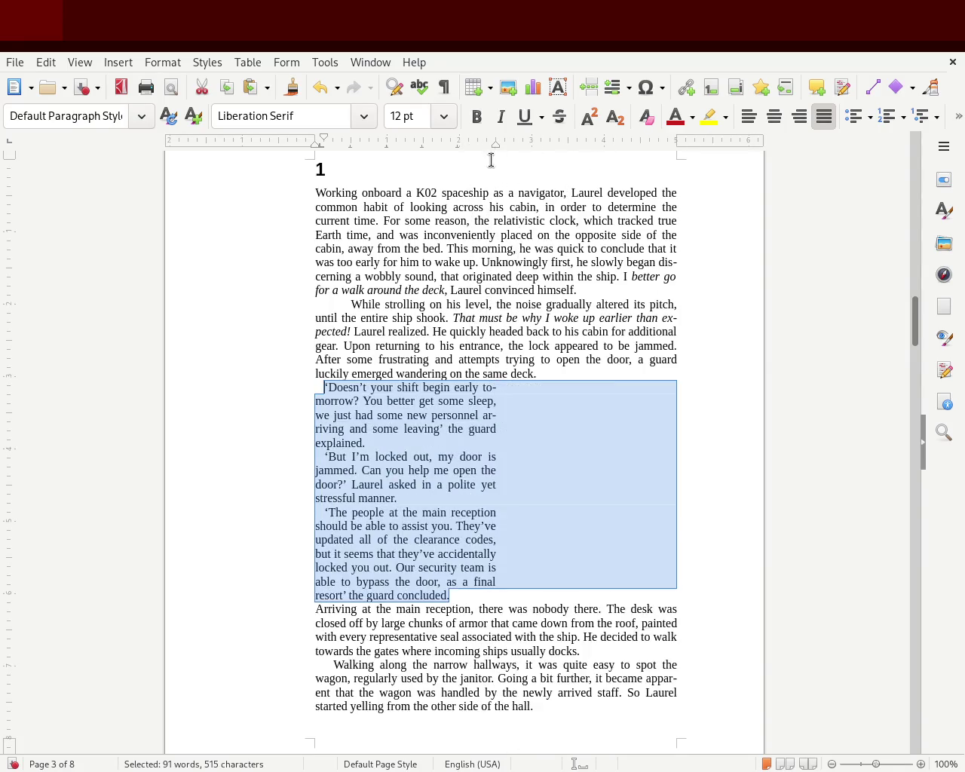
pyautogui.click(252, 347)
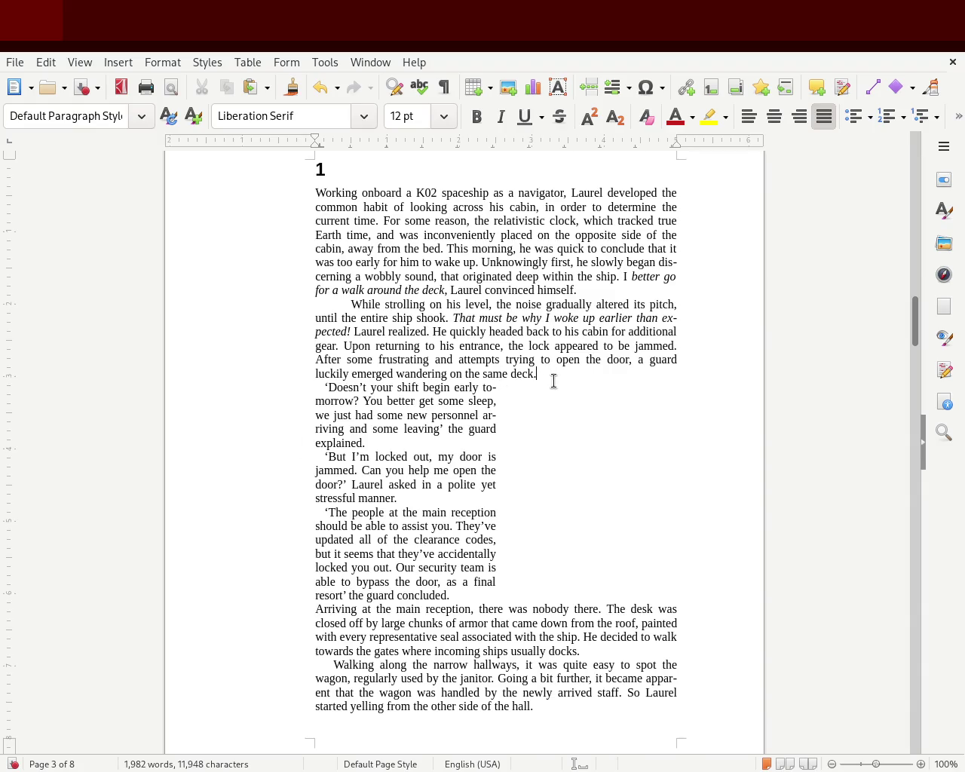
pyautogui.press('Return')
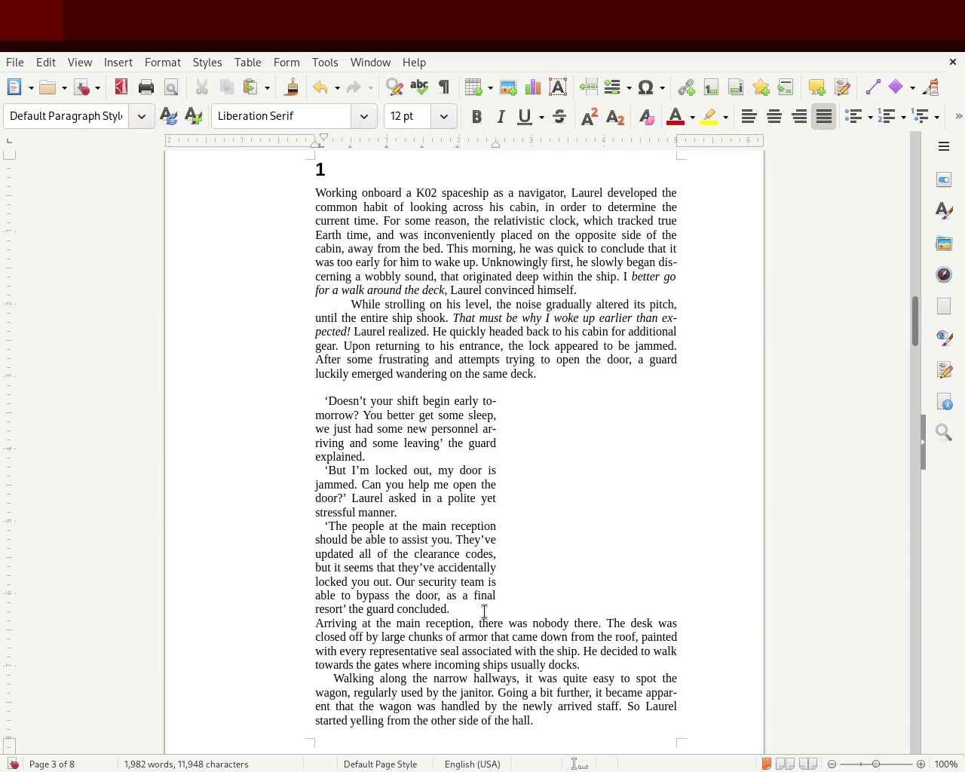
pyautogui.press('Return')
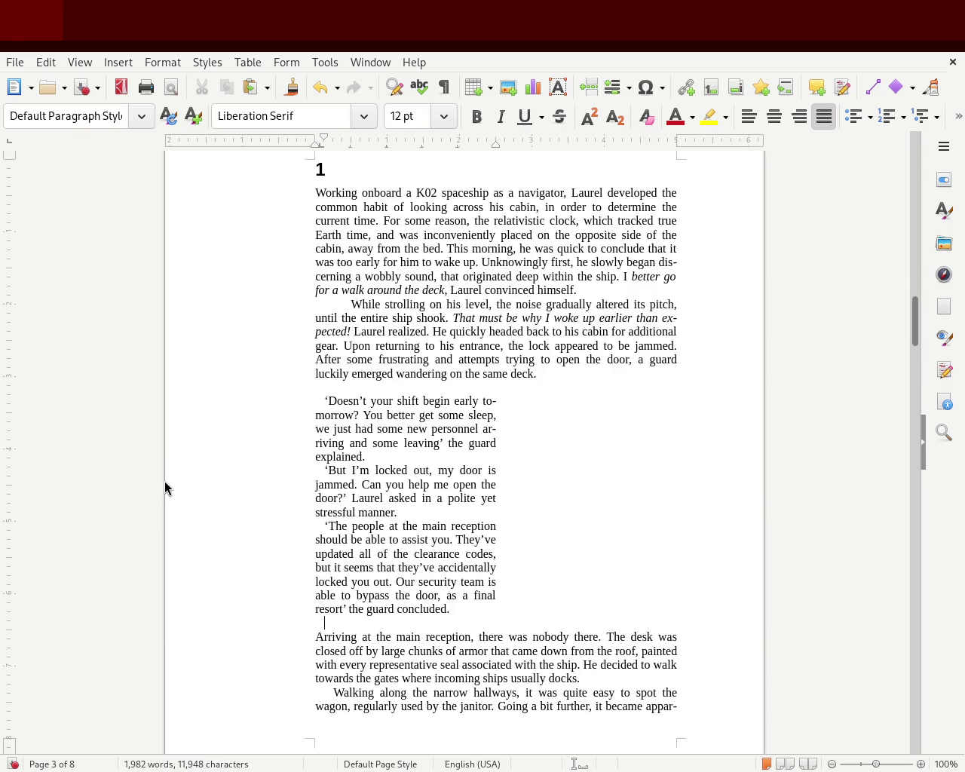
pyautogui.hotkey('ctrl', 's')
pyautogui.moveTo(459, 615); pyautogui.dragTo(260, 402)
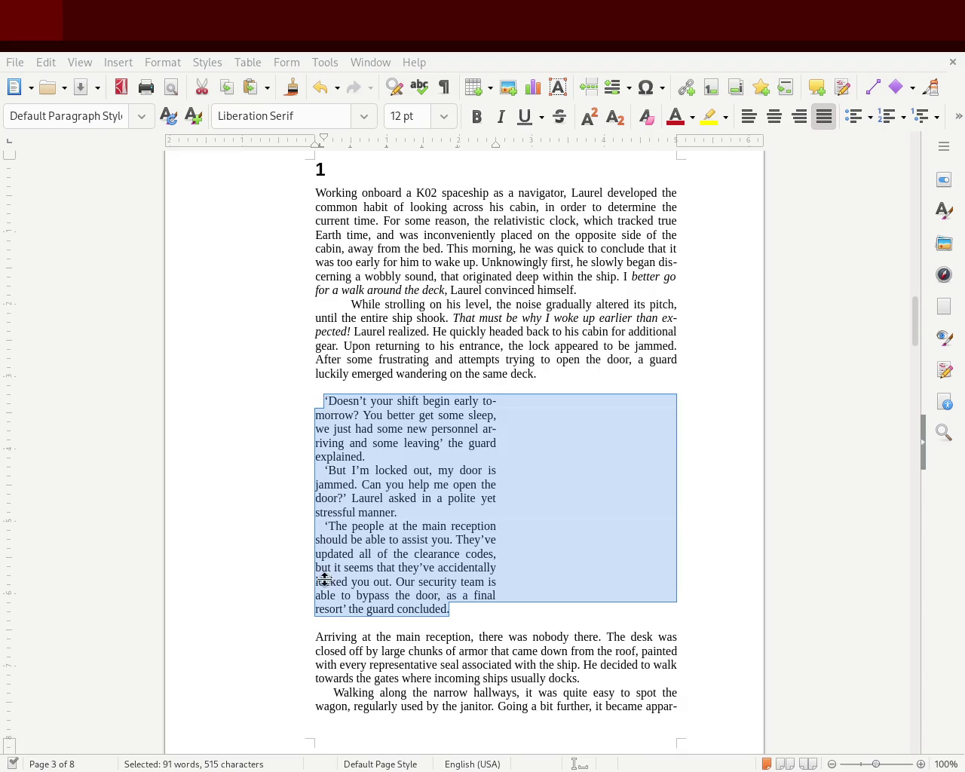
pyautogui.click(338, 345)
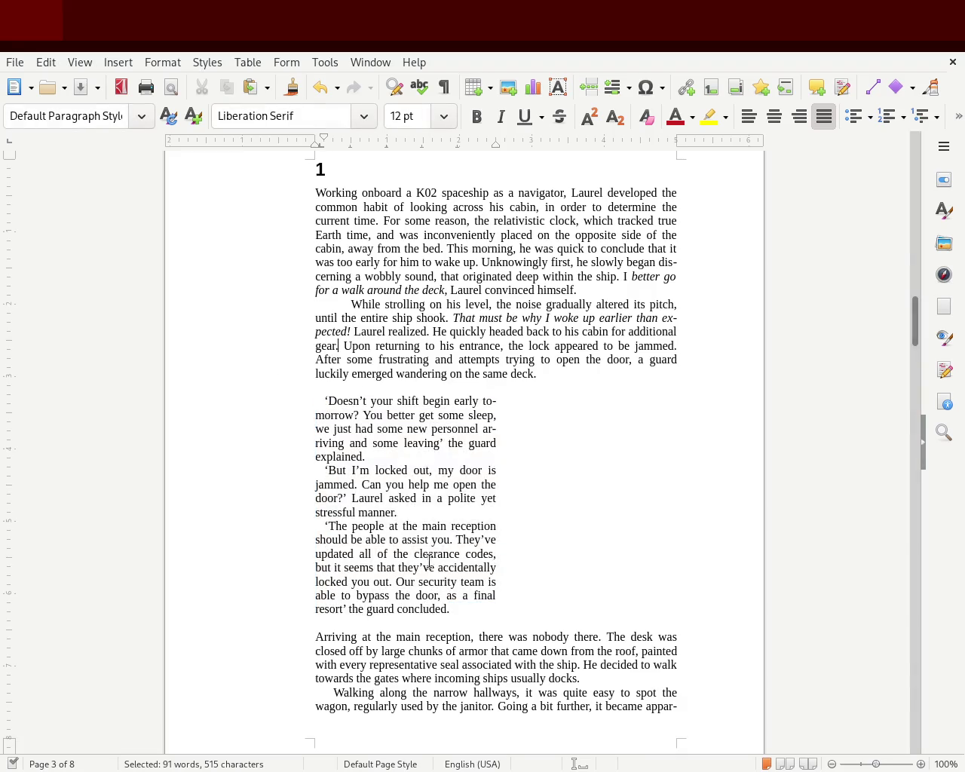
pyautogui.moveTo(462, 611); pyautogui.dragTo(235, 402)
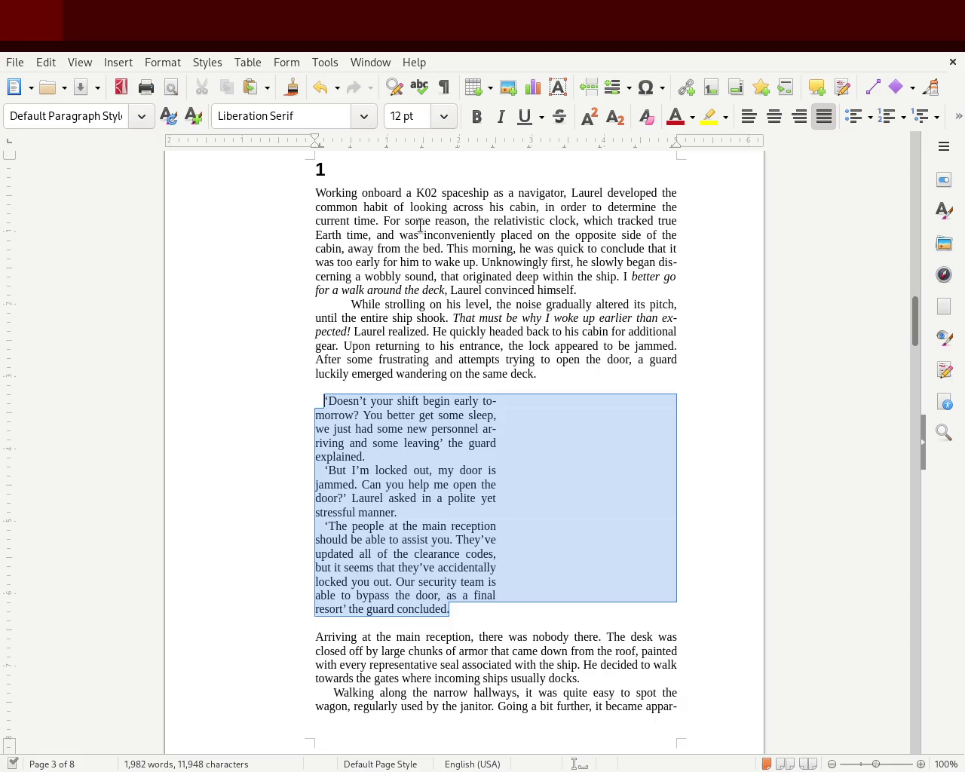
pyautogui.moveTo(497, 144); pyautogui.dragTo(532, 144)
pyautogui.click(206, 304)
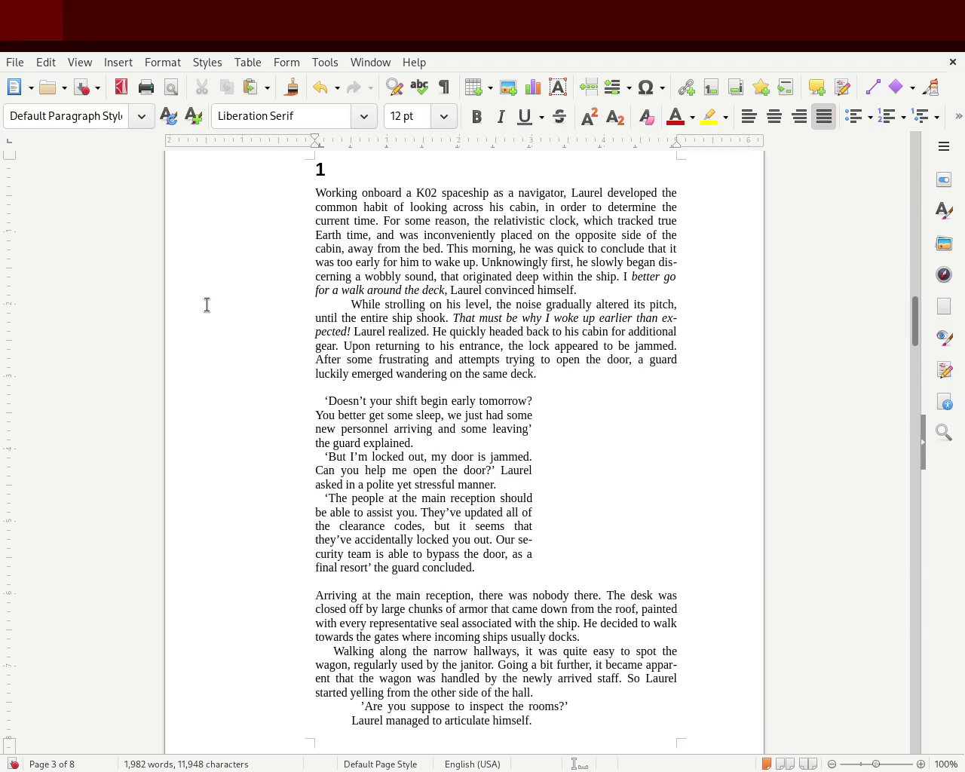
pyautogui.hotkey('ctrl', 'z')
pyautogui.click(375, 391)
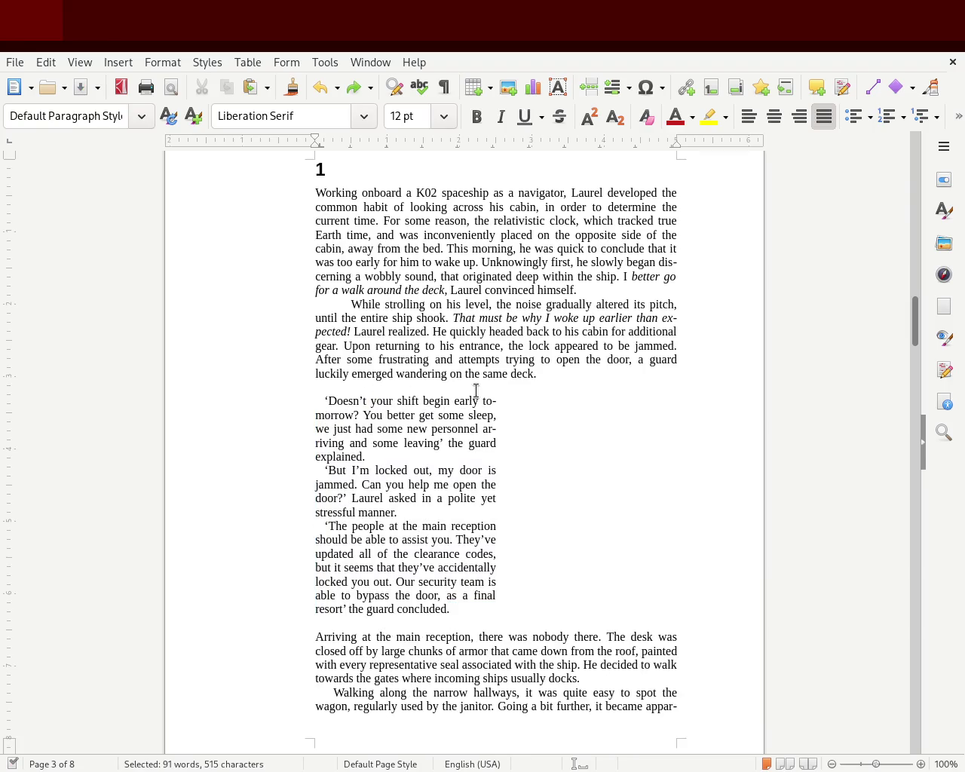
pyautogui.press('Delete')
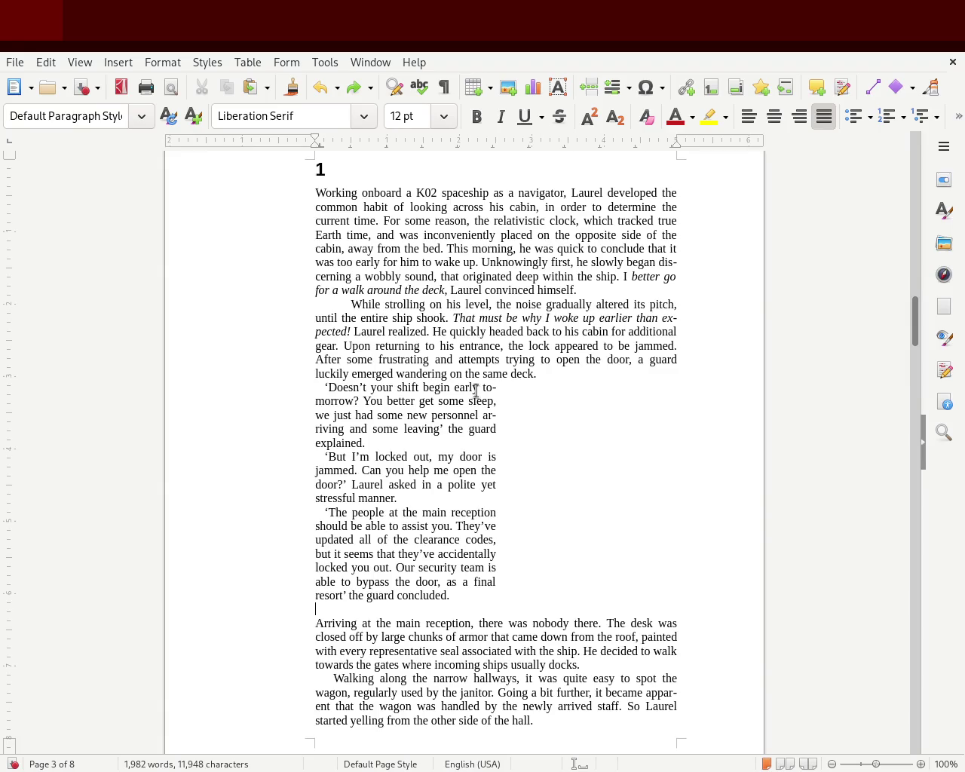
pyautogui.press('BackSpace')
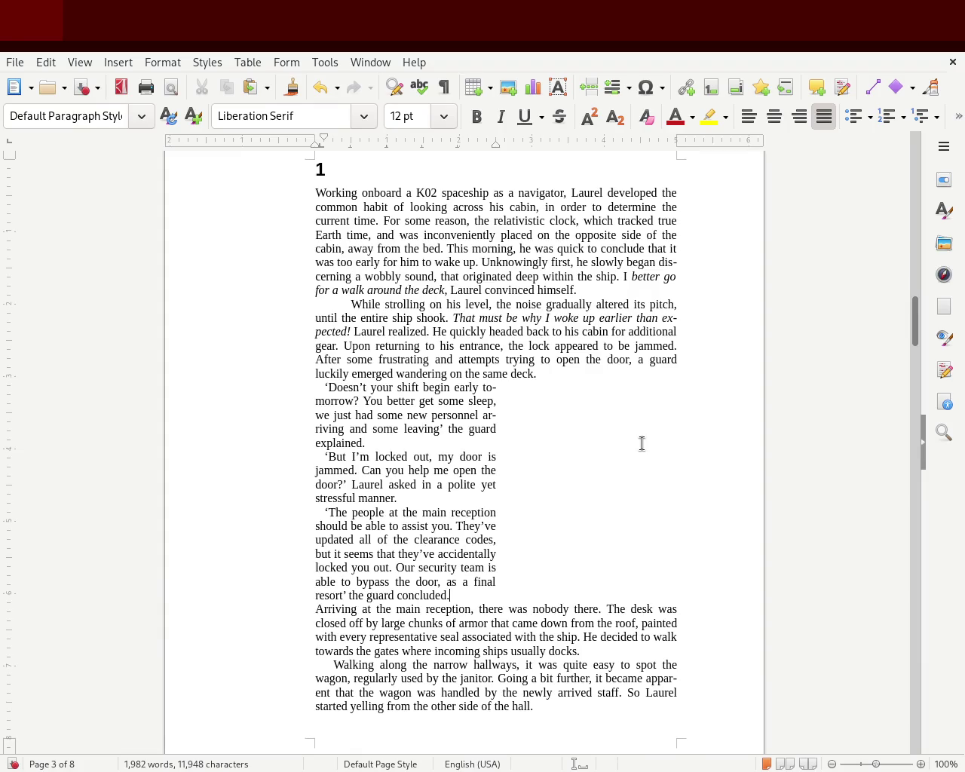
pyautogui.hotkey('ctrl', 'z')
pyautogui.hotkey('ctrl', 'z')
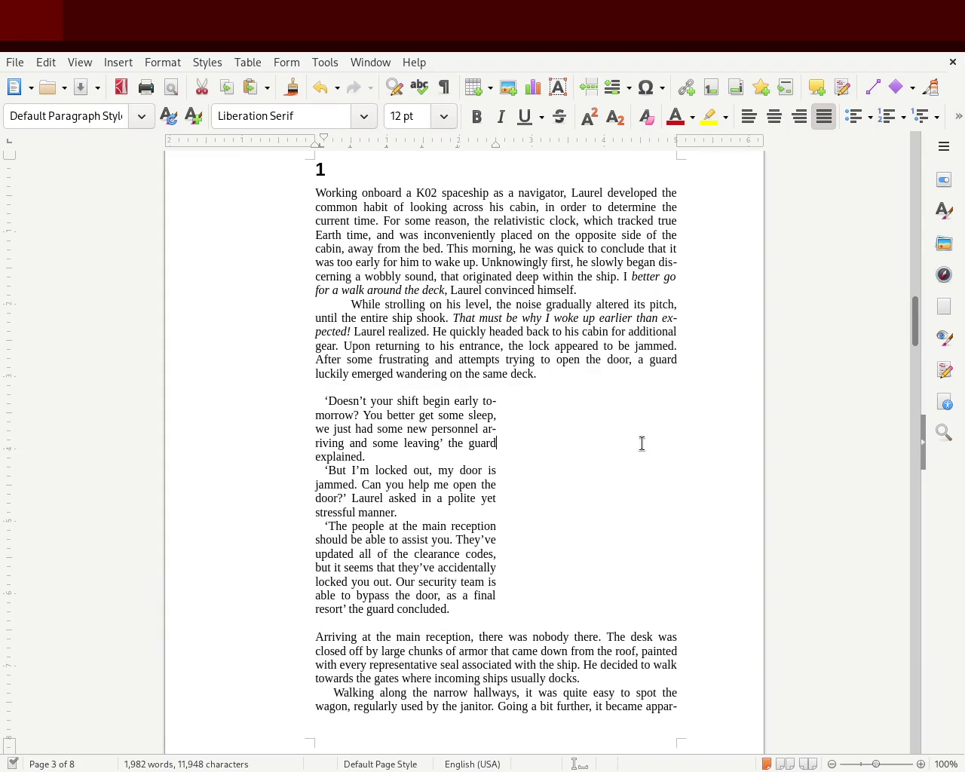
pyautogui.hotkey('ctrl', 'z')
pyautogui.moveTo(917, 322); pyautogui.dragTo(917, 384)
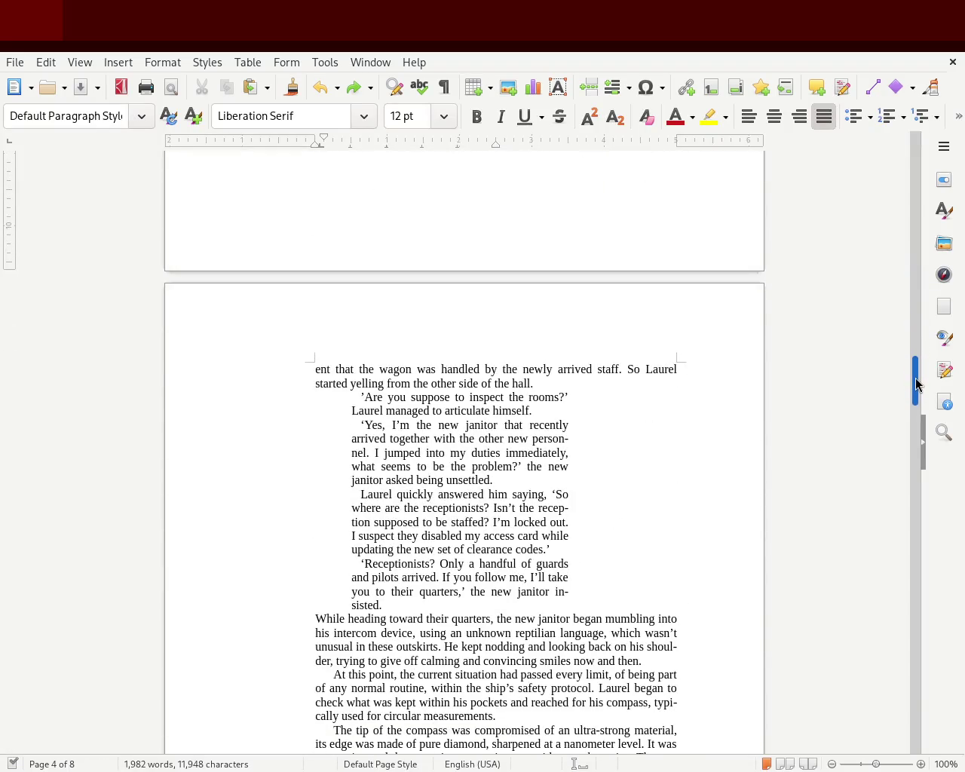
pyautogui.moveTo(917, 384); pyautogui.dragTo(920, 325)
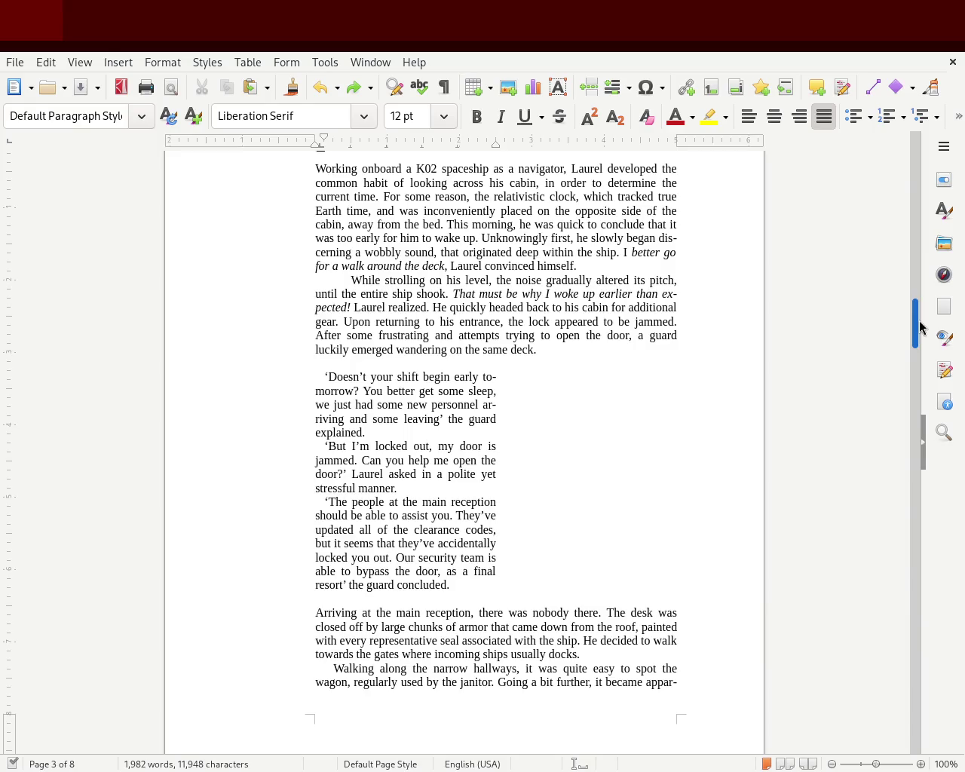
pyautogui.scroll(3, 920, 326)
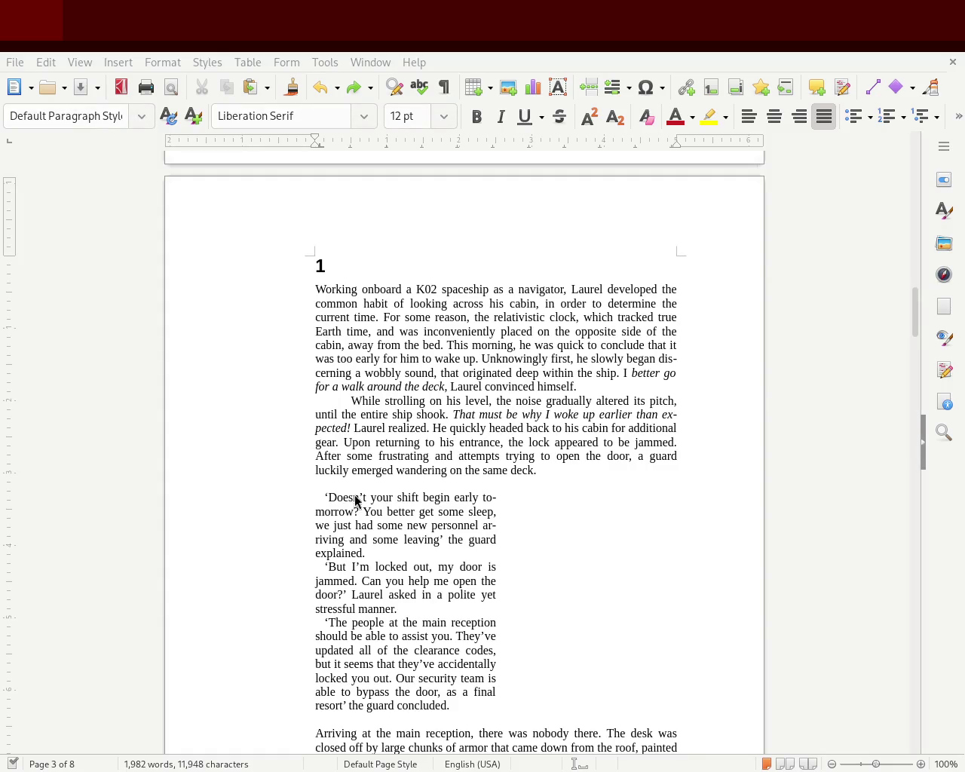
# - Experiment with the While strolling paragraph's indent, then undo to restore the original
pyautogui.press('Insert')
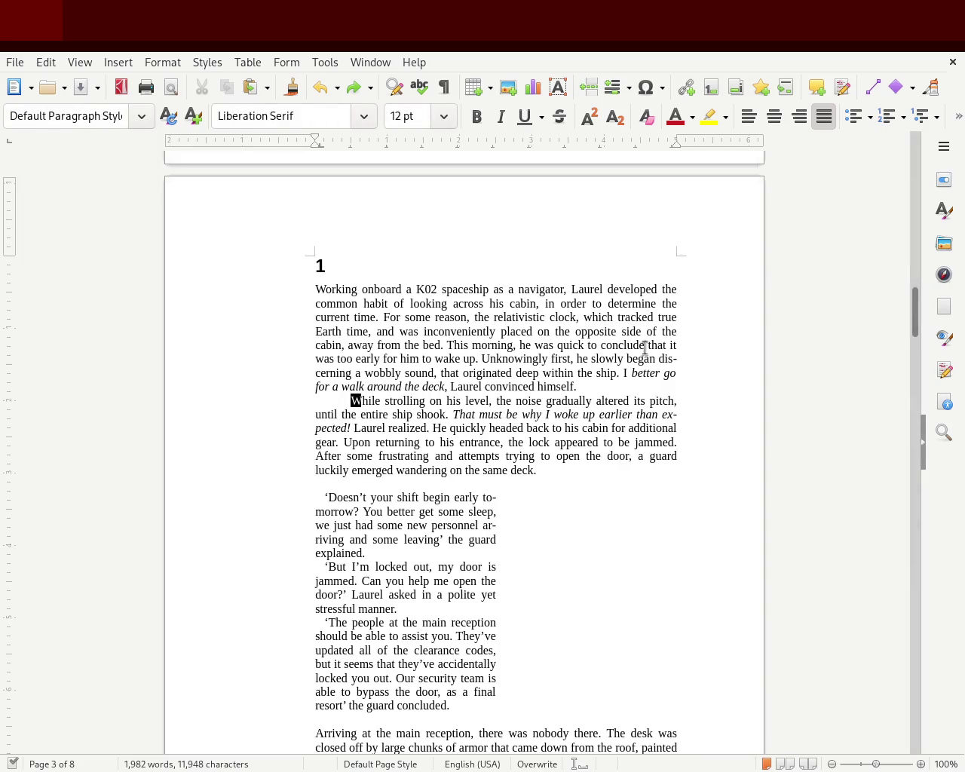
pyautogui.press('Insert')
pyautogui.press('BackSpace')
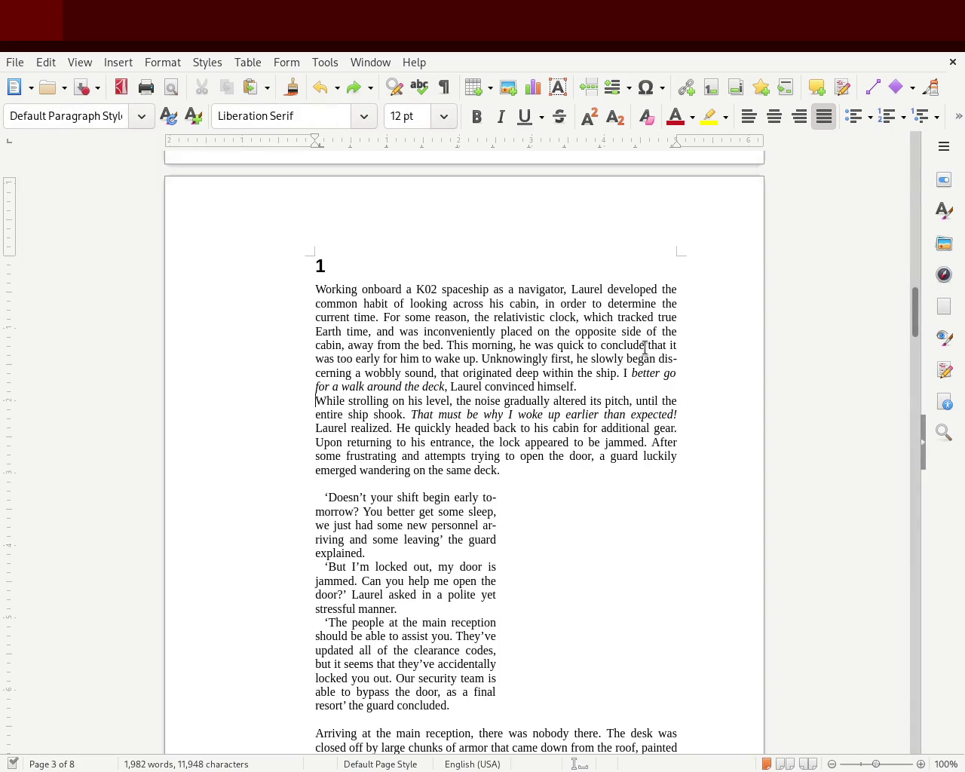
pyautogui.press('BackSpace')
pyautogui.moveTo(317, 140); pyautogui.dragTo(324, 139)
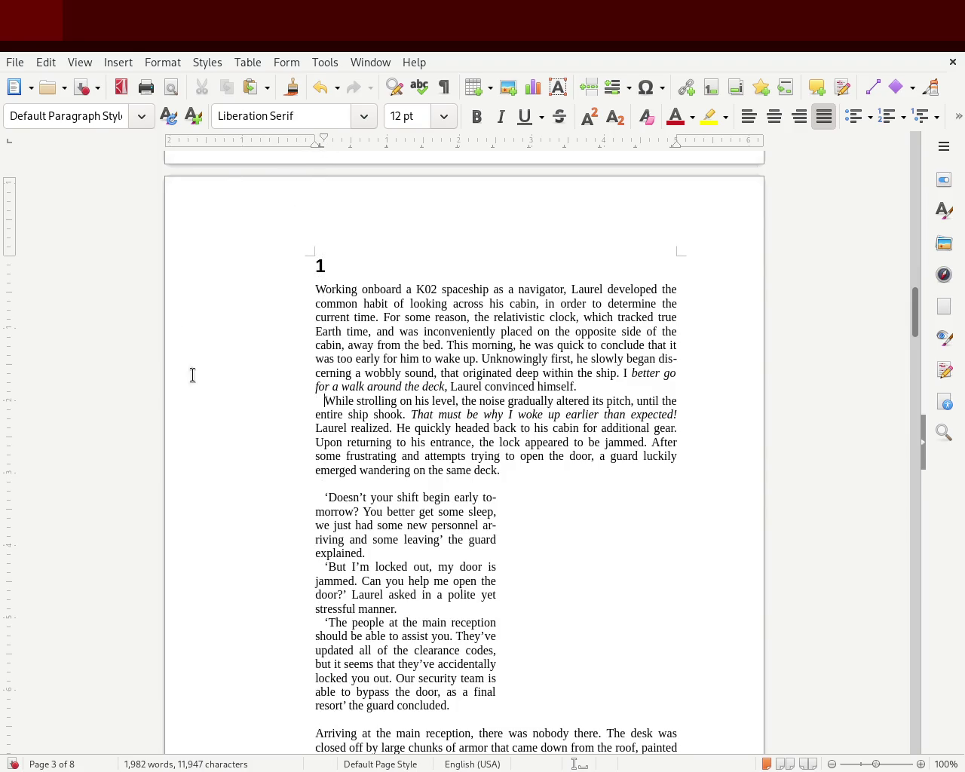
pyautogui.hotkey('ctrl', 'i')
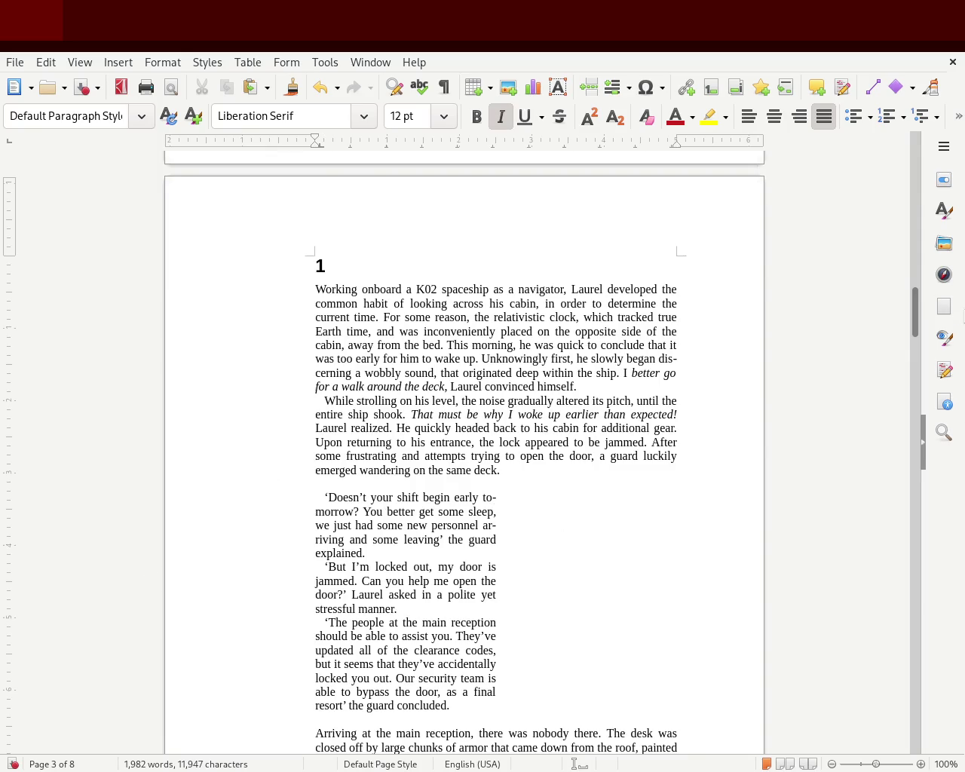
pyautogui.moveTo(914, 325)
pyautogui.mouseDown()
pyautogui.moveTo(912, 351)
pyautogui.moveTo(915, 332)
pyautogui.mouseUp()
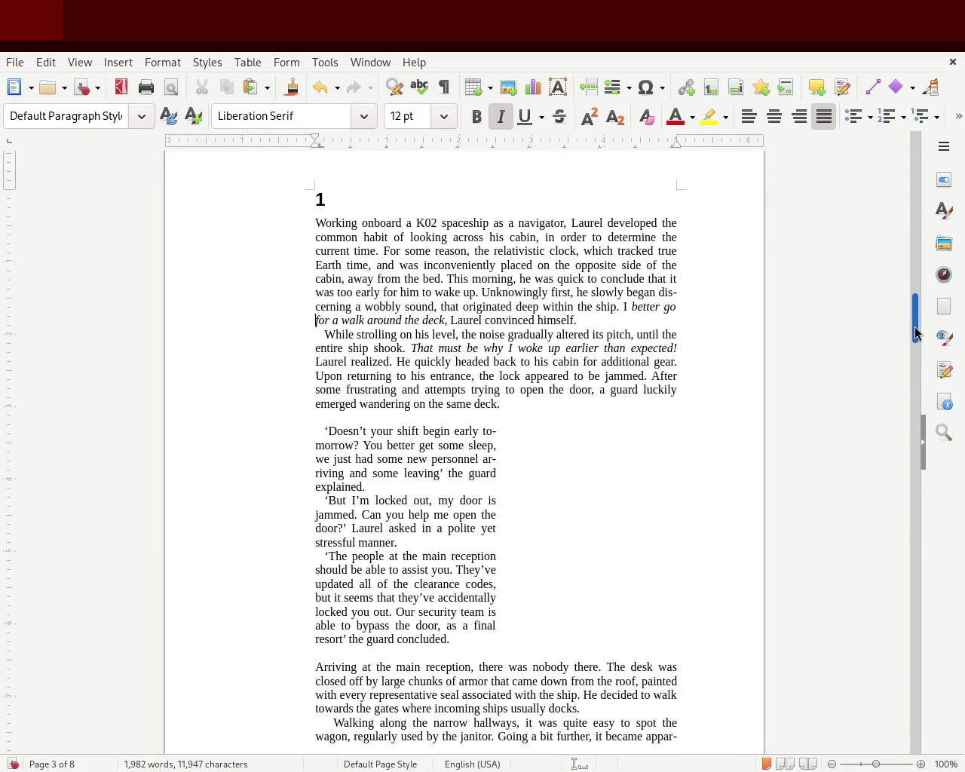
pyautogui.hotkey('ctrl', 'z')
pyautogui.hotkey('ctrl', 'z')
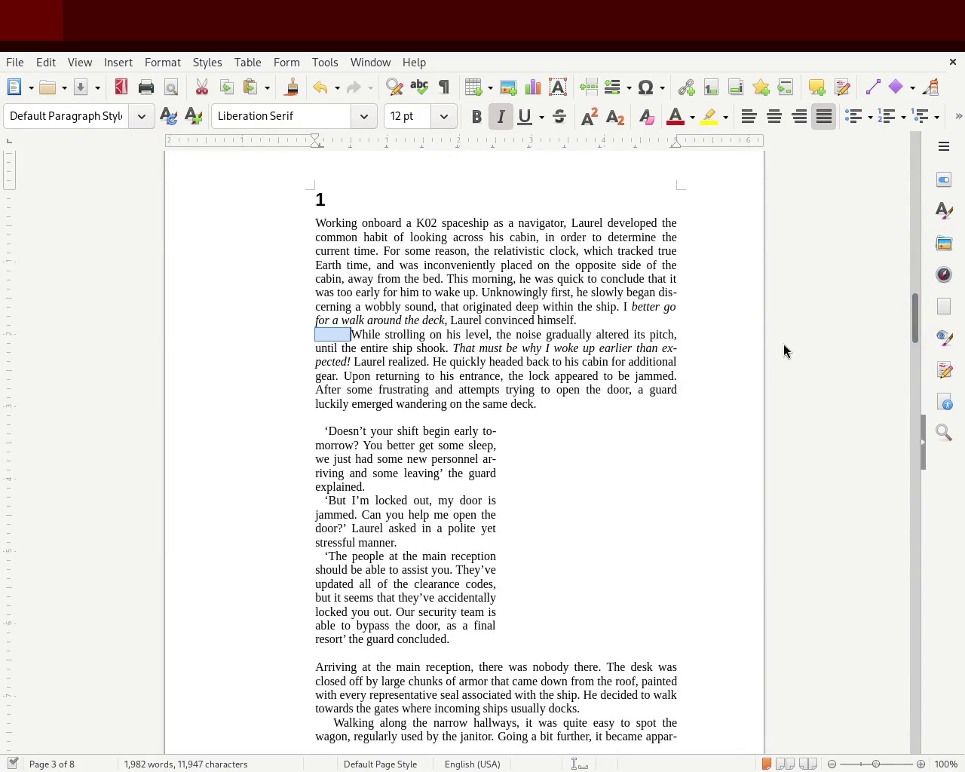
pyautogui.press('Right')
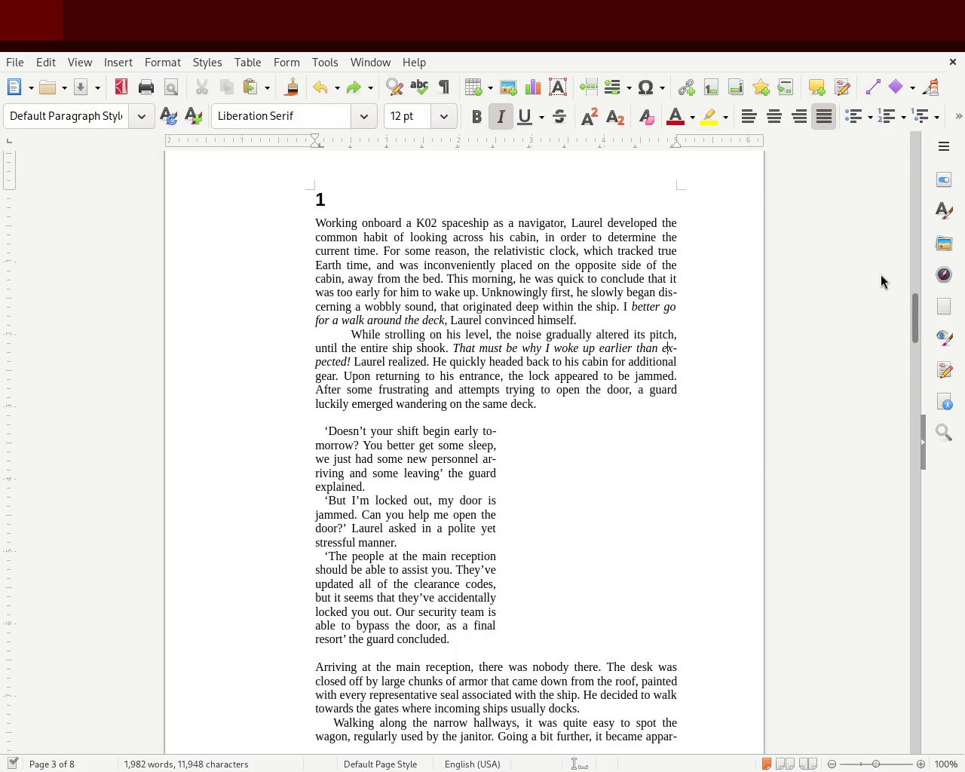
# - Replace the Walking along paragraph's indent with a deeper tab indent
pyautogui.scroll(-5, 917, 323)
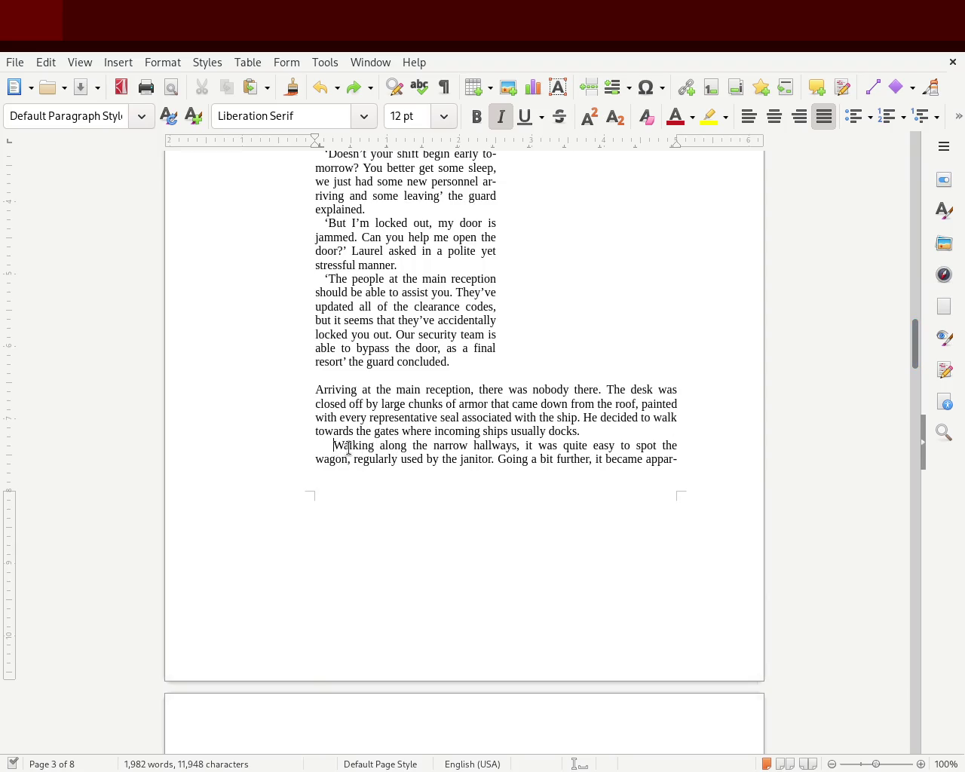
pyautogui.moveTo(915, 361)
pyautogui.mouseDown()
pyautogui.moveTo(916, 341)
pyautogui.moveTo(909, 361)
pyautogui.mouseUp()
pyautogui.press('BackSpace')
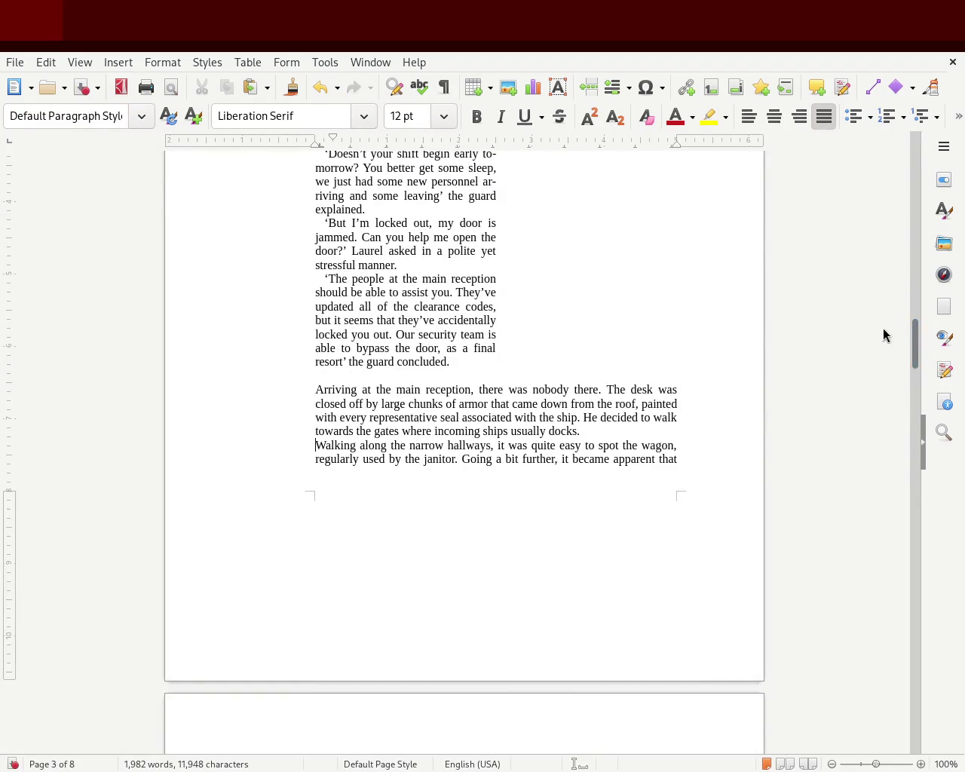
pyautogui.press('Tab')
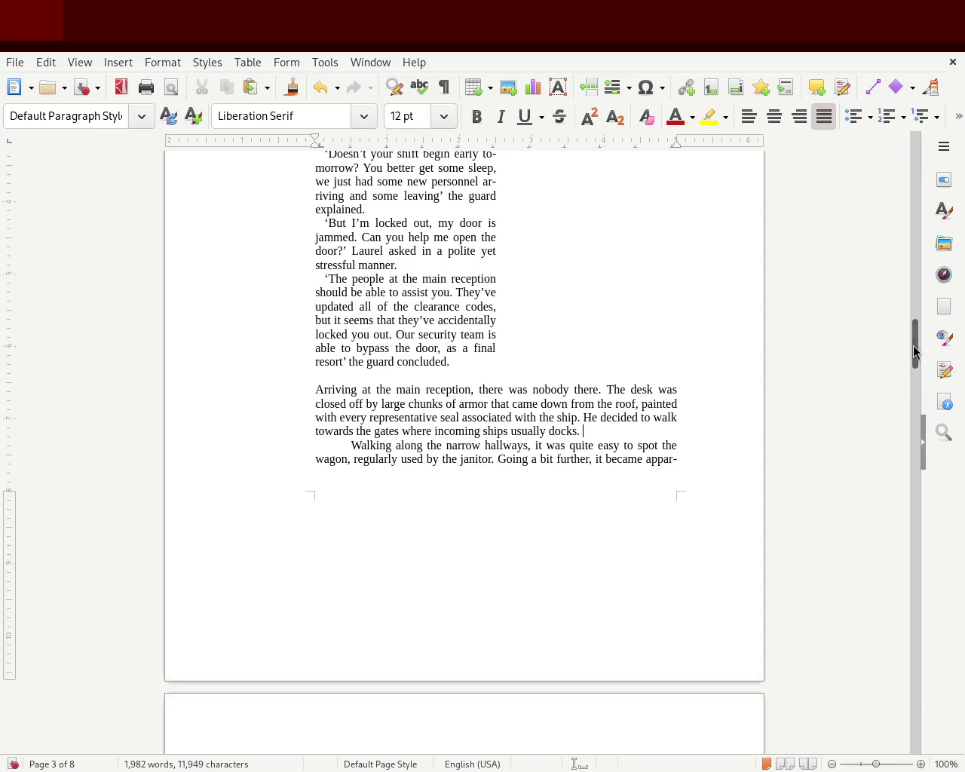
pyautogui.moveTo(915, 349)
pyautogui.mouseDown()
pyautogui.moveTo(915, 318)
pyautogui.moveTo(905, 390)
pyautogui.mouseUp()
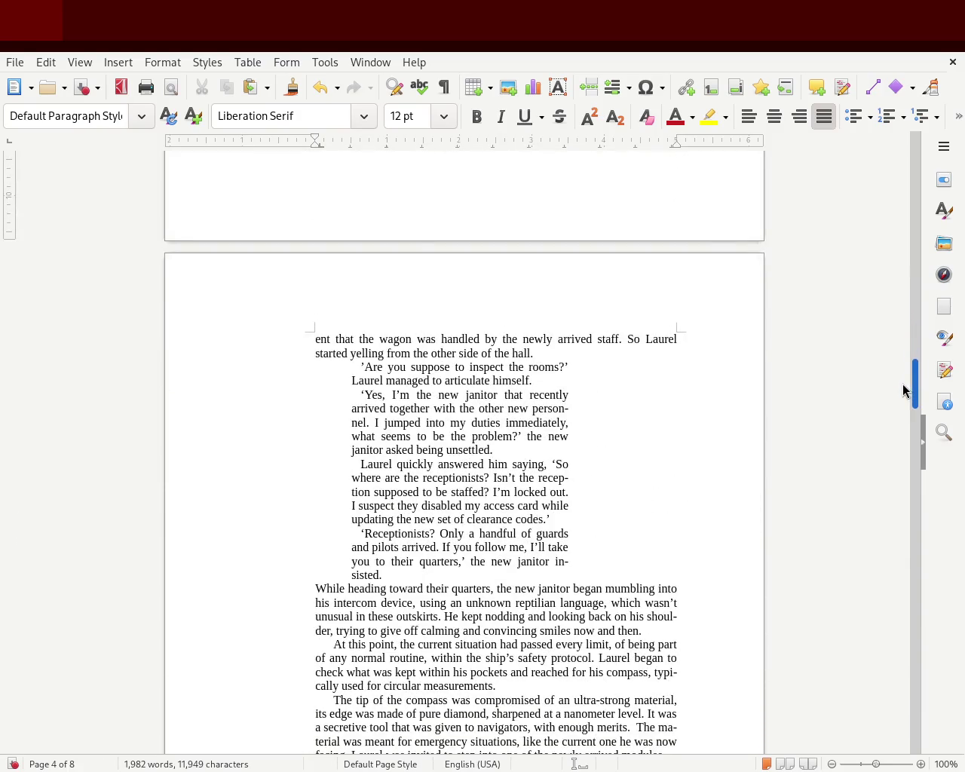
# - Move the janitor dialogue to the left margin and add blank lines before and after it
pyautogui.moveTo(383, 575); pyautogui.dragTo(260, 370)
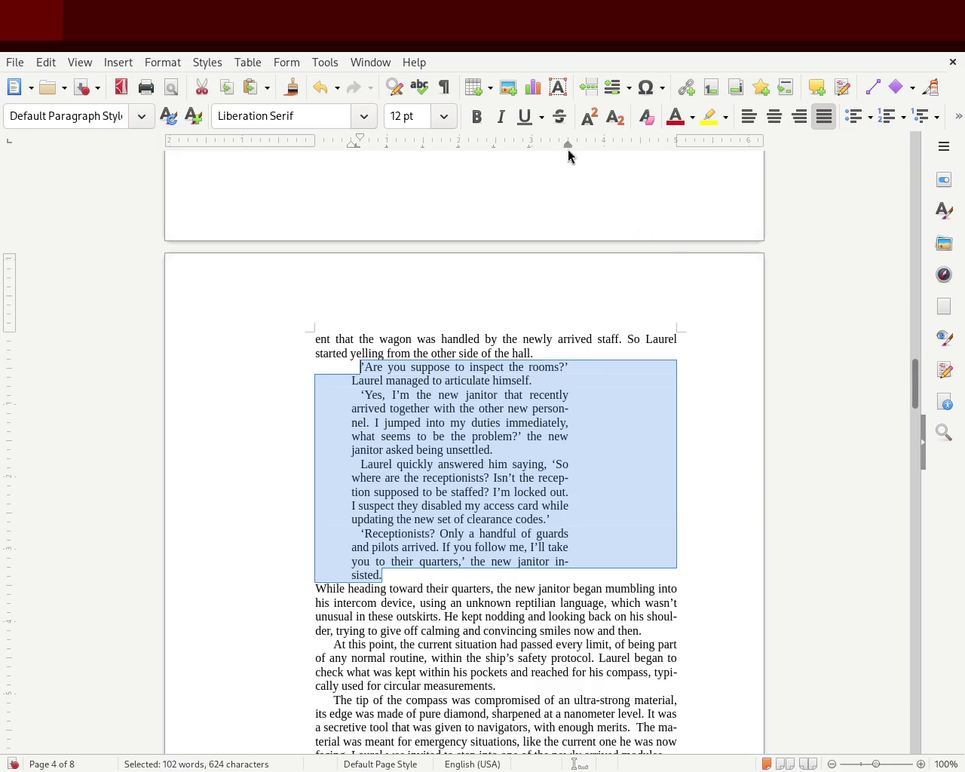
pyautogui.moveTo(315, 151); pyautogui.dragTo(314, 146)
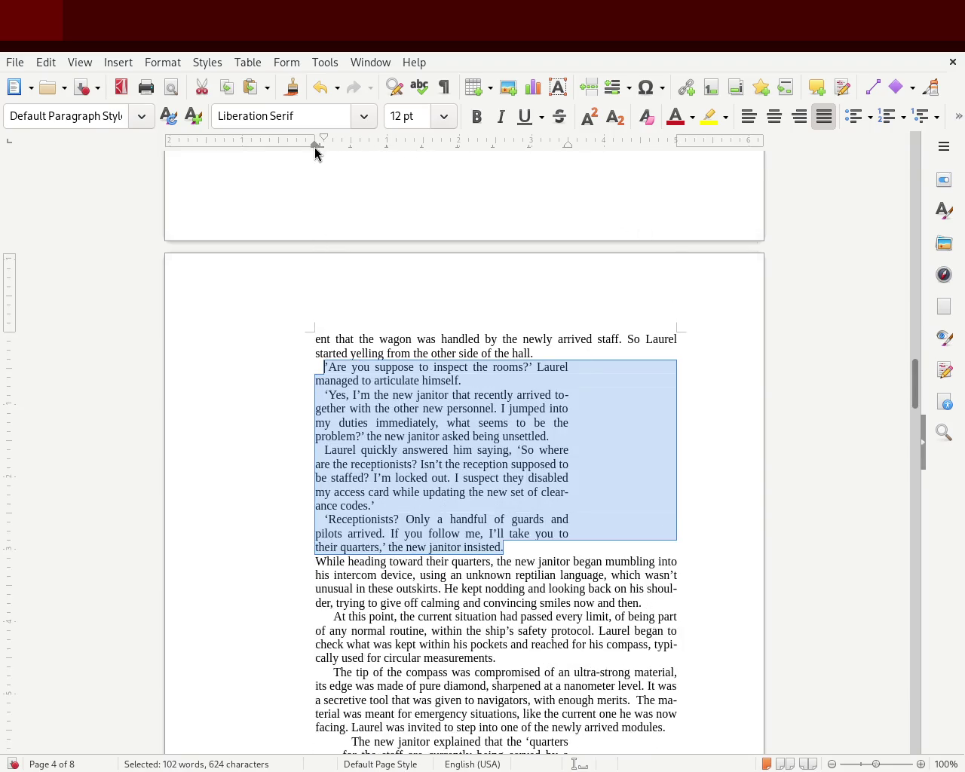
pyautogui.click(572, 359)
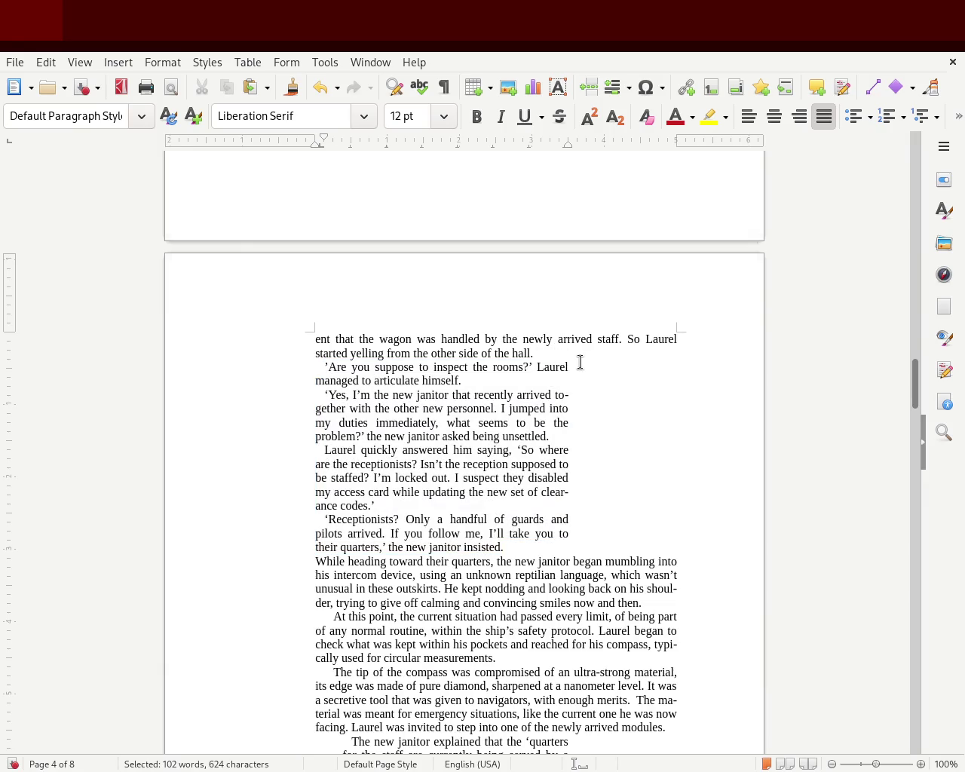
pyautogui.press('Return')
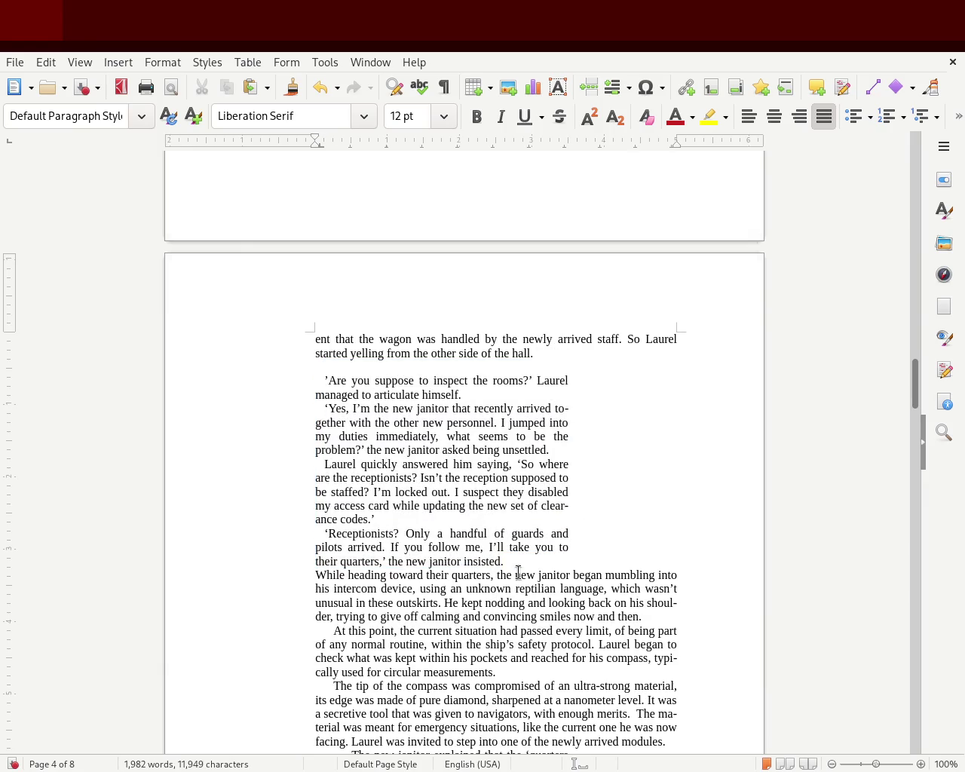
pyautogui.click(537, 560)
pyautogui.press('Return')
# - Narrow the janitor dialogue's right edge to match the guard's dialogue column, then save
pyautogui.moveTo(505, 561)
pyautogui.mouseDown()
pyautogui.moveTo(322, 478)
pyautogui.moveTo(243, 384)
pyautogui.mouseUp()
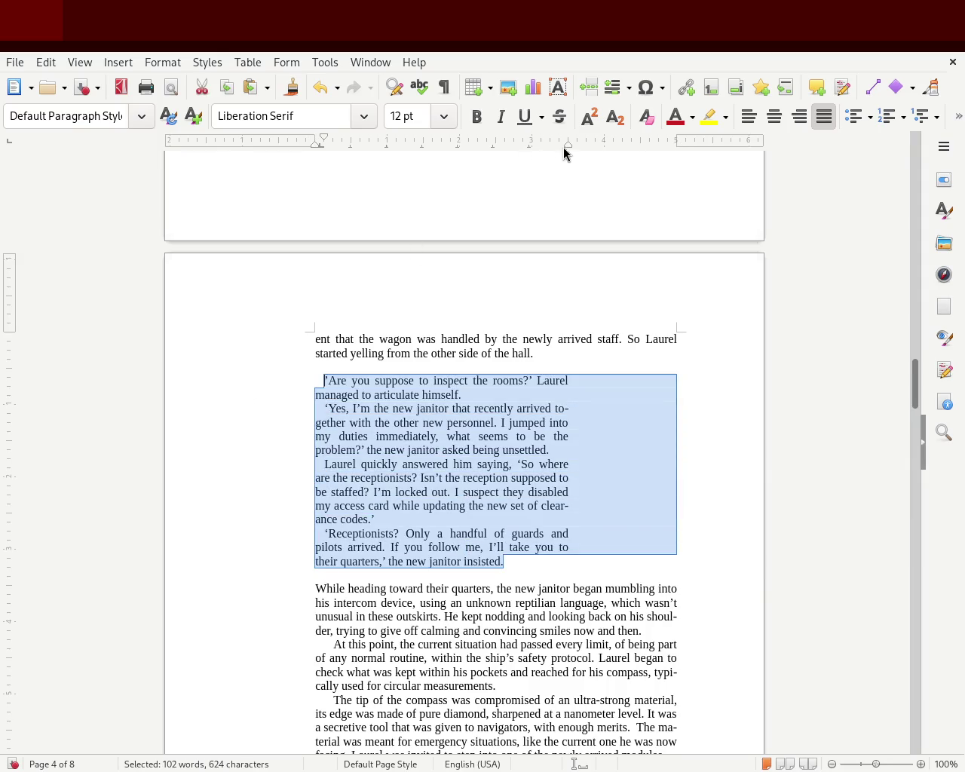
pyautogui.moveTo(552, 148); pyautogui.dragTo(532, 146)
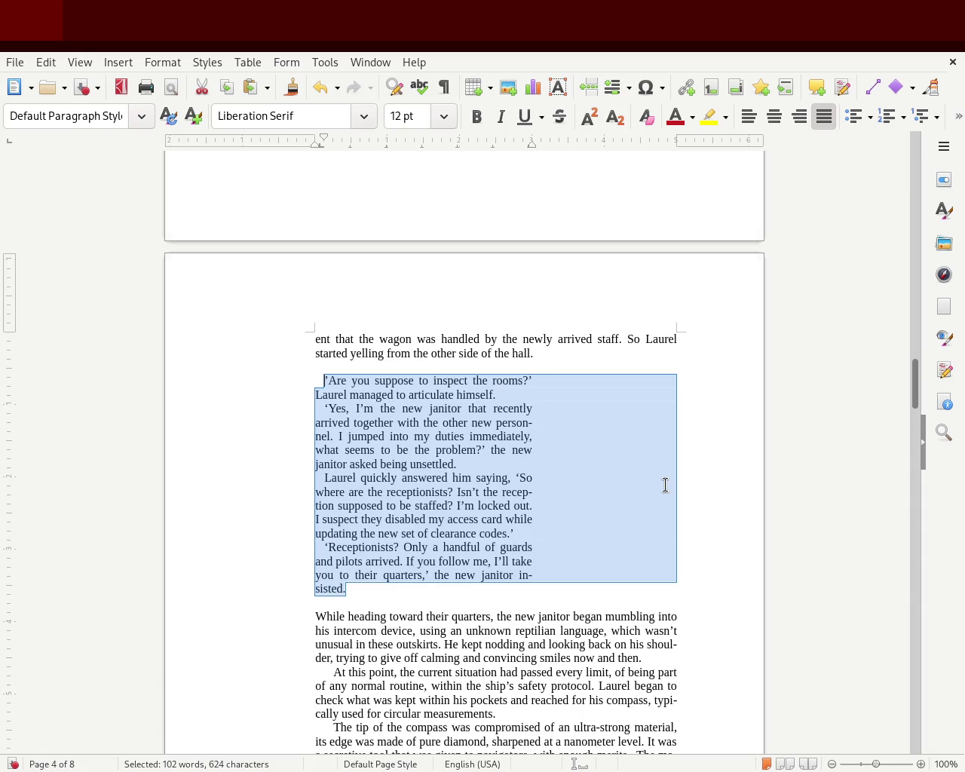
pyautogui.click(663, 484)
pyautogui.moveTo(915, 390); pyautogui.dragTo(915, 324)
pyautogui.moveTo(451, 520)
pyautogui.mouseDown()
pyautogui.moveTo(335, 429)
pyautogui.moveTo(252, 309)
pyautogui.mouseUp()
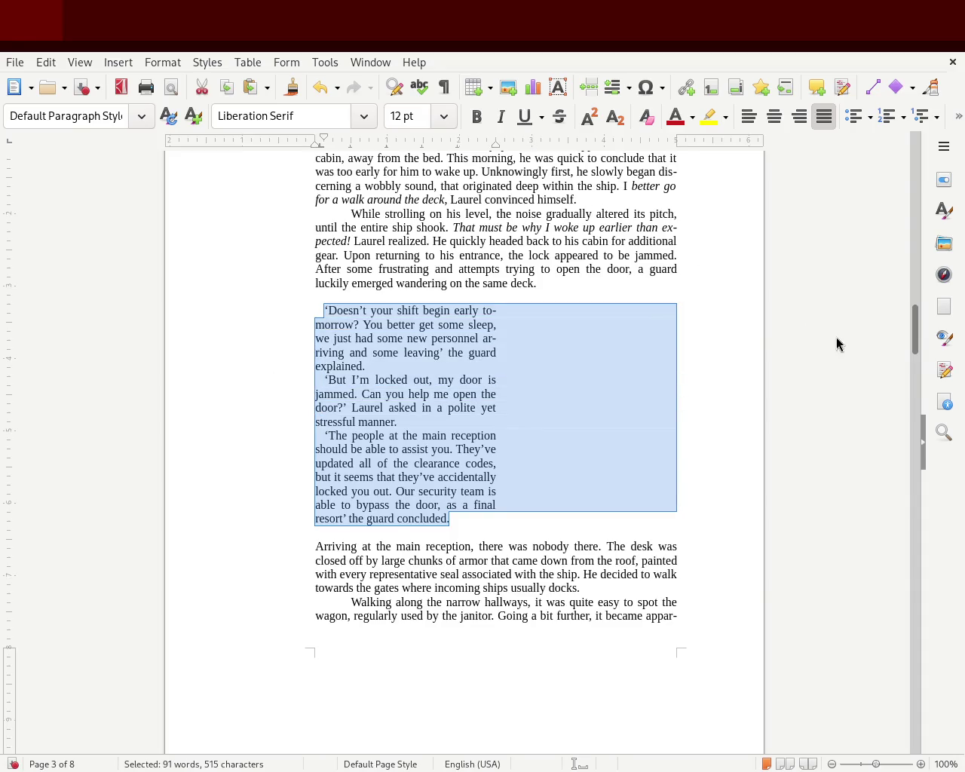
pyautogui.moveTo(920, 329); pyautogui.dragTo(913, 371)
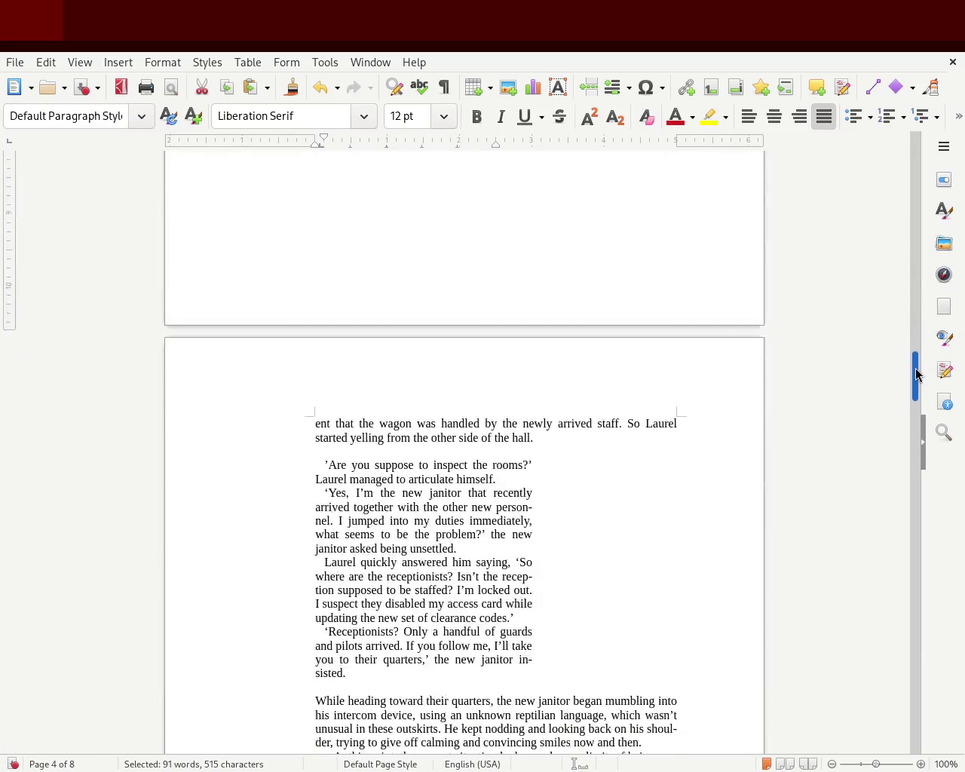
pyautogui.moveTo(381, 594)
pyautogui.mouseDown()
pyautogui.moveTo(302, 521)
pyautogui.moveTo(253, 386)
pyautogui.mouseUp()
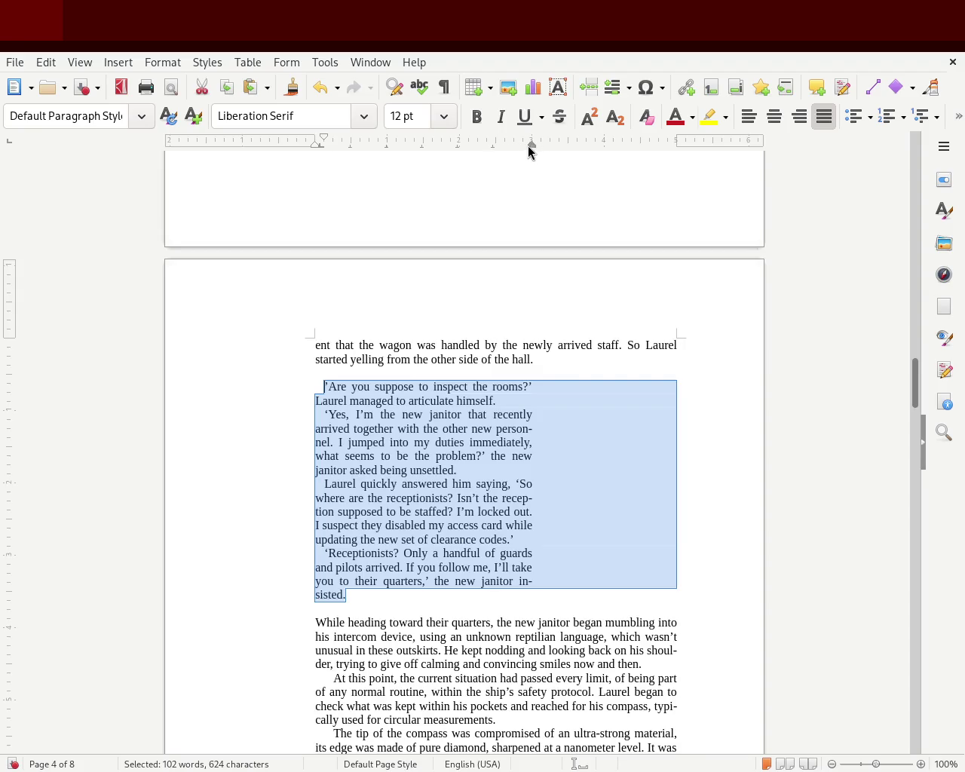
pyautogui.moveTo(496, 153); pyautogui.dragTo(496, 153)
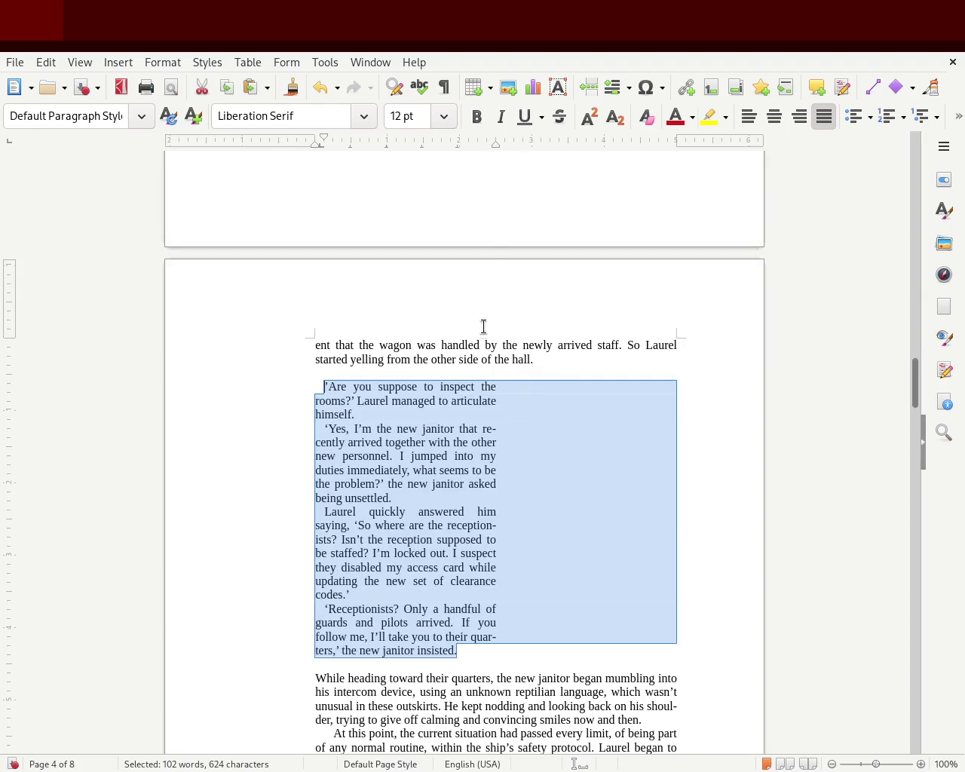
pyautogui.click(483, 323)
pyautogui.click(507, 548)
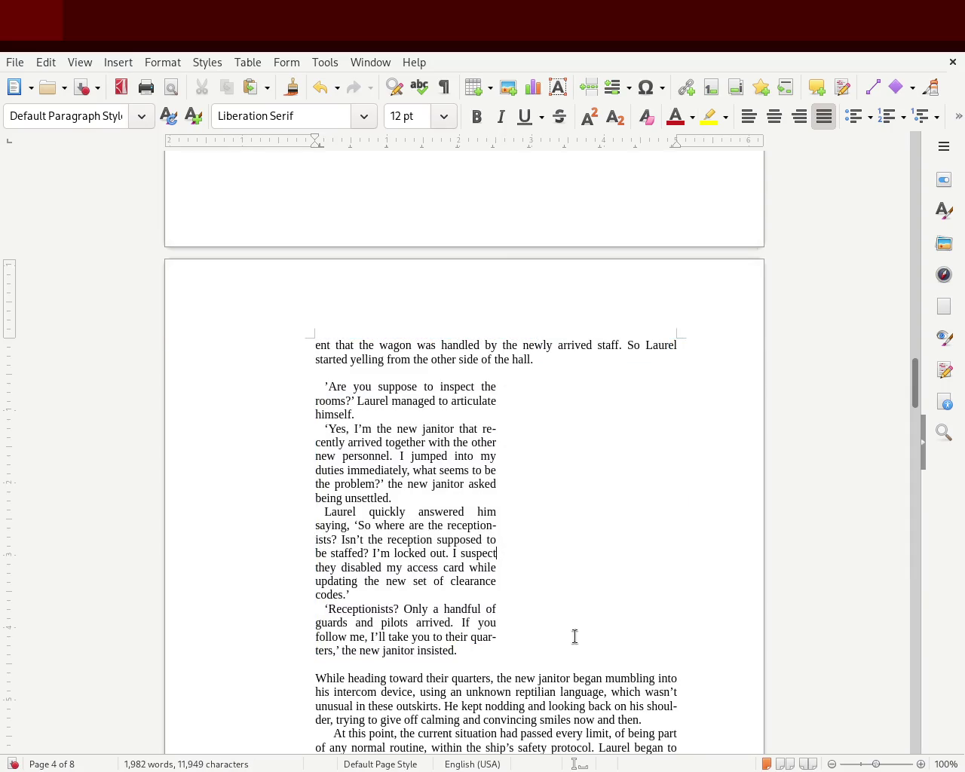
pyautogui.hotkey('ctrl', 's')
pyautogui.moveTo(323, 385); pyautogui.dragTo(388, 401)
pyautogui.click(465, 553)
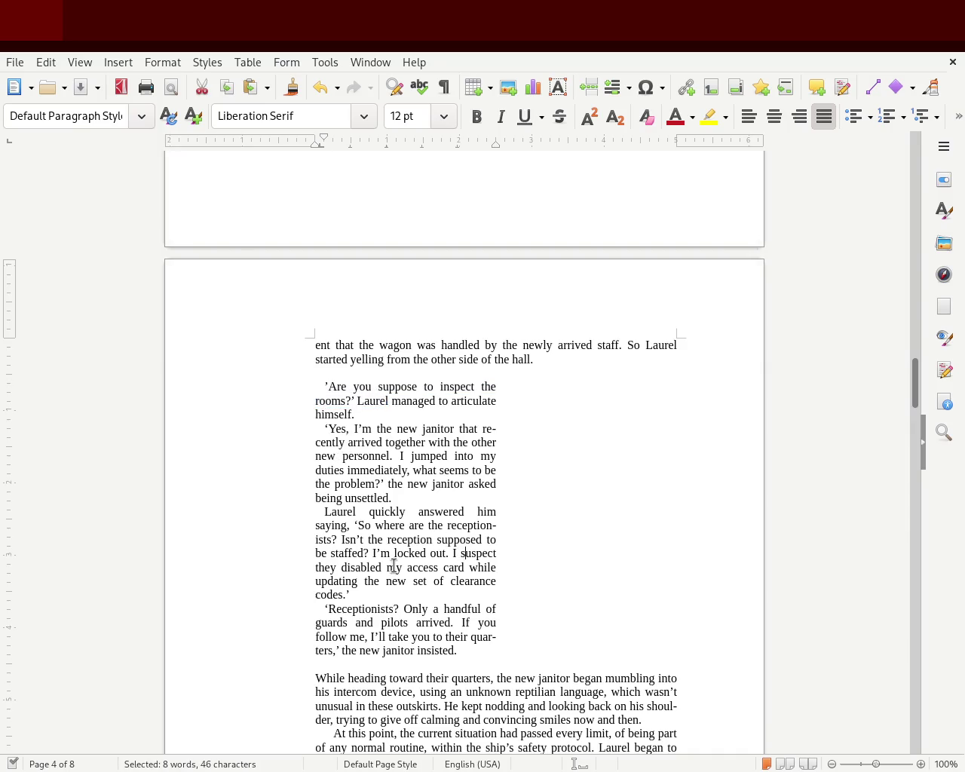
pyautogui.click(538, 633)
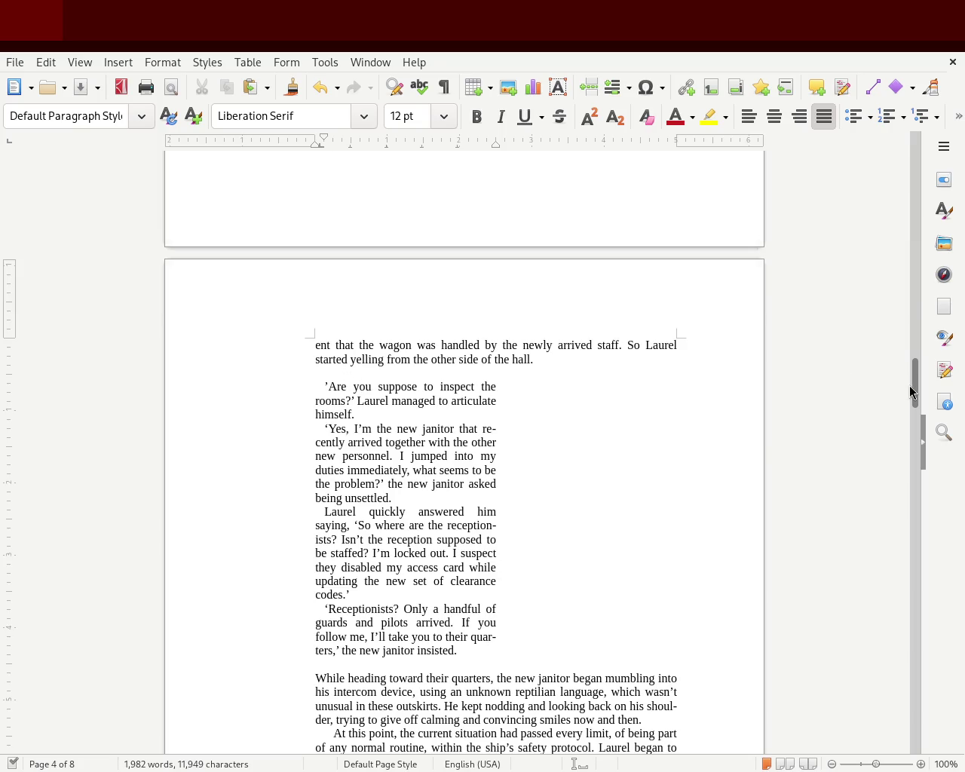
pyautogui.moveTo(914, 386); pyautogui.dragTo(909, 327)
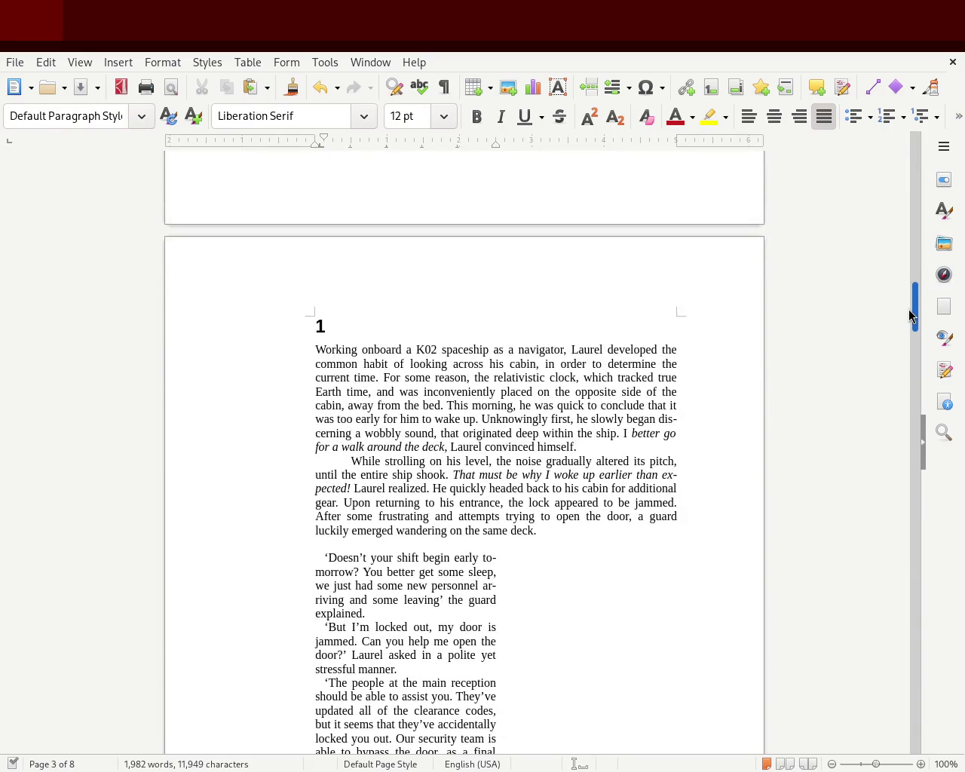
pyautogui.moveTo(908, 322)
pyautogui.mouseDown()
pyautogui.moveTo(910, 263)
pyautogui.moveTo(905, 329)
pyautogui.mouseUp()
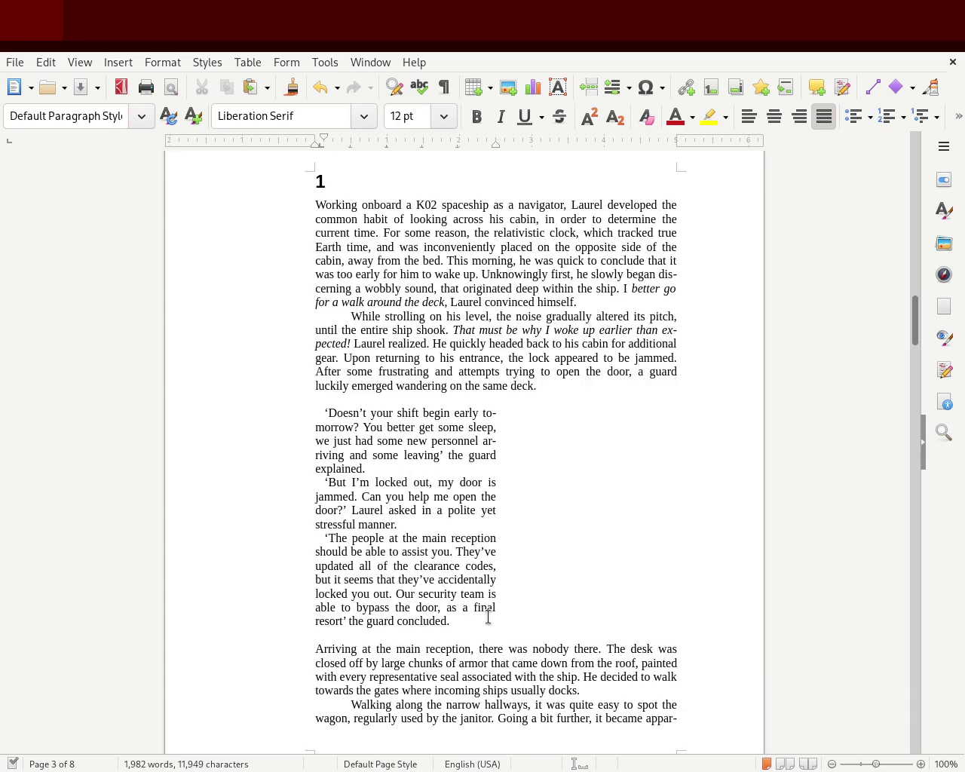
pyautogui.click(943, 210)
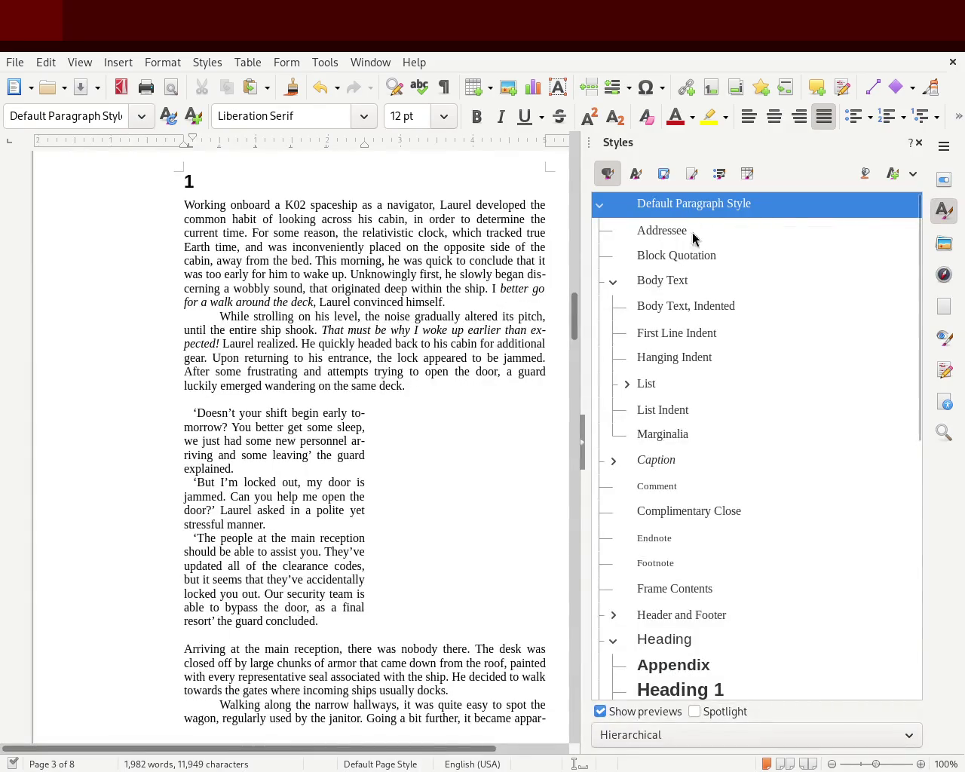
pyautogui.click(944, 212)
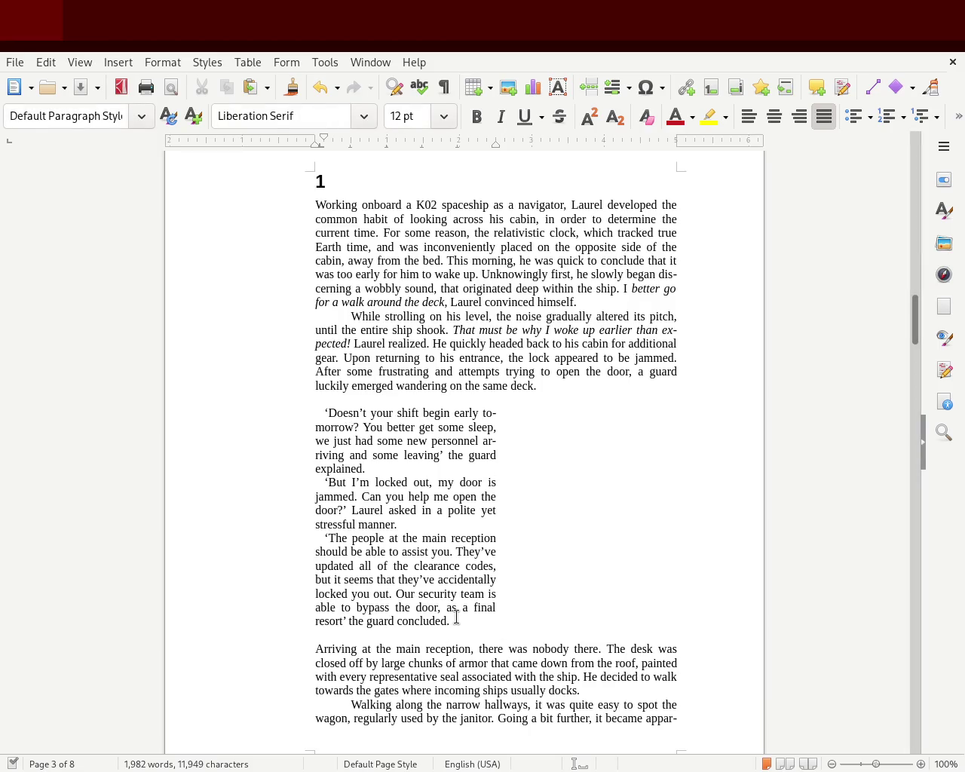
pyautogui.click(305, 476)
pyautogui.moveTo(461, 617); pyautogui.dragTo(272, 417)
pyautogui.click(273, 418)
pyautogui.click(324, 639)
pyautogui.click(328, 630)
pyautogui.click(348, 632)
pyautogui.click(357, 402)
pyautogui.scroll(-1, 915, 330)
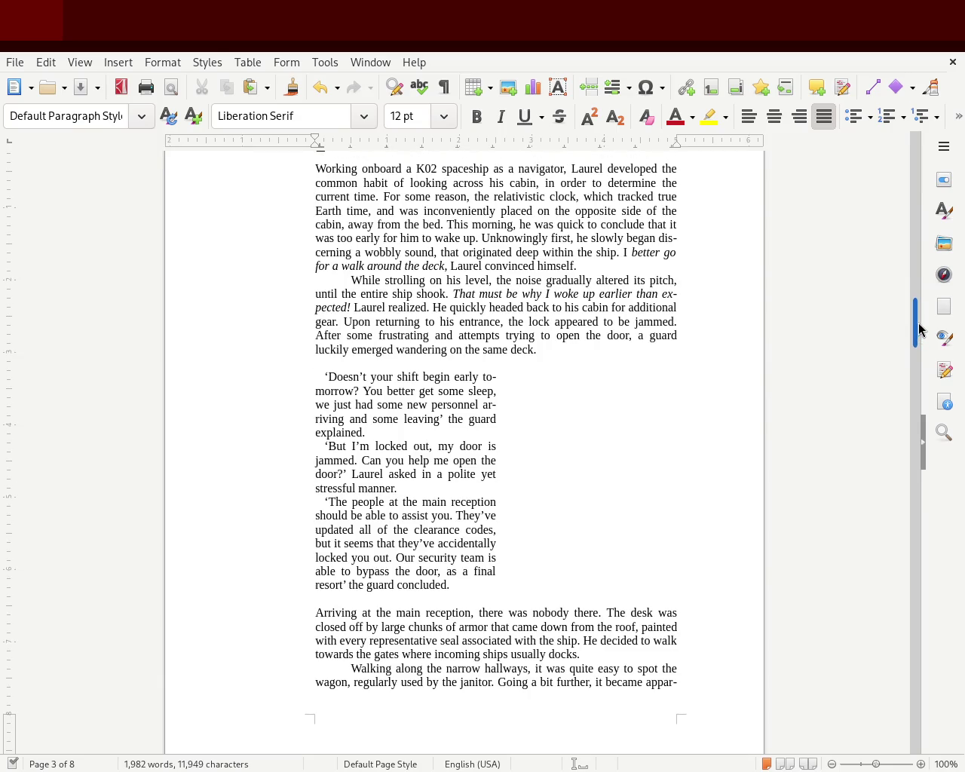
pyautogui.scroll(1, 918, 325)
pyautogui.scroll(2, 914, 324)
pyautogui.scroll(-3, 916, 329)
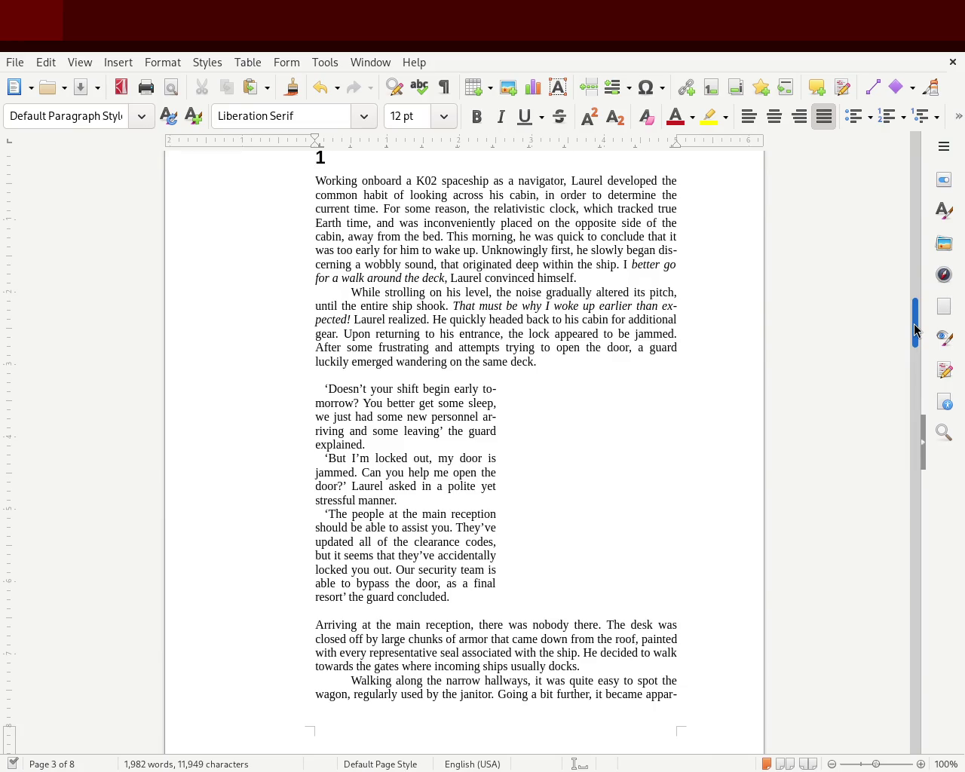
pyautogui.moveTo(915, 329); pyautogui.dragTo(916, 320)
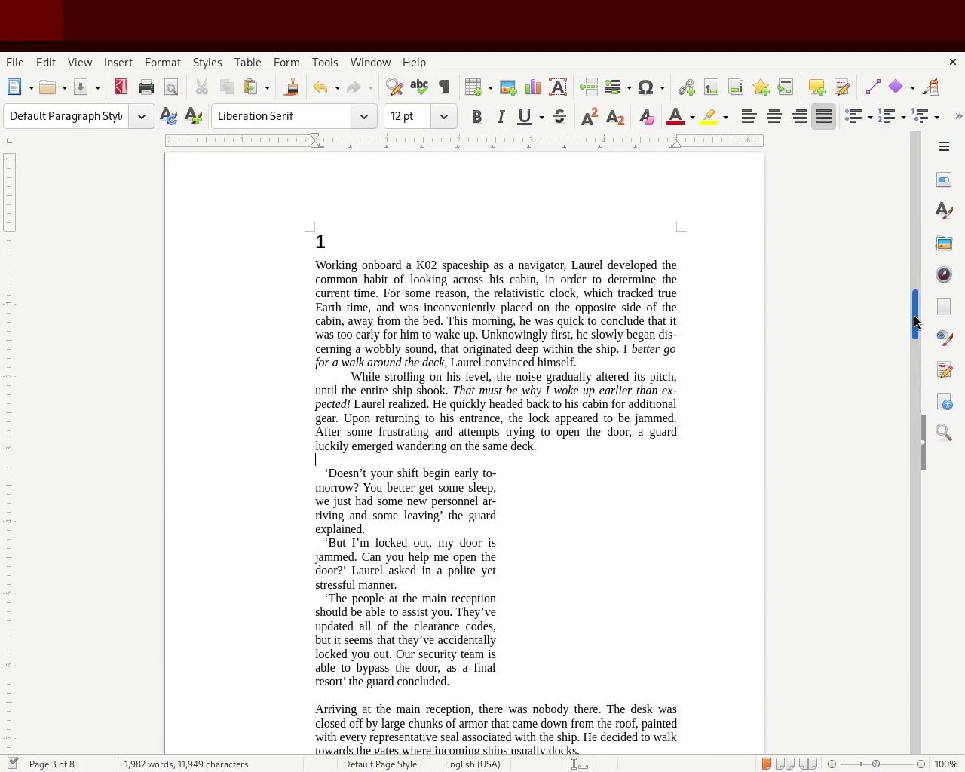
pyautogui.moveTo(915, 320); pyautogui.dragTo(915, 326)
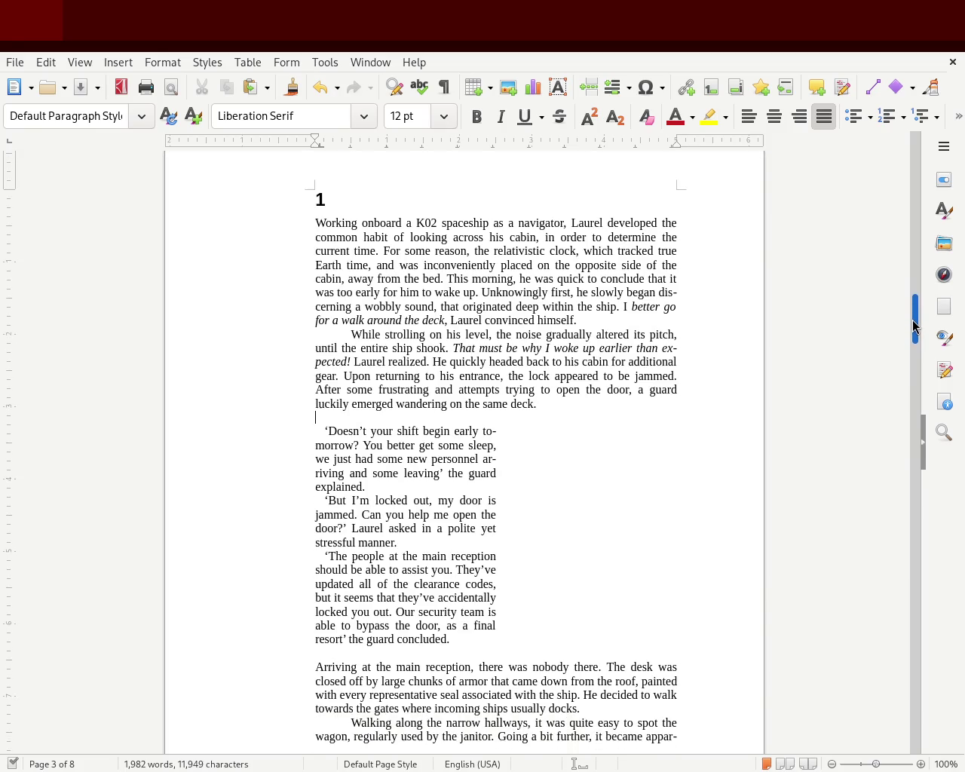
pyautogui.moveTo(916, 326)
pyautogui.mouseDown()
pyautogui.moveTo(915, 337)
pyautogui.moveTo(914, 315)
pyautogui.moveTo(914, 326)
pyautogui.mouseUp()
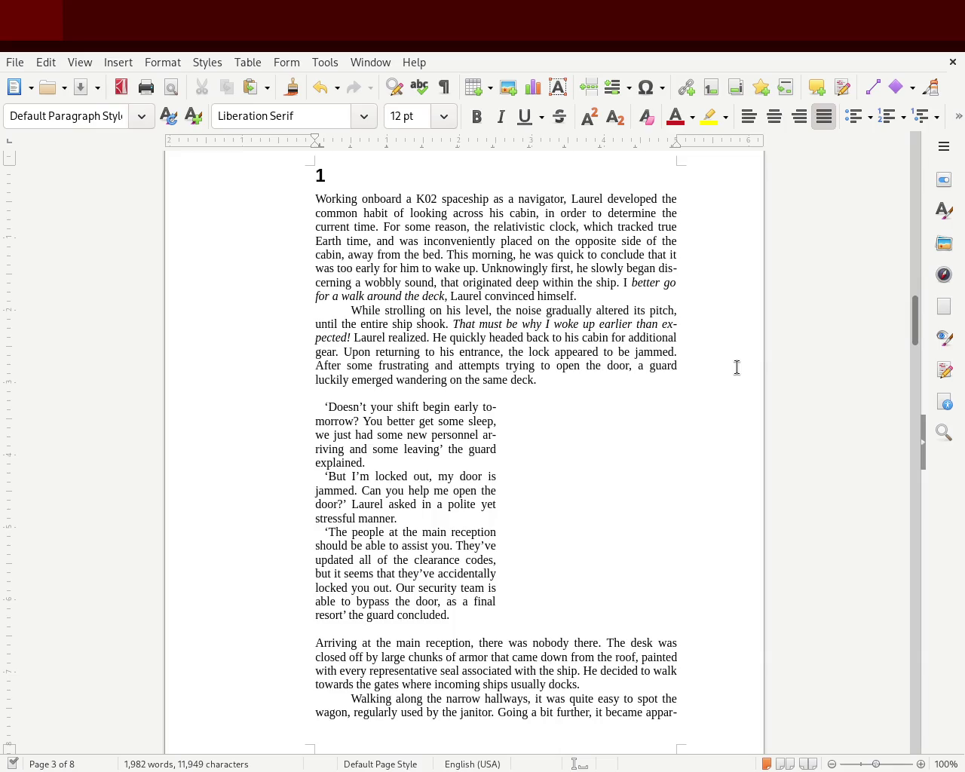
pyautogui.moveTo(914, 321)
pyautogui.mouseDown()
pyautogui.moveTo(913, 347)
pyautogui.moveTo(917, 309)
pyautogui.moveTo(912, 354)
pyautogui.mouseUp()
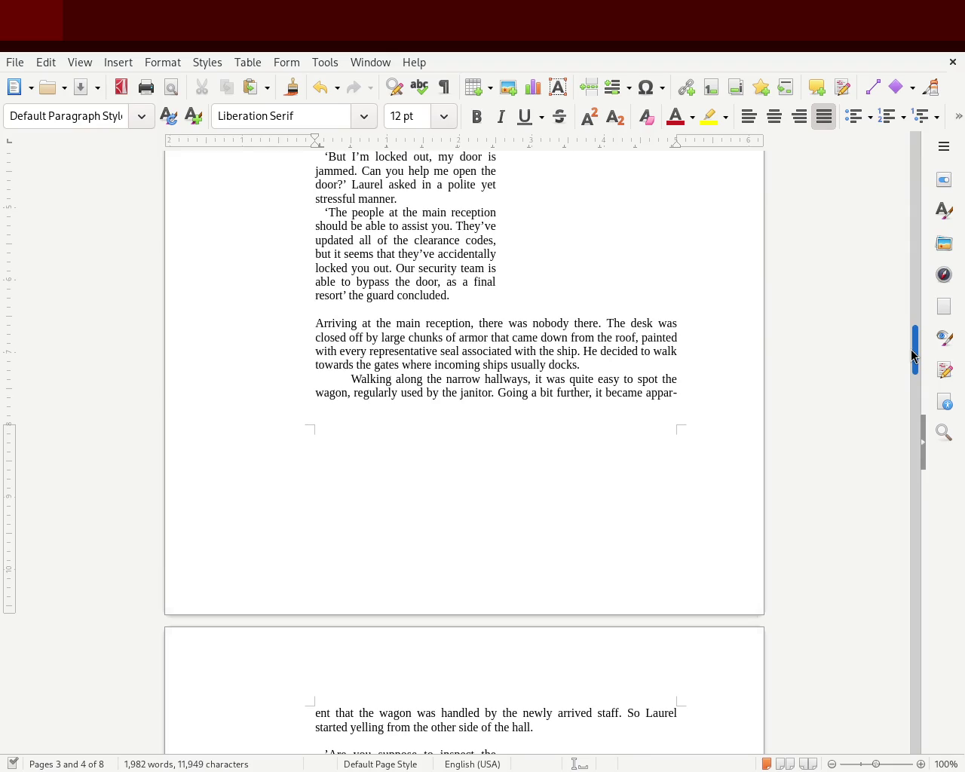
pyautogui.moveTo(912, 355); pyautogui.dragTo(906, 380)
pyautogui.moveTo(906, 385); pyautogui.dragTo(912, 350)
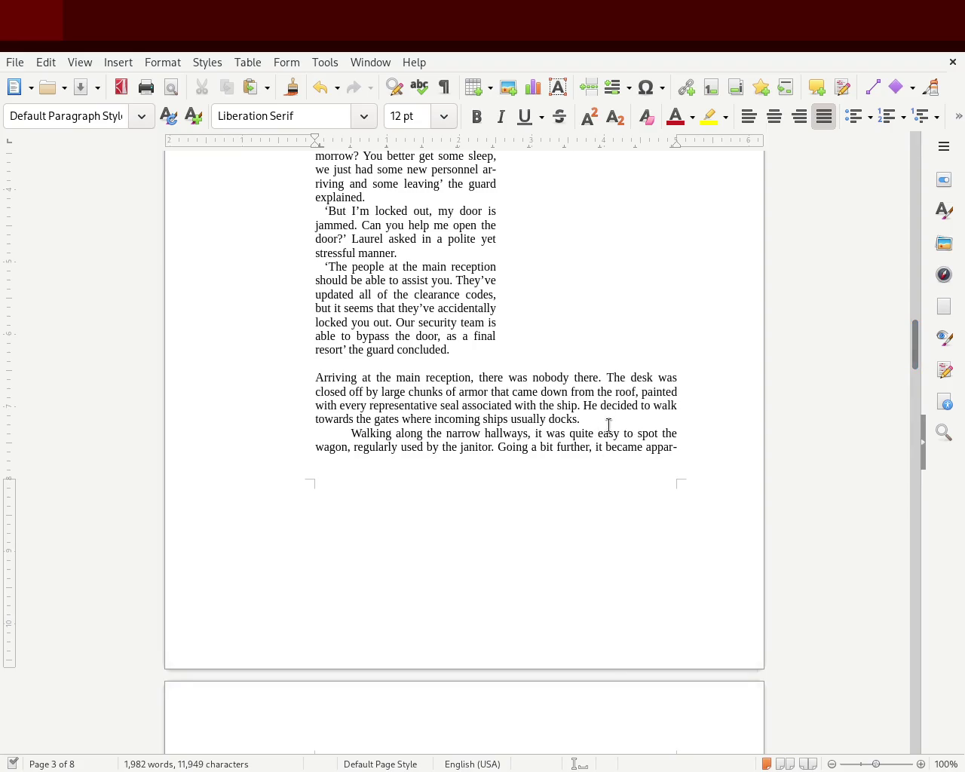
# - Join 'Walking along the narrow hallways' onto the 'Arriving at the main reception' paragraph and save
pyautogui.press('BackSpace')
pyautogui.press('Delete')
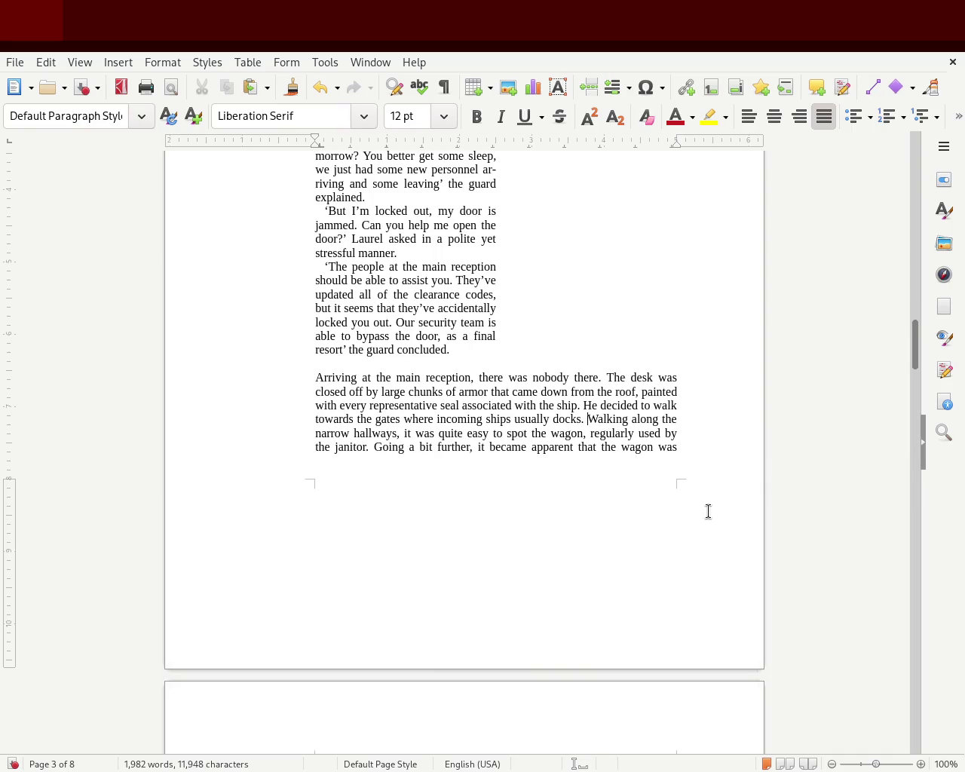
pyautogui.moveTo(914, 343)
pyautogui.mouseDown()
pyautogui.moveTo(919, 302)
pyautogui.moveTo(911, 319)
pyautogui.mouseUp()
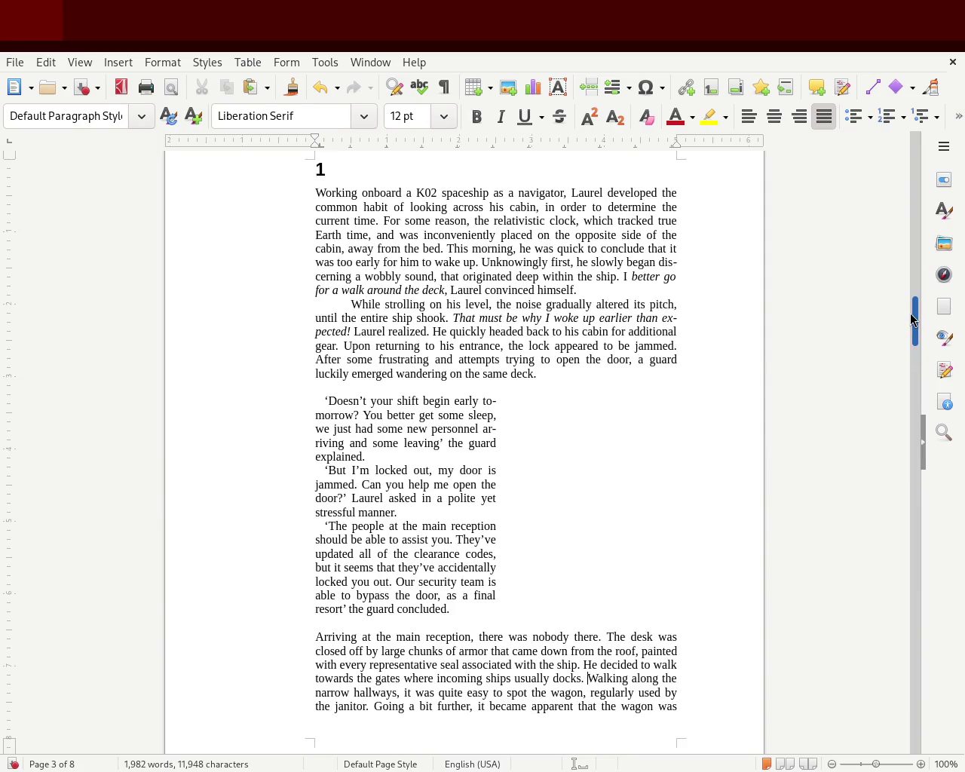
pyautogui.hotkey('ctrl', 's')
# - Select the first dialogue block, then place the caret in its last speech
pyautogui.moveTo(483, 608); pyautogui.dragTo(306, 412)
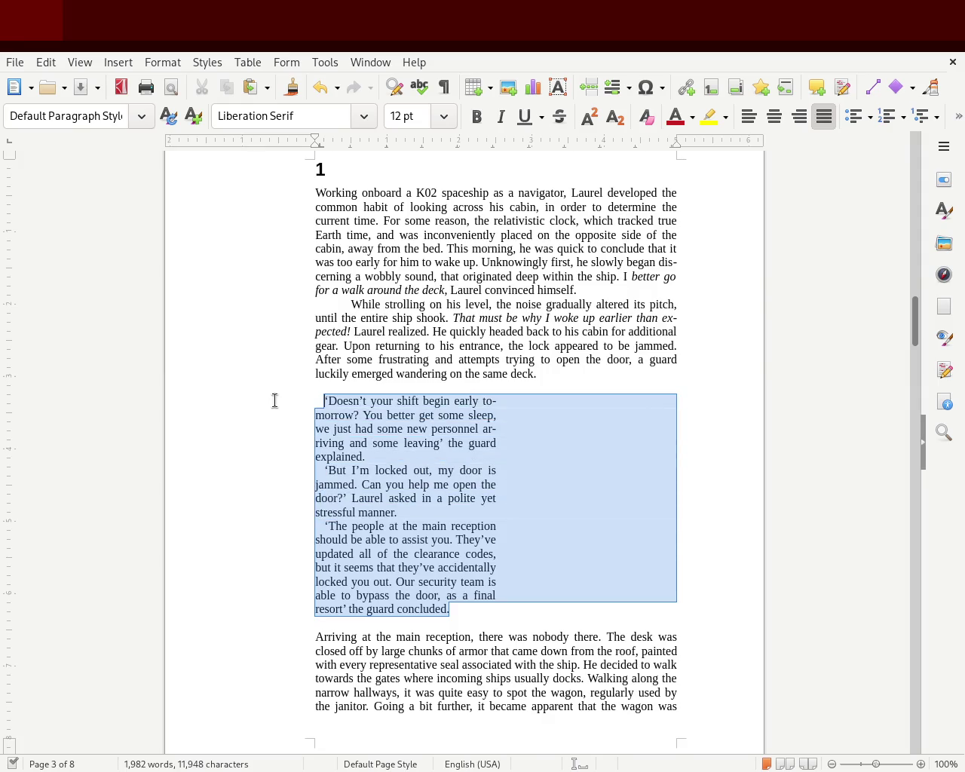
pyautogui.click(307, 412)
pyautogui.click(386, 581)
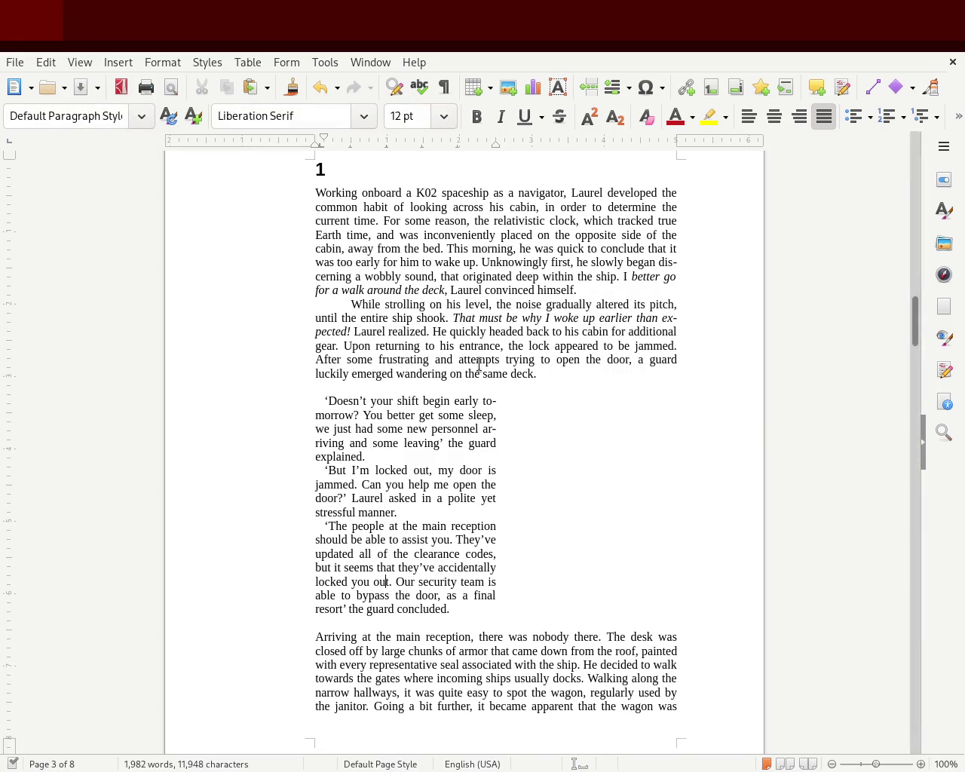
pyautogui.moveTo(917, 320); pyautogui.dragTo(917, 353)
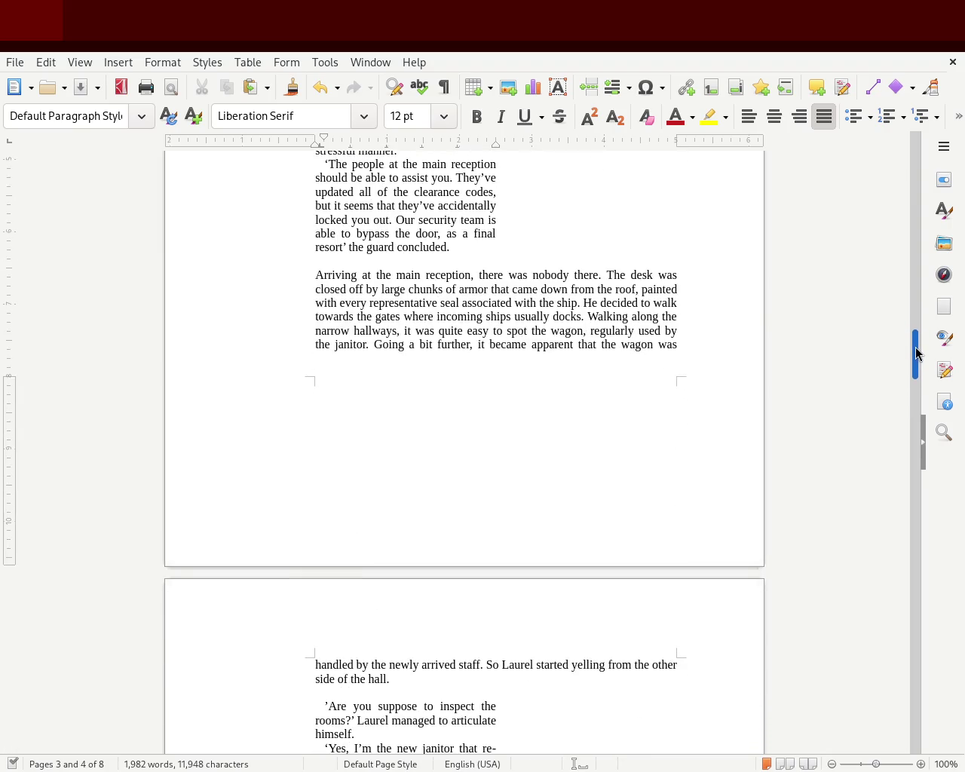
pyautogui.moveTo(917, 353); pyautogui.dragTo(909, 403)
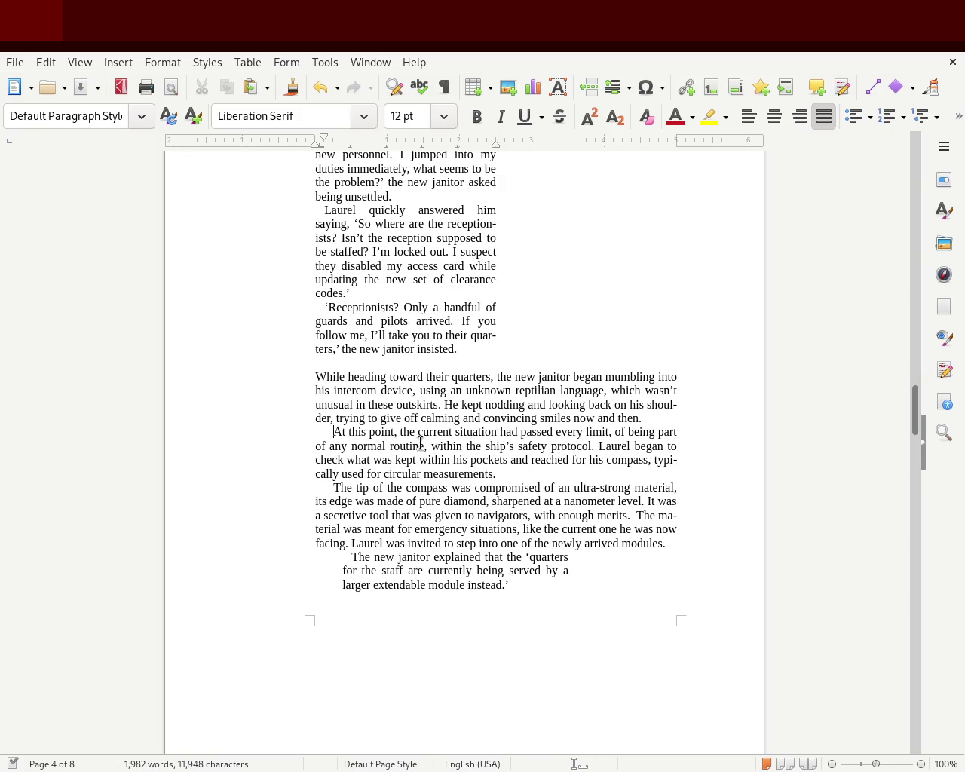
# - Give 'The tip of the compass' paragraph a tab first-line indent matching the other narrative paragraphs
pyautogui.moveTo(324, 140); pyautogui.dragTo(315, 140)
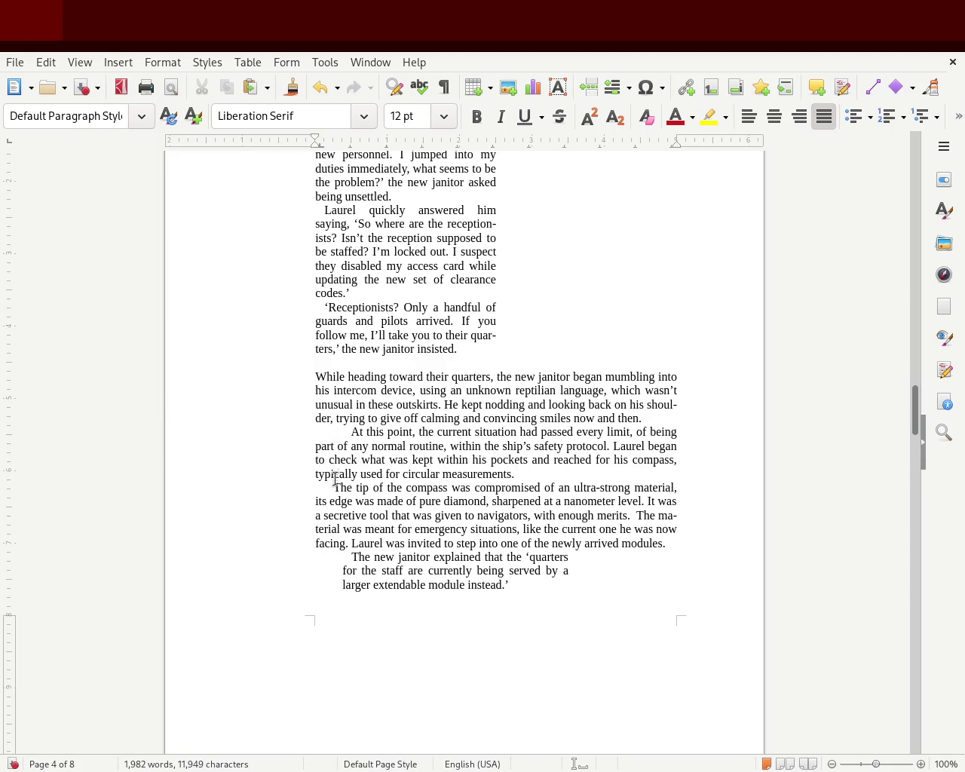
pyautogui.moveTo(325, 140); pyautogui.dragTo(313, 142)
pyautogui.press('Tab')
pyautogui.click(571, 487)
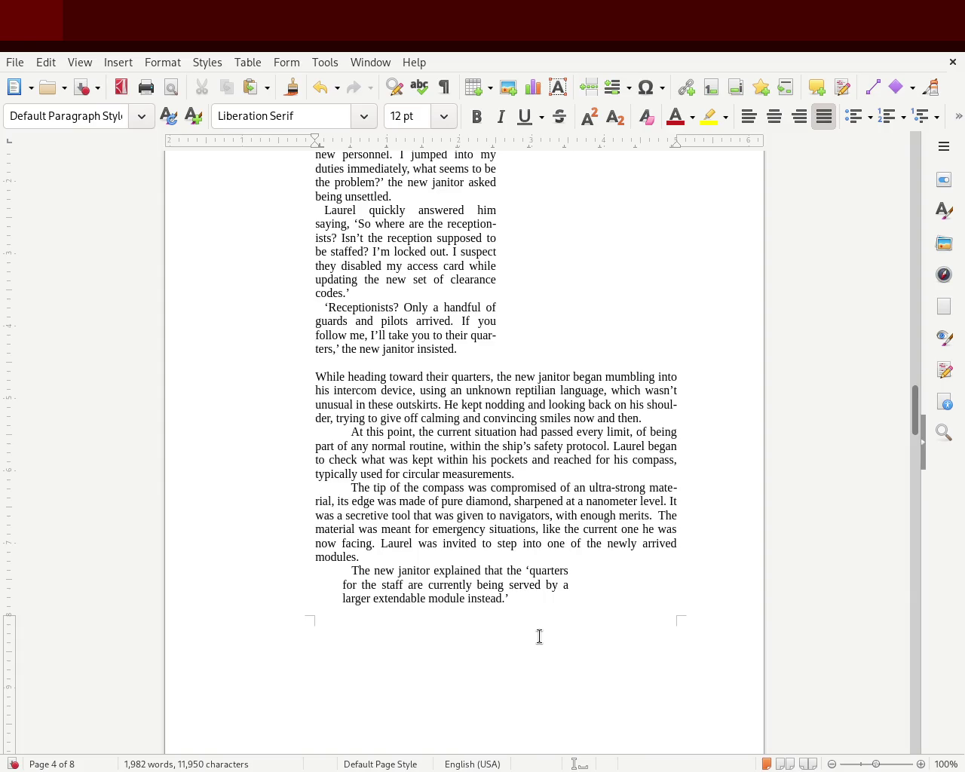
# - Remove the paragraph break after 'now and then.' so 'At this point' joins it
pyautogui.click(643, 416)
pyautogui.press('Delete')
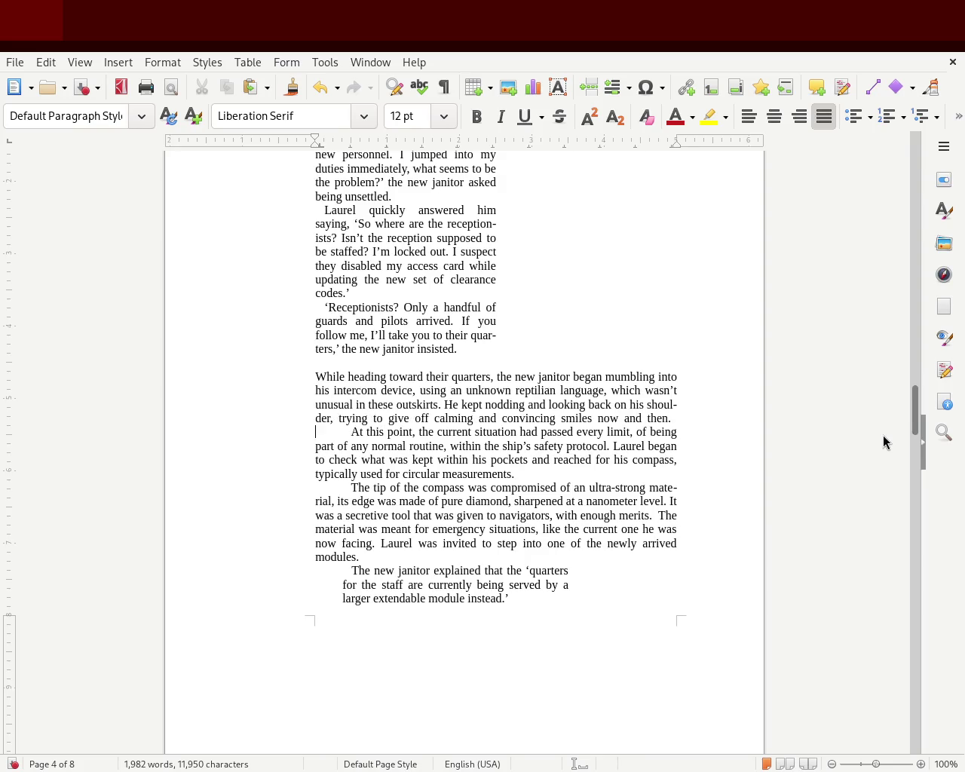
pyautogui.press('Delete')
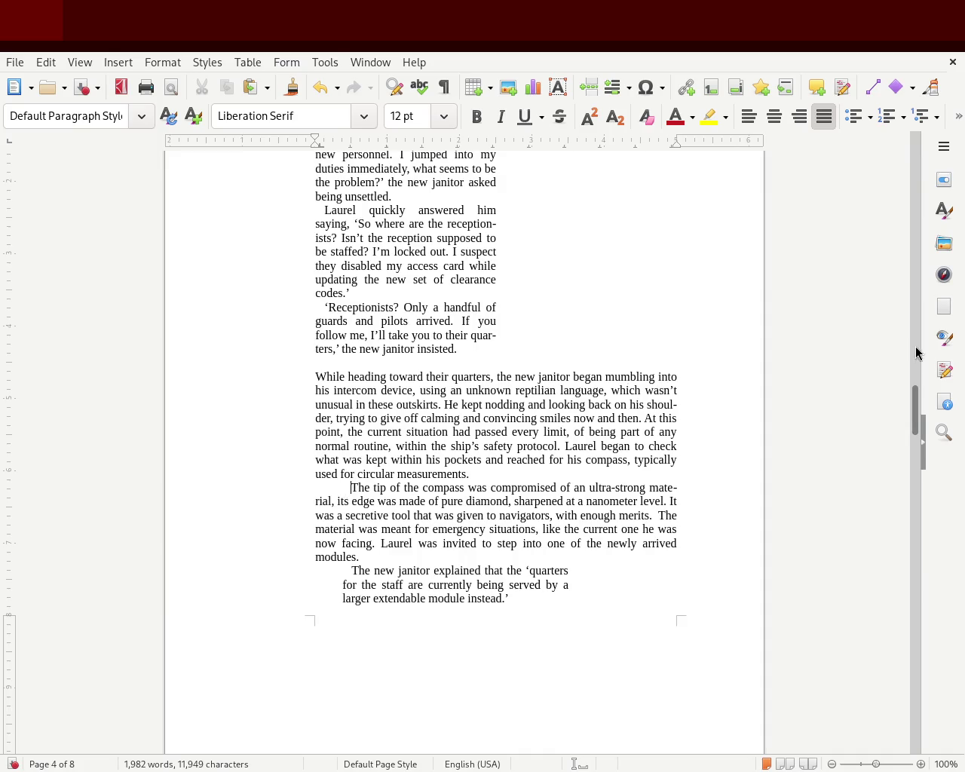
pyautogui.scroll(-3, 917, 426)
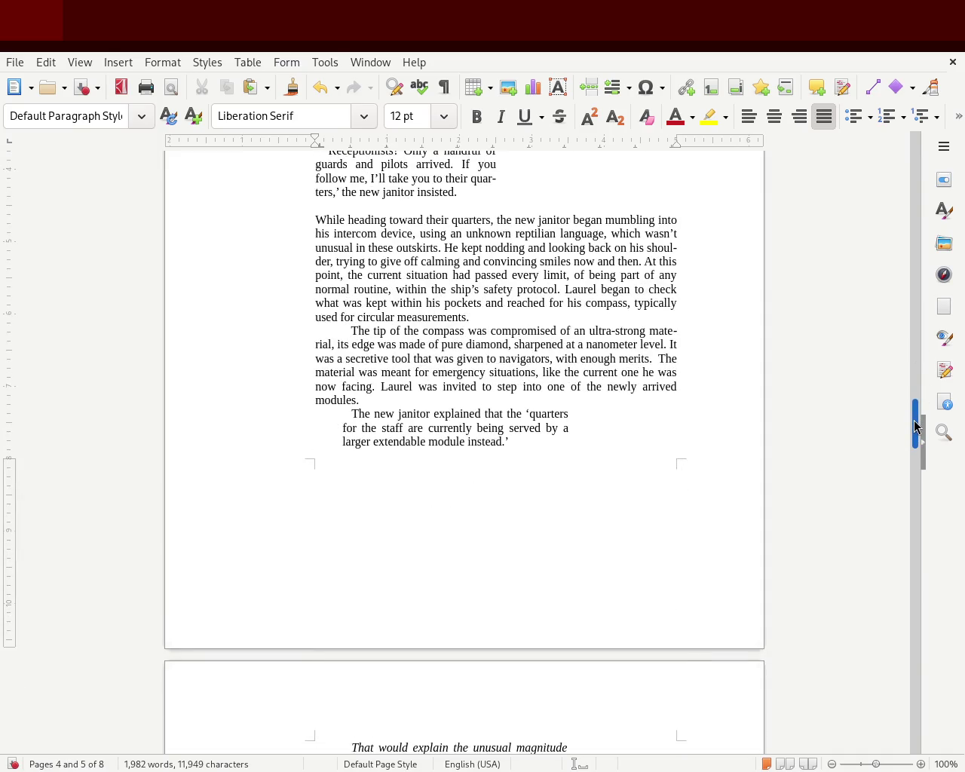
pyautogui.moveTo(917, 426); pyautogui.dragTo(924, 316)
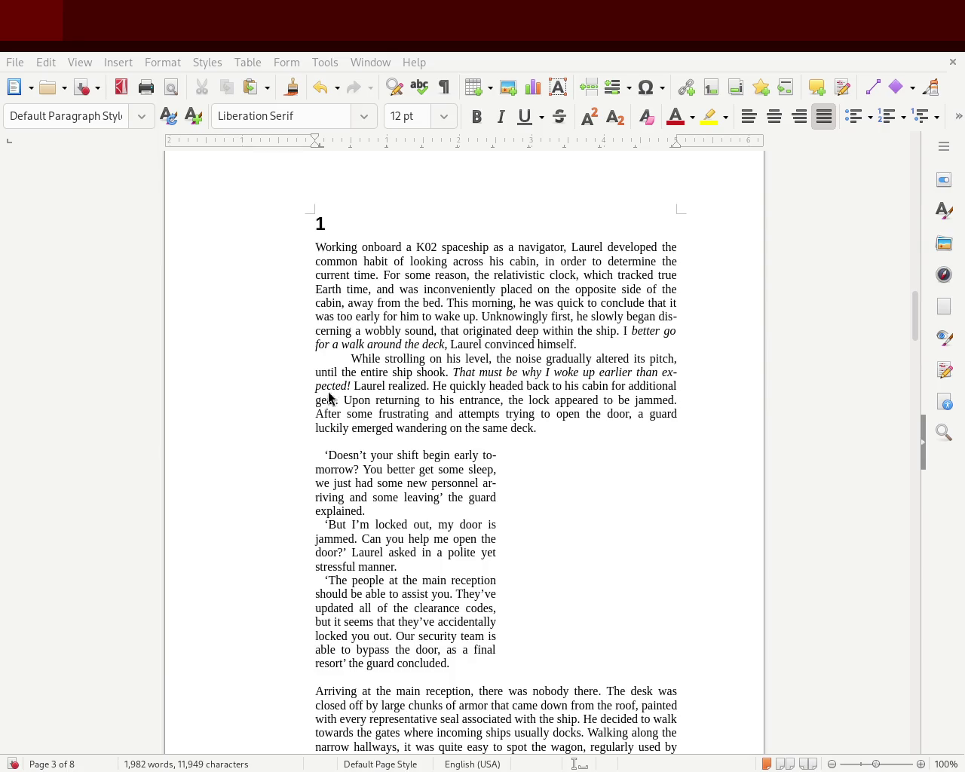
pyautogui.moveTo(345, 349)
pyautogui.mouseDown()
pyautogui.moveTo(299, 349)
pyautogui.moveTo(300, 360)
pyautogui.mouseUp()
pyautogui.click(371, 359)
pyautogui.click(342, 368)
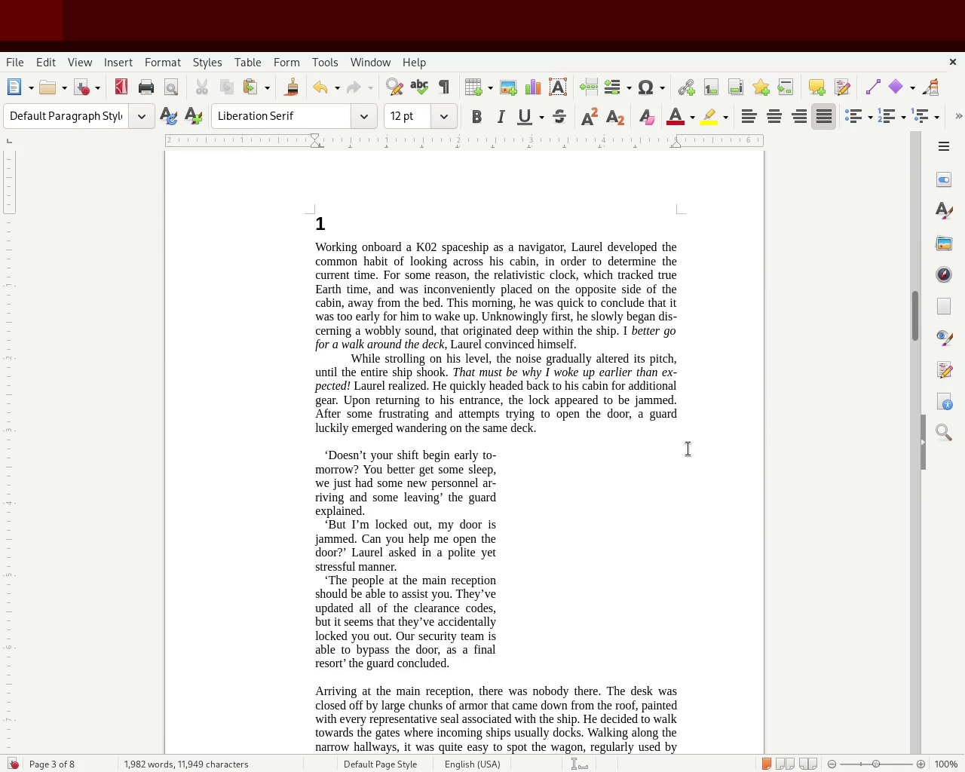
pyautogui.moveTo(915, 322)
pyautogui.mouseDown()
pyautogui.moveTo(913, 339)
pyautogui.moveTo(915, 322)
pyautogui.mouseUp()
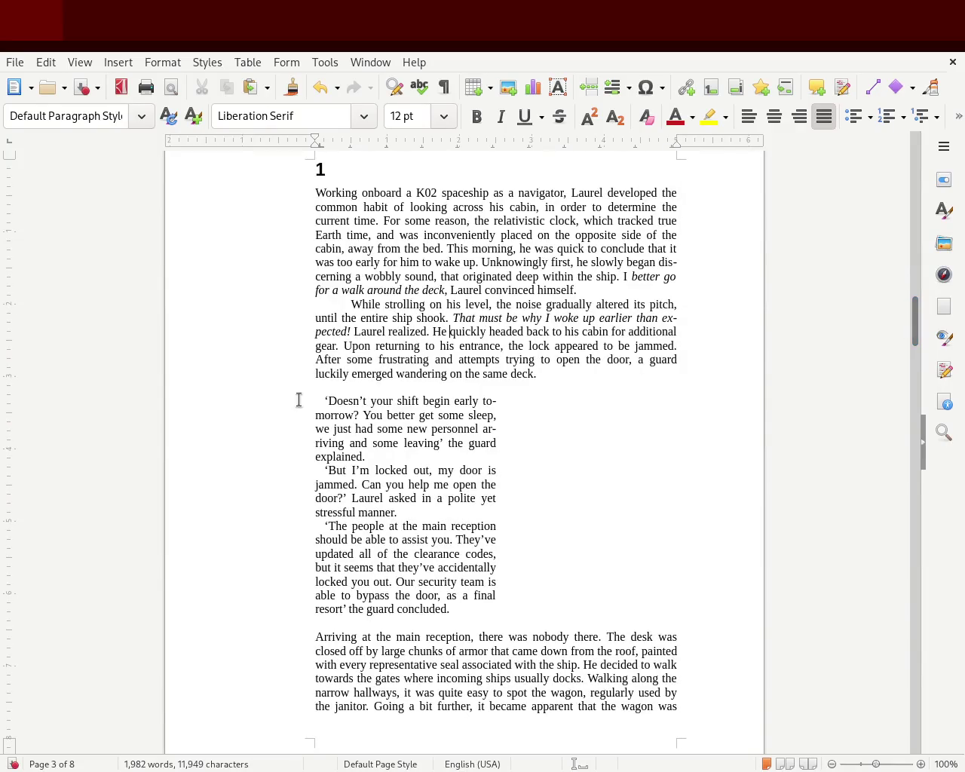
pyautogui.click(313, 404)
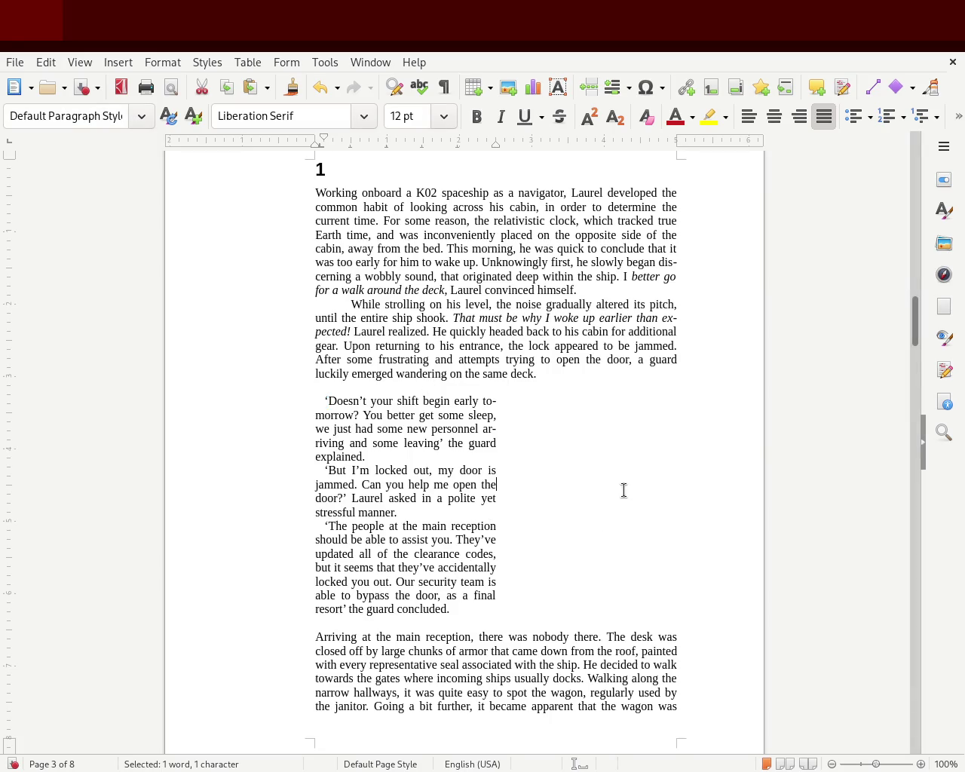
pyautogui.click(652, 487)
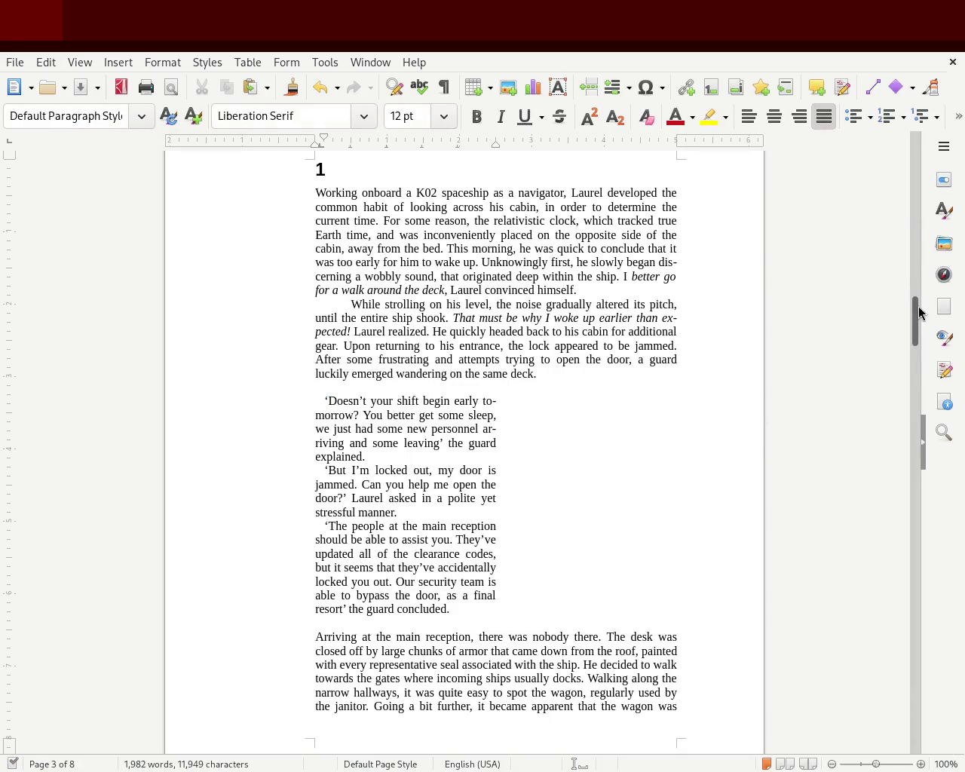
pyautogui.moveTo(913, 319)
pyautogui.mouseDown()
pyautogui.moveTo(912, 202)
pyautogui.moveTo(908, 322)
pyautogui.mouseUp()
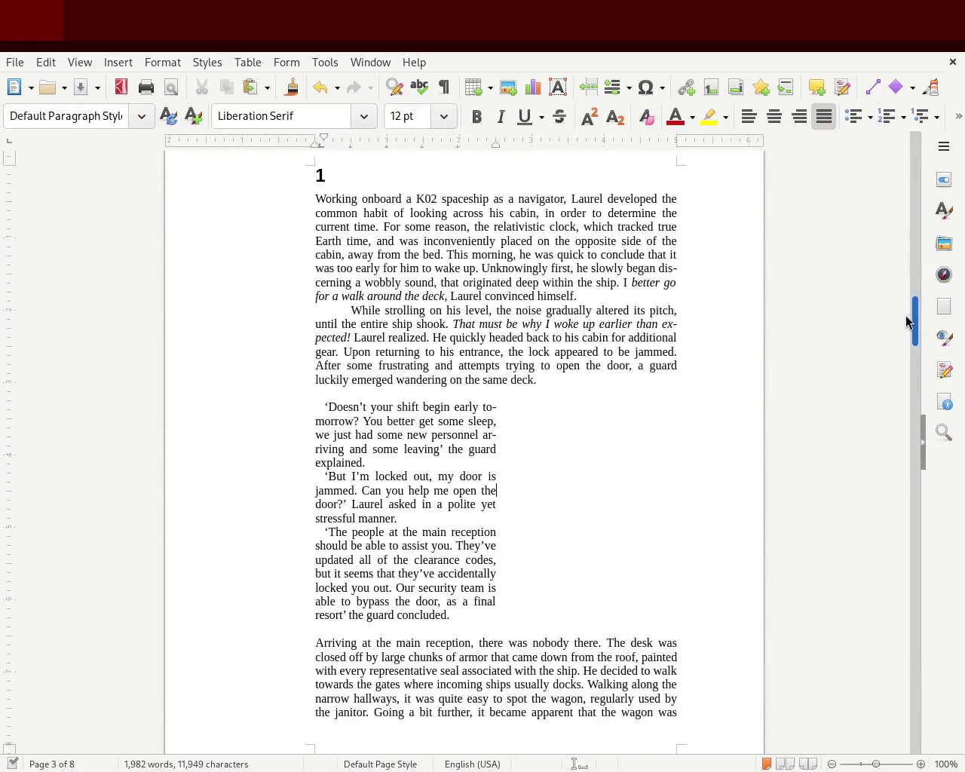
pyautogui.moveTo(909, 322); pyautogui.dragTo(909, 318)
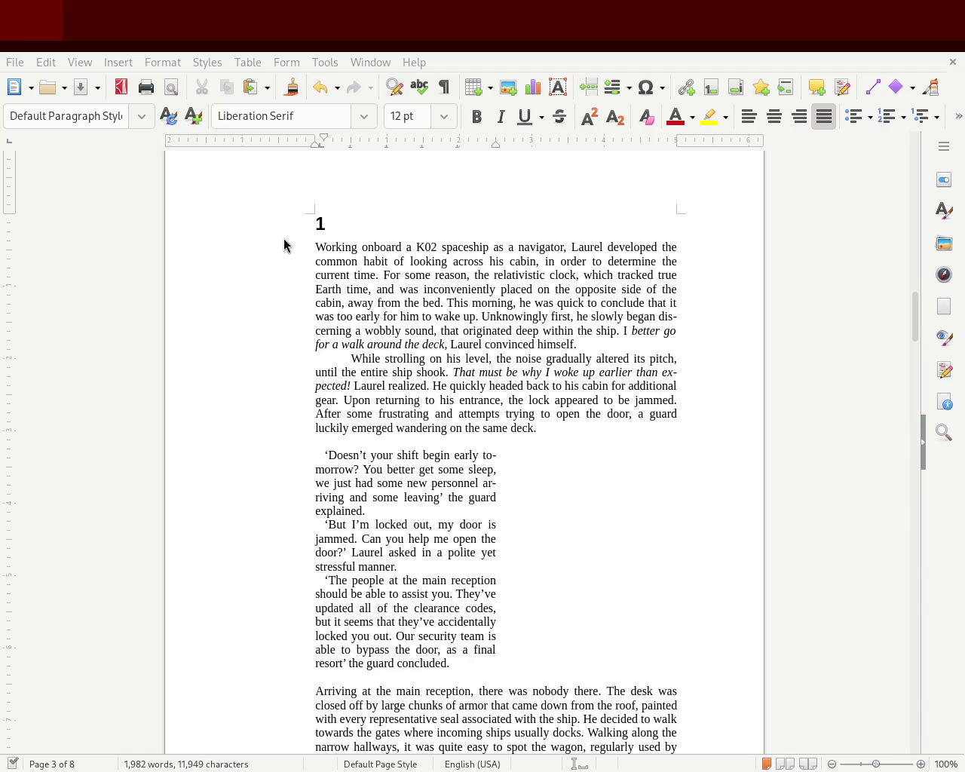
pyautogui.moveTo(315, 247); pyautogui.dragTo(662, 339)
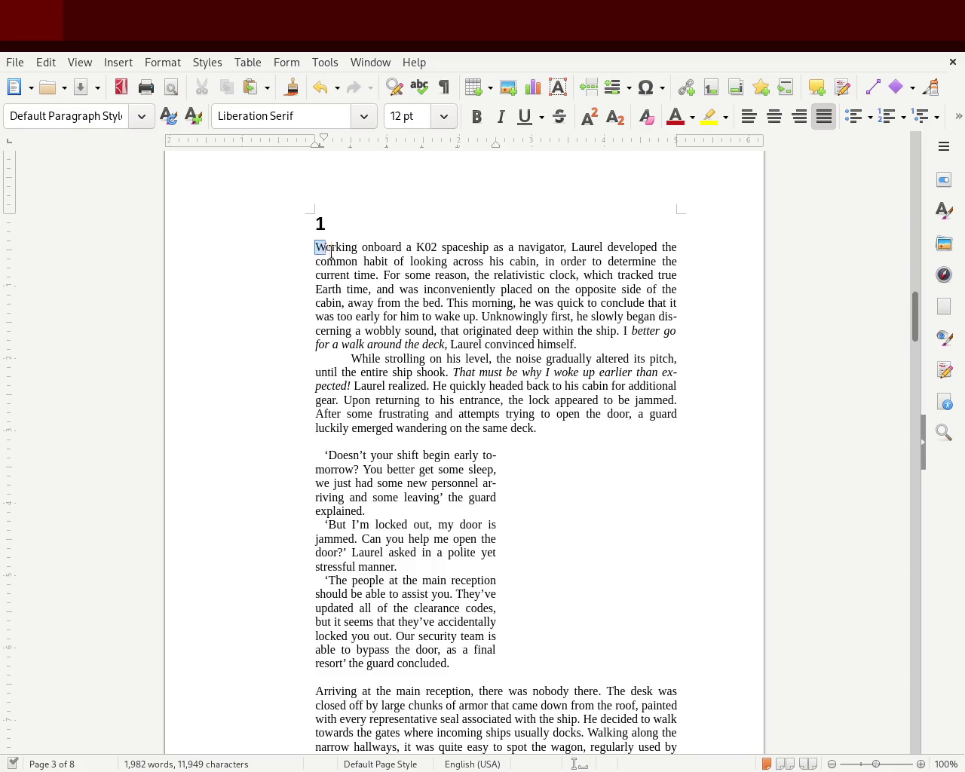
pyautogui.moveTo(309, 439)
pyautogui.mouseDown()
pyautogui.moveTo(435, 502)
pyautogui.moveTo(532, 514)
pyautogui.mouseUp()
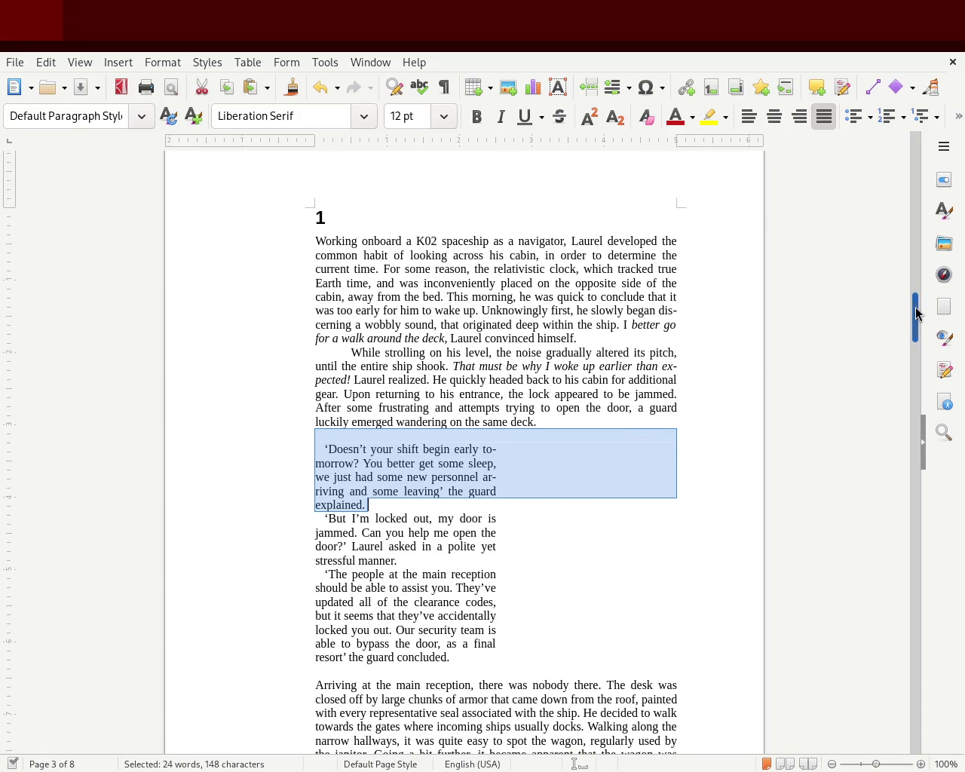
pyautogui.scroll(-2, 915, 315)
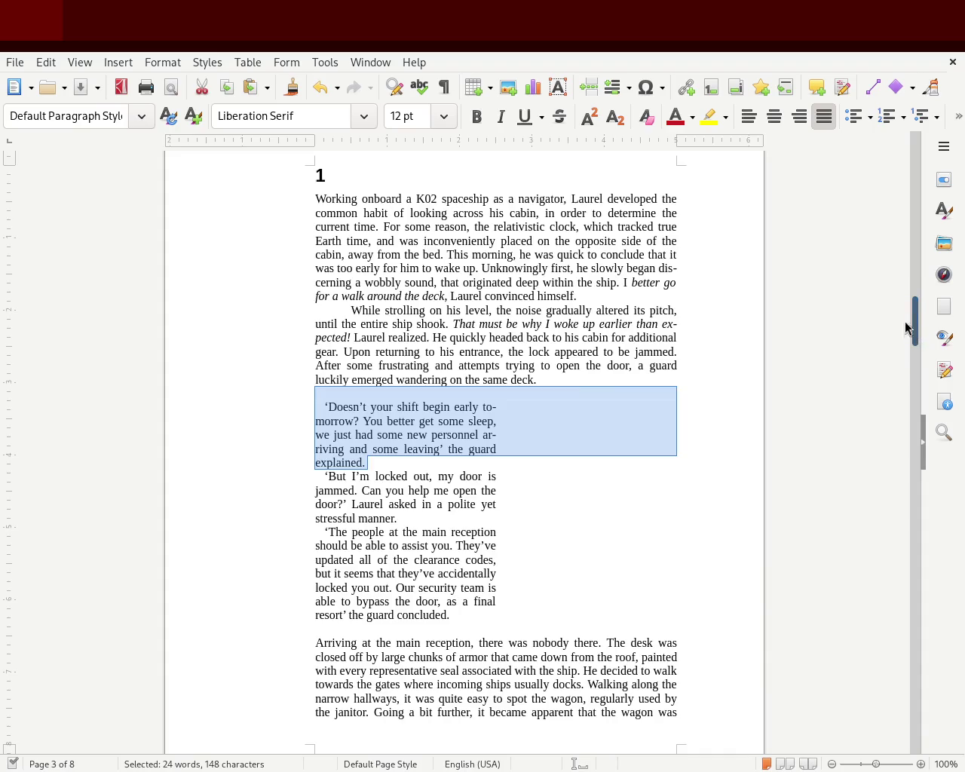
pyautogui.click(484, 492)
pyautogui.moveTo(450, 615)
pyautogui.mouseDown()
pyautogui.moveTo(383, 564)
pyautogui.moveTo(252, 423)
pyautogui.mouseUp()
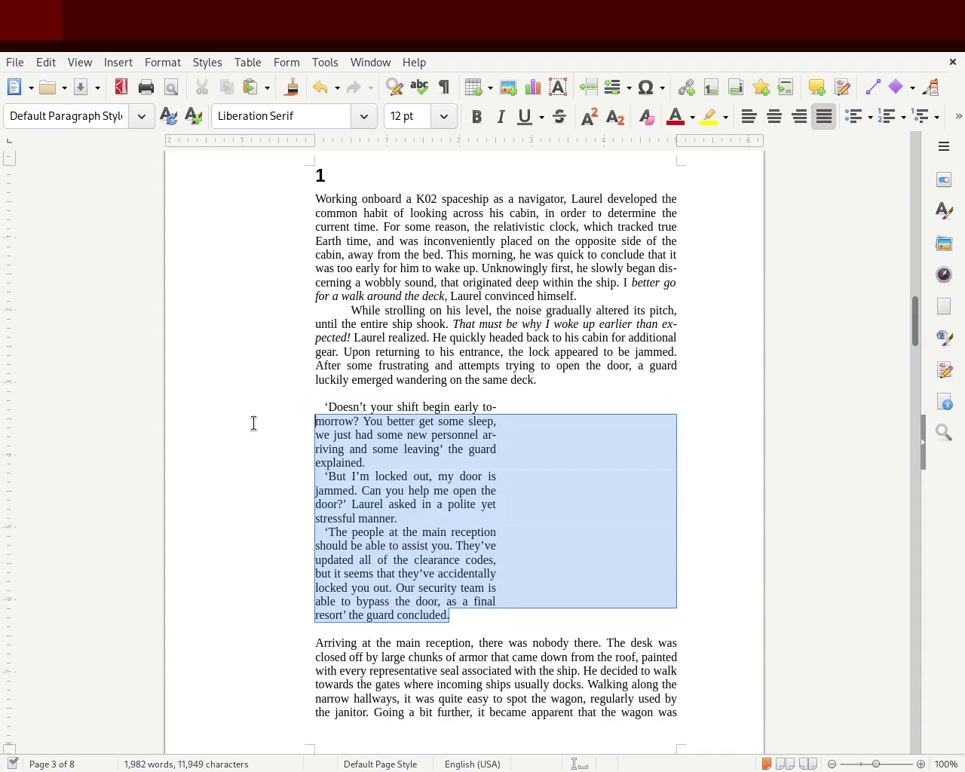
pyautogui.moveTo(560, 380)
pyautogui.mouseDown()
pyautogui.moveTo(412, 310)
pyautogui.moveTo(274, 199)
pyautogui.mouseUp()
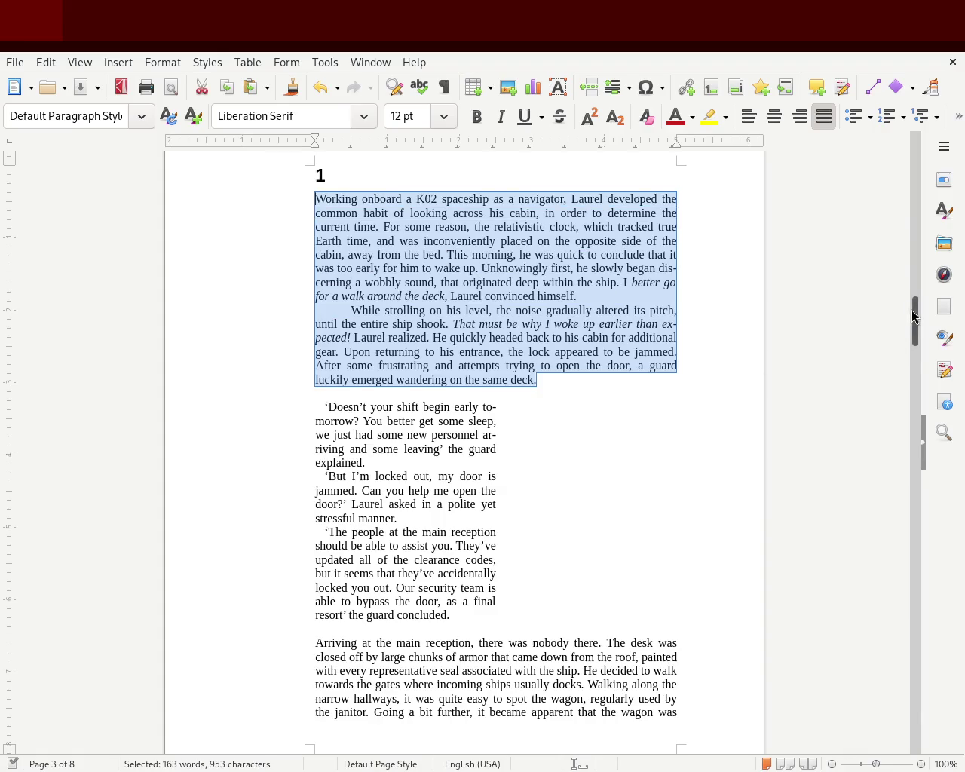
pyautogui.scroll(-4, 914, 320)
pyautogui.click(591, 407)
pyautogui.click(479, 470)
pyautogui.moveTo(479, 472); pyautogui.dragTo(267, 258)
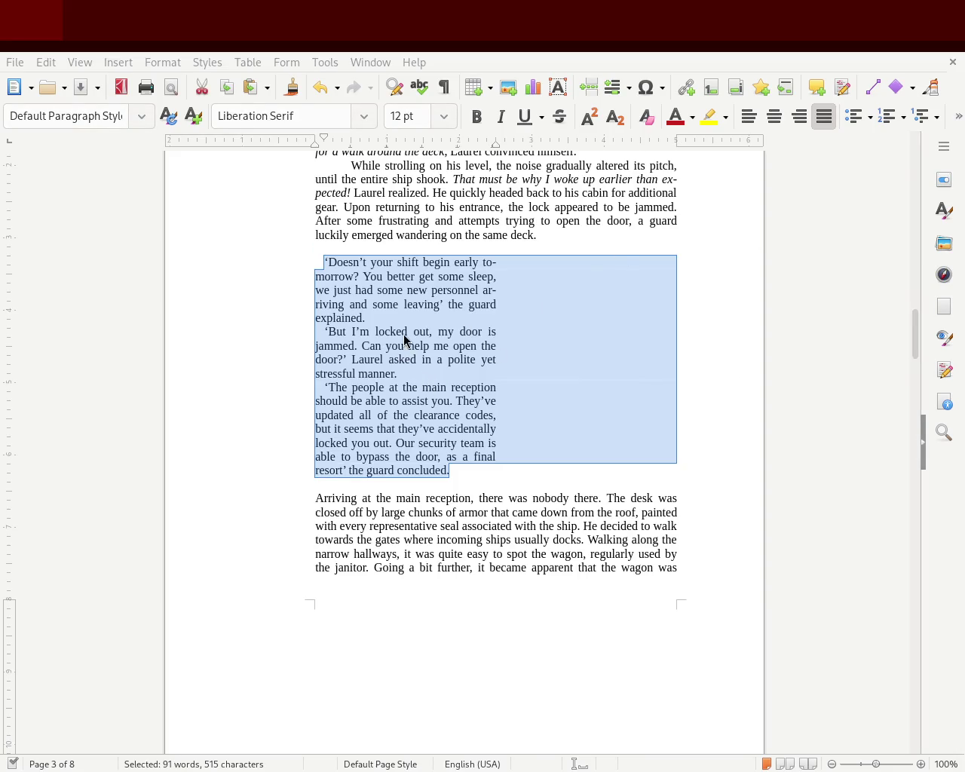
pyautogui.click(502, 319)
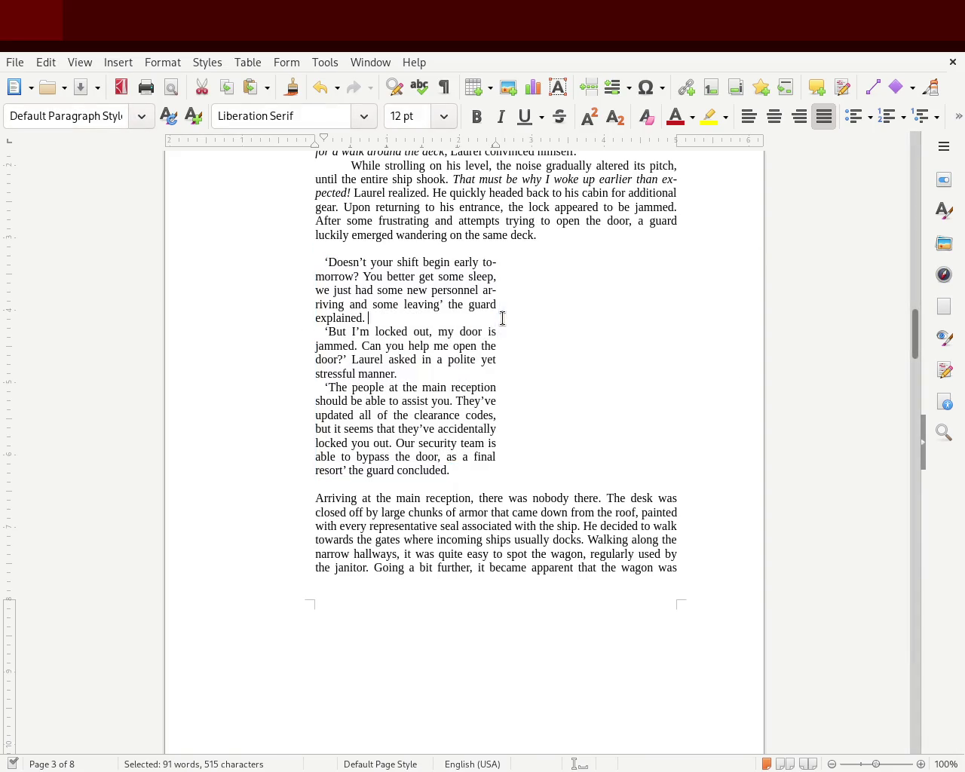
pyautogui.moveTo(914, 327); pyautogui.dragTo(917, 315)
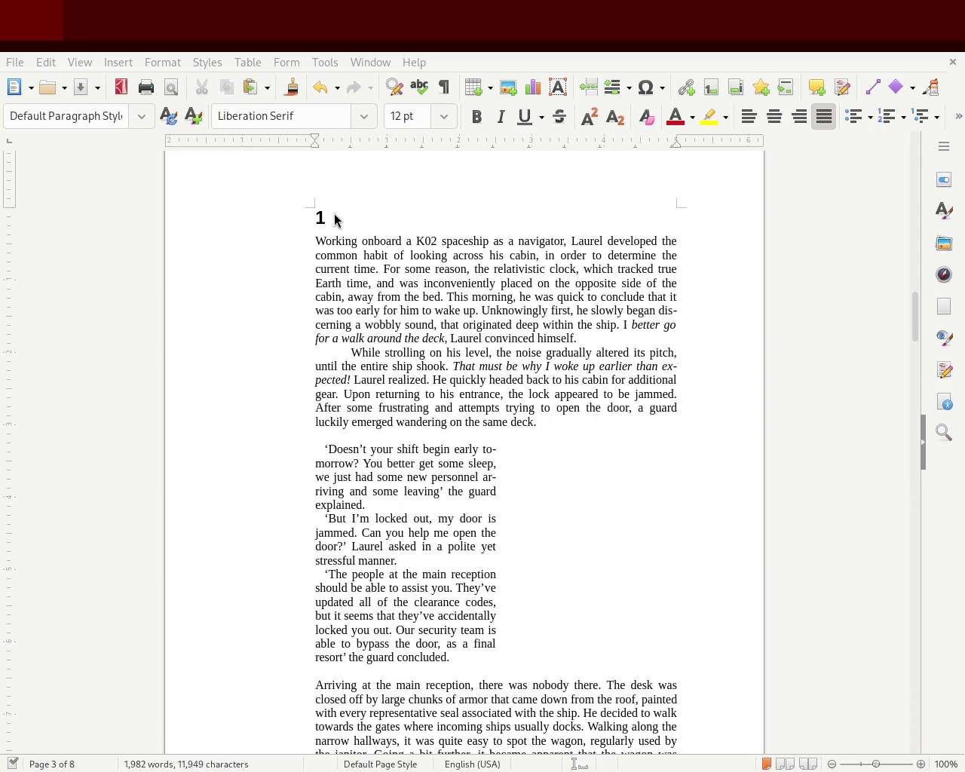
pyautogui.moveTo(917, 318)
pyautogui.mouseDown()
pyautogui.moveTo(883, 463)
pyautogui.moveTo(895, 411)
pyautogui.moveTo(860, 407)
pyautogui.mouseUp()
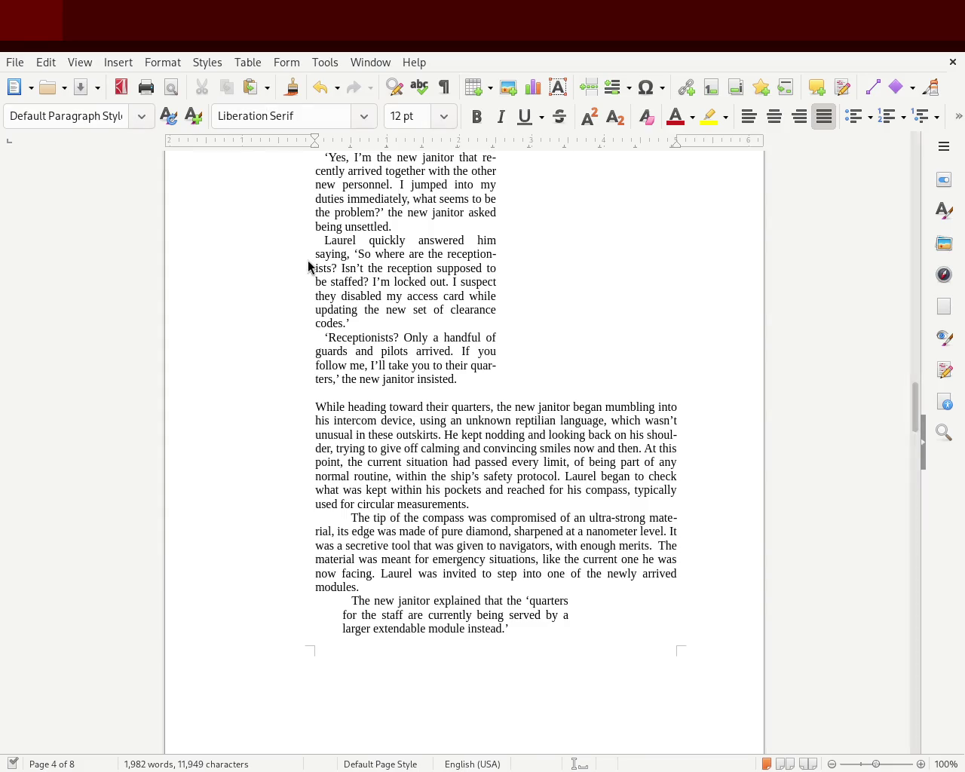
# - Select from 'Laurel realized.' on page 5 back up to 'The new janitor explained' on page 4
pyautogui.moveTo(914, 403); pyautogui.dragTo(910, 309)
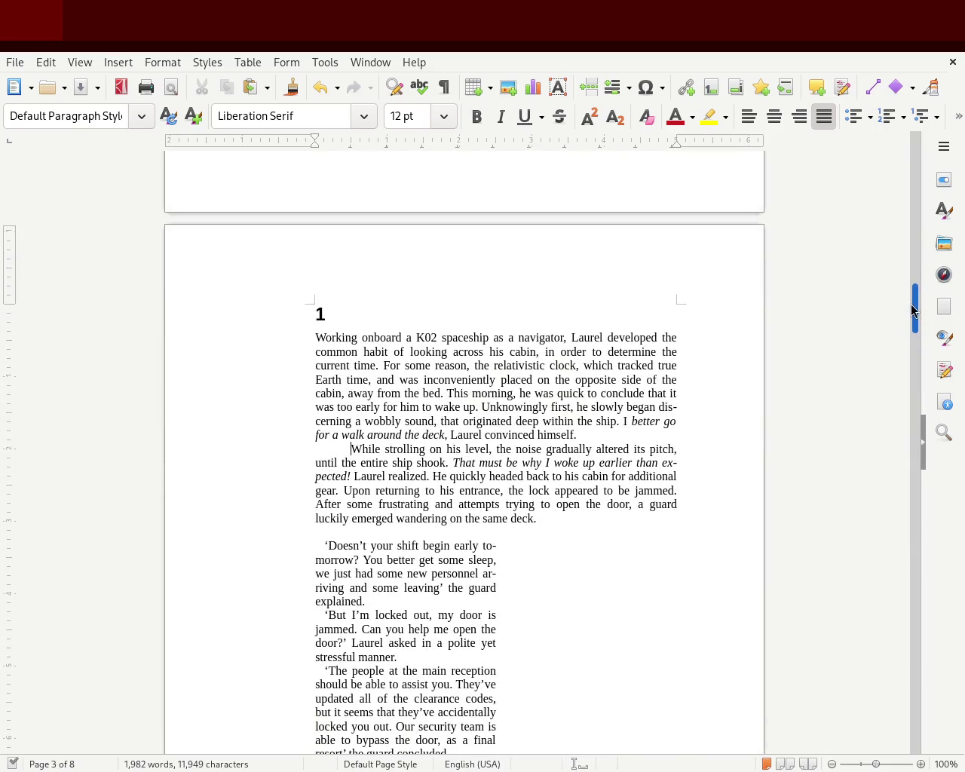
pyautogui.click(347, 448)
pyautogui.moveTo(350, 448); pyautogui.dragTo(317, 449)
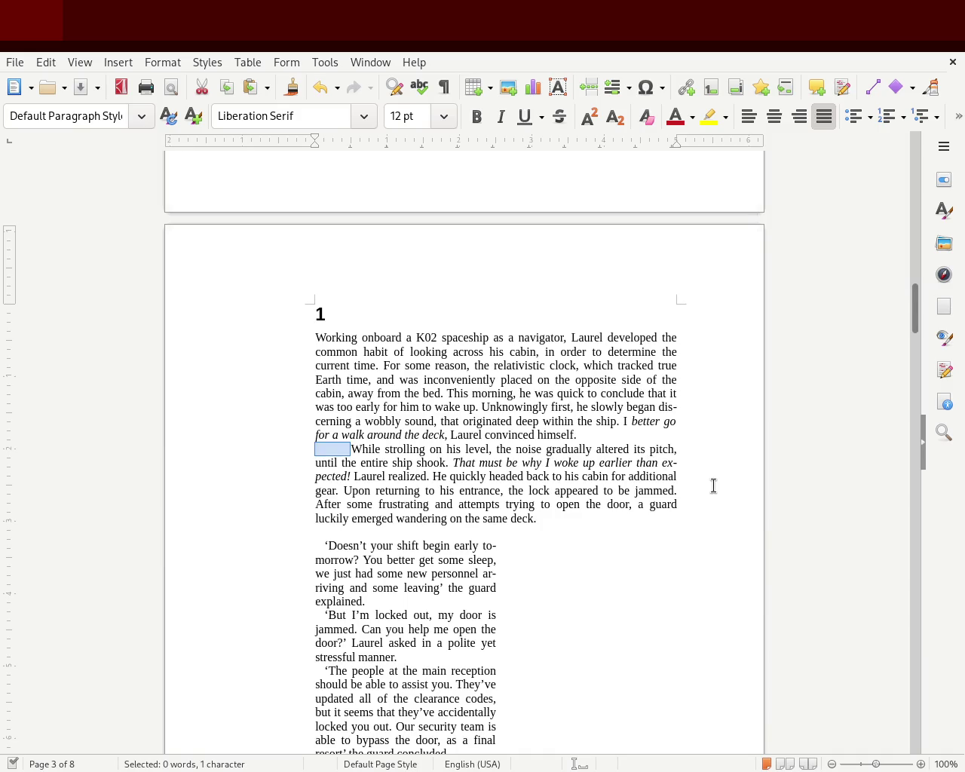
pyautogui.moveTo(918, 304); pyautogui.dragTo(915, 445)
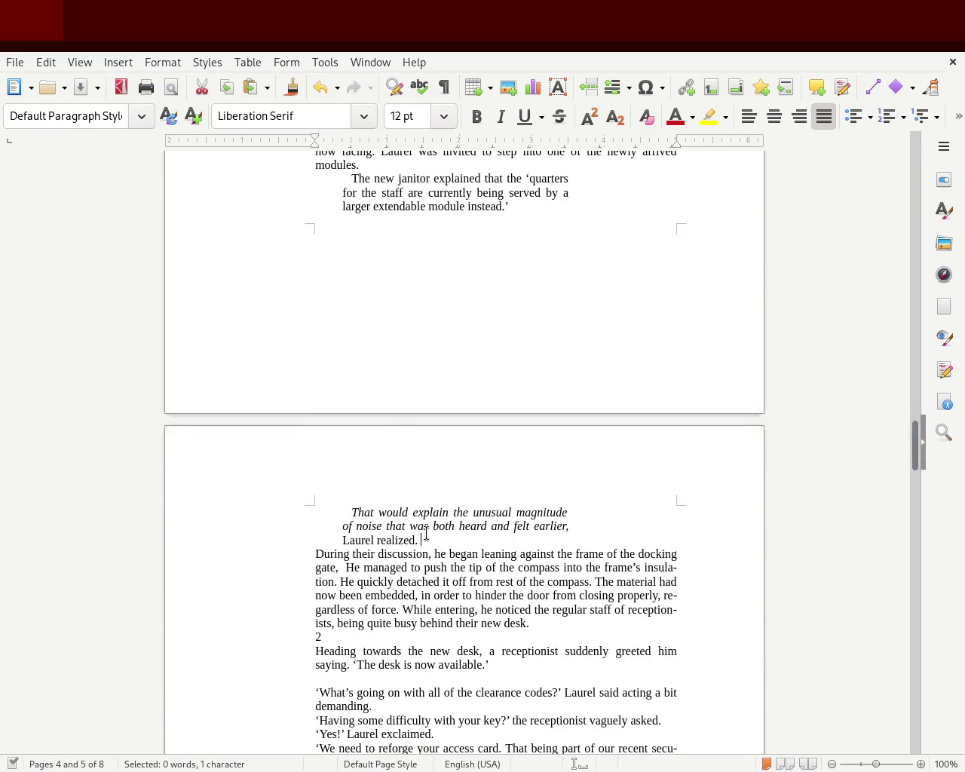
pyautogui.moveTo(430, 535); pyautogui.dragTo(331, 184)
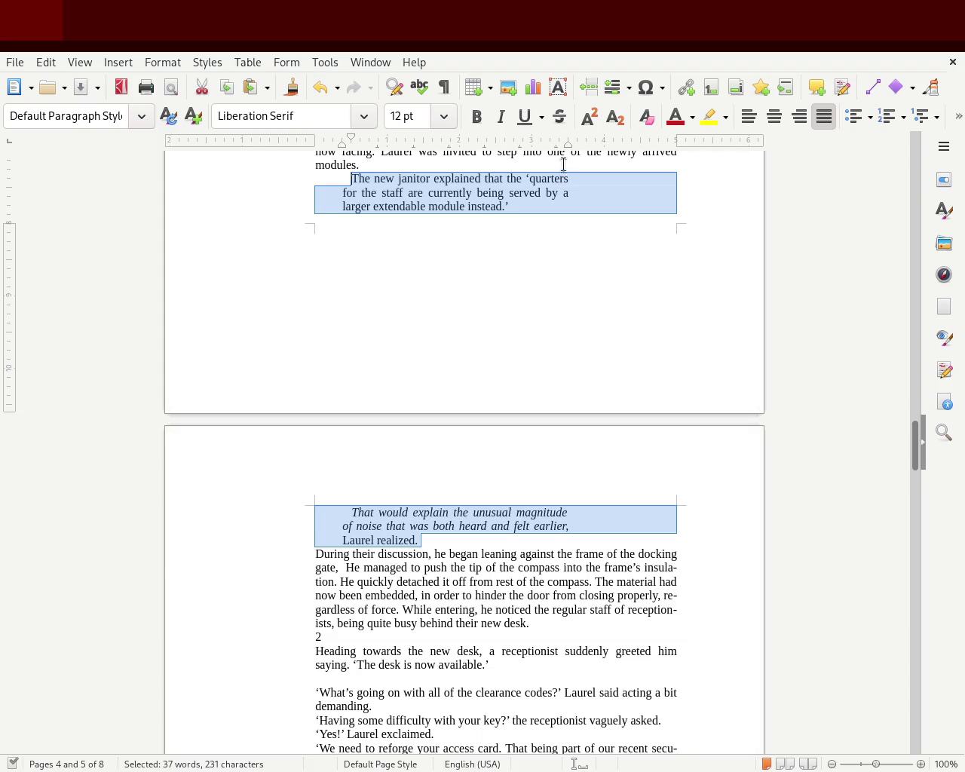
# - Pull the selected paragraphs' right indent in to the same width as the other dialogue
pyautogui.moveTo(568, 145); pyautogui.dragTo(532, 145)
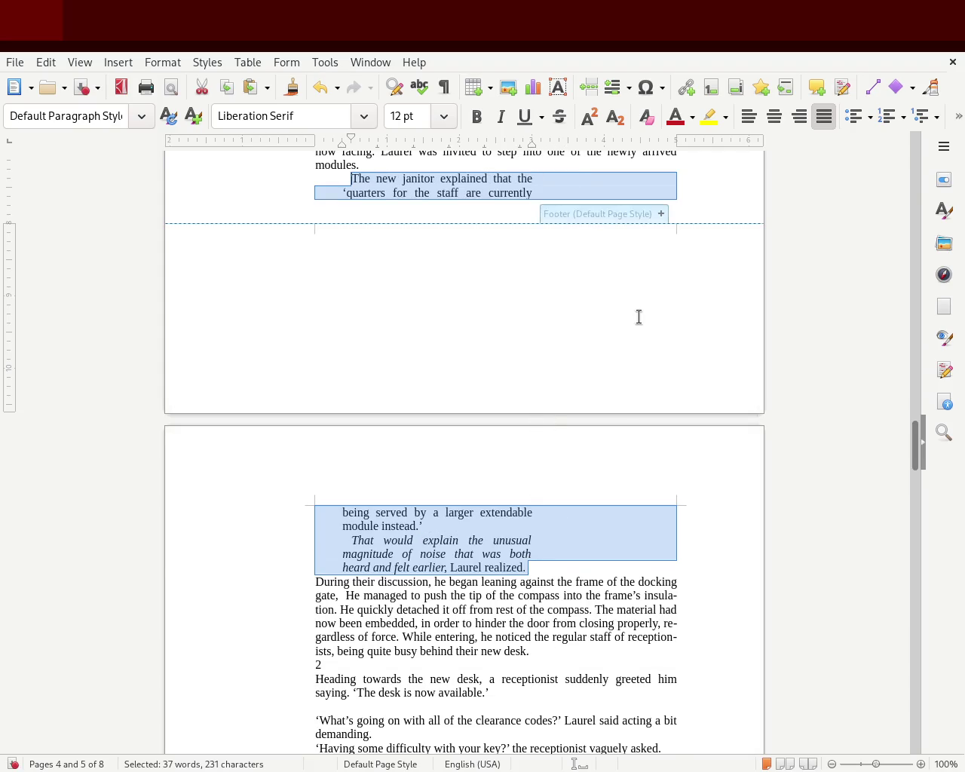
pyautogui.click(553, 483)
pyautogui.moveTo(913, 431); pyautogui.dragTo(913, 395)
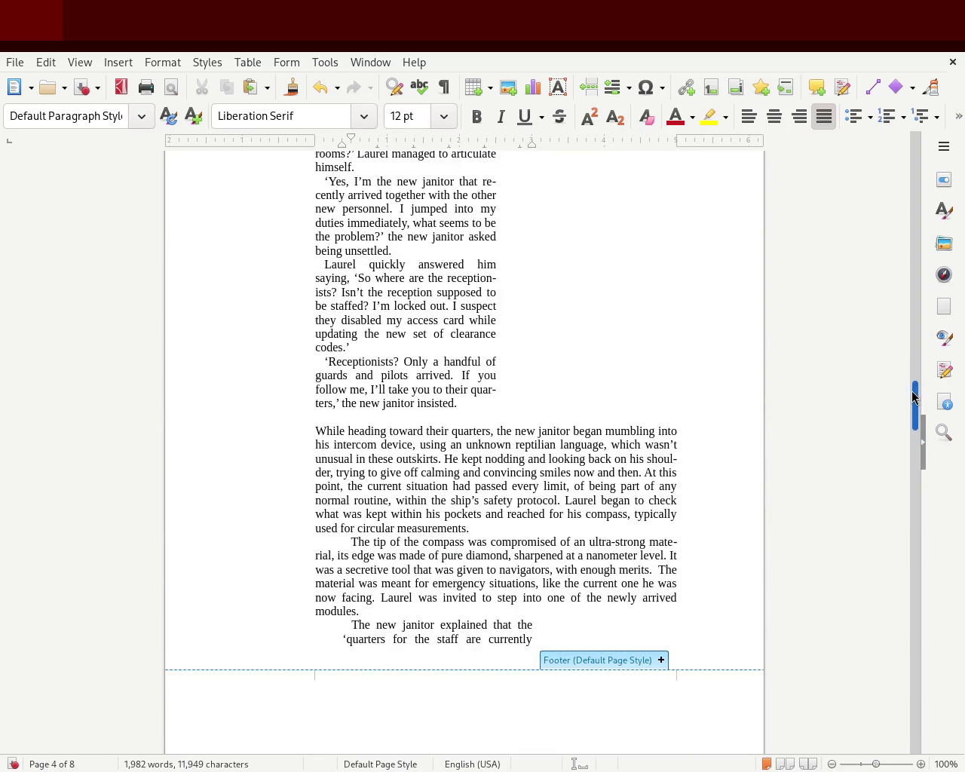
pyautogui.moveTo(461, 405); pyautogui.dragTo(315, 347)
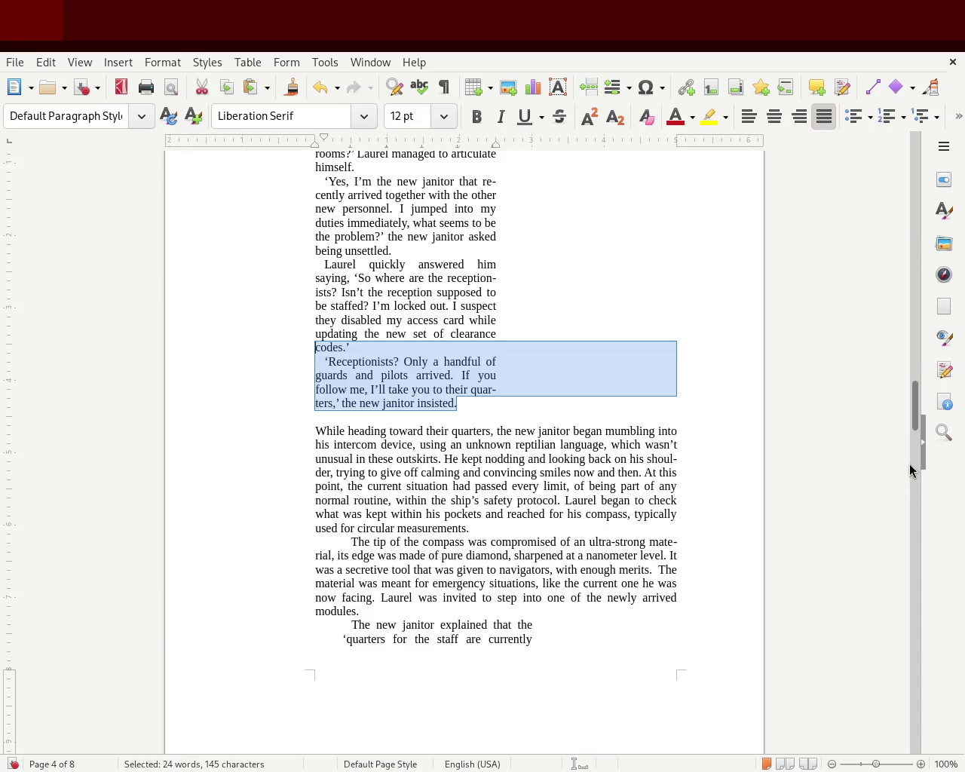
pyautogui.moveTo(915, 414)
pyautogui.mouseDown()
pyautogui.moveTo(913, 462)
pyautogui.moveTo(914, 448)
pyautogui.mouseUp()
pyautogui.moveTo(539, 633); pyautogui.dragTo(294, 244)
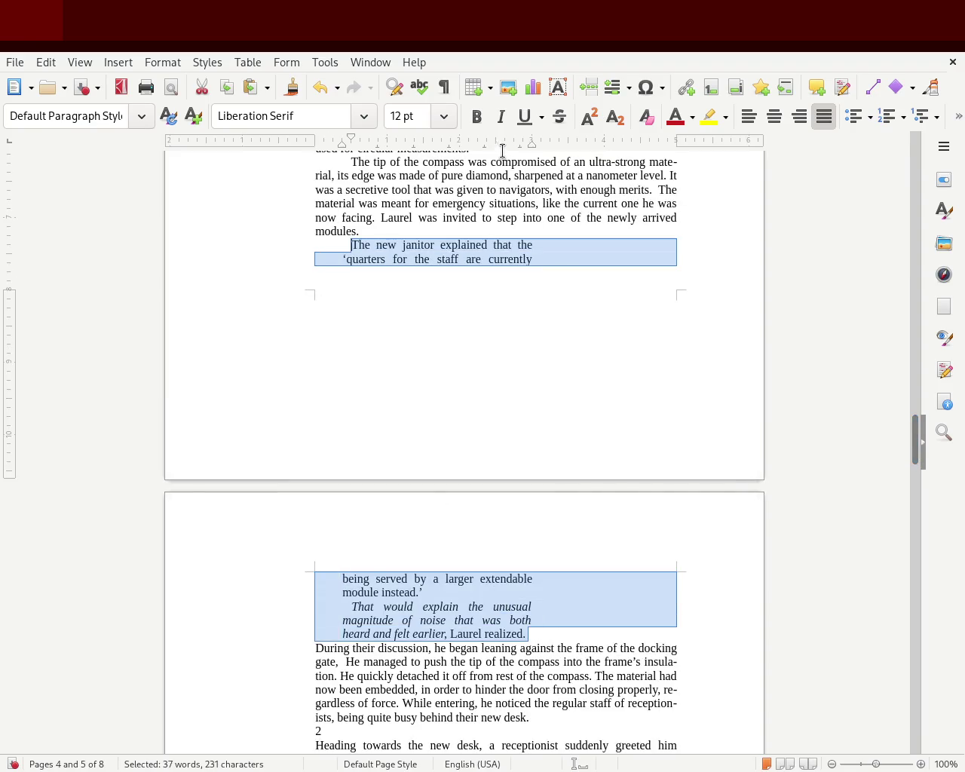
pyautogui.moveTo(495, 145); pyautogui.dragTo(495, 146)
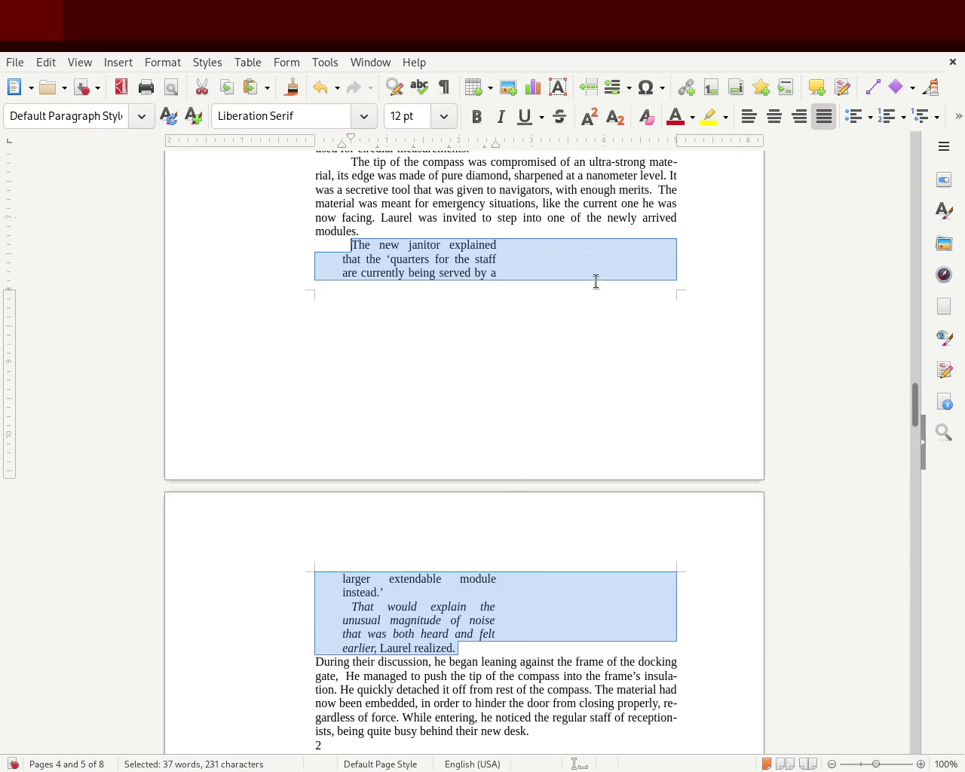
pyautogui.click(499, 248)
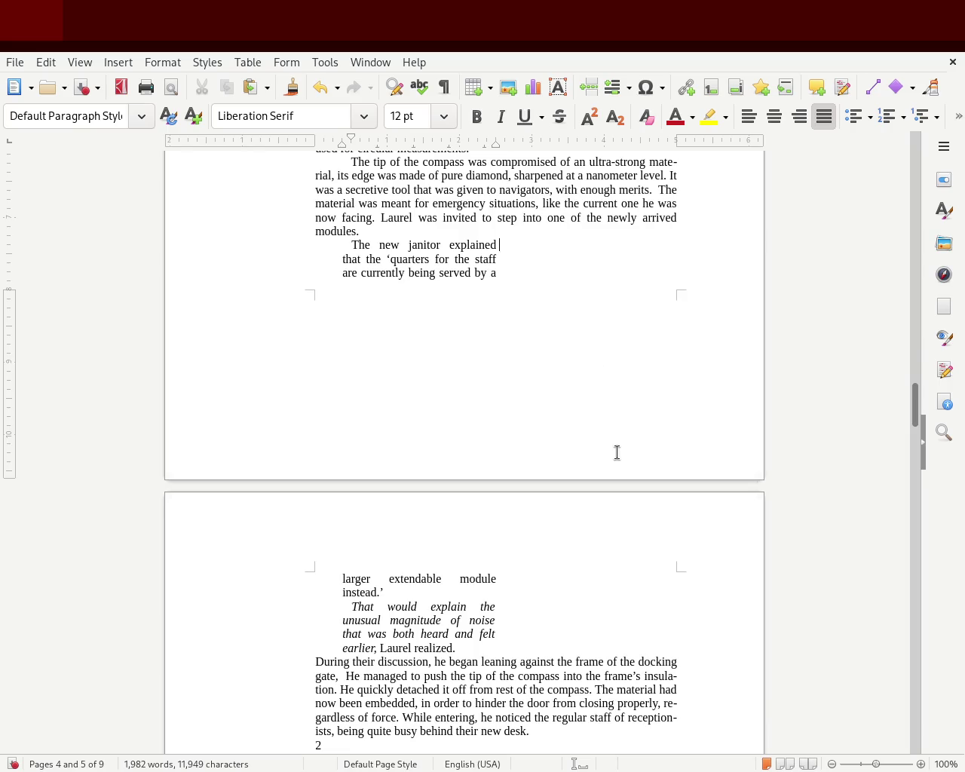
# - Remove the left indent so the janitor remark and italic realization sit flush left
pyautogui.moveTo(915, 409)
pyautogui.mouseDown()
pyautogui.moveTo(920, 360)
pyautogui.moveTo(914, 414)
pyautogui.mouseUp()
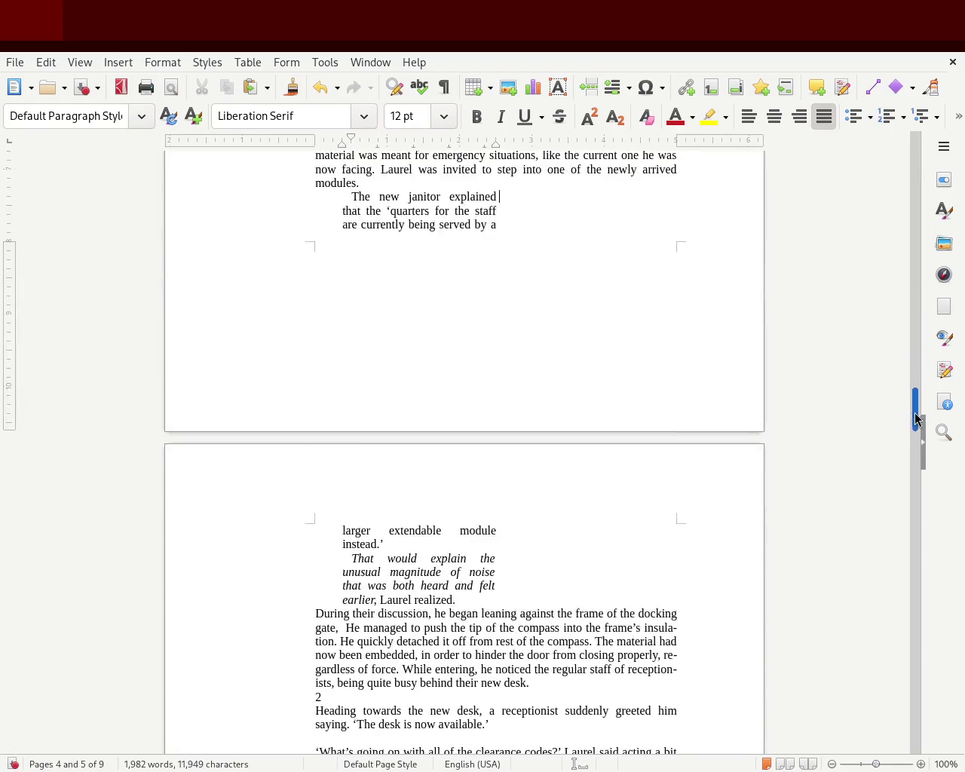
pyautogui.moveTo(478, 599)
pyautogui.mouseDown()
pyautogui.moveTo(313, 353)
pyautogui.moveTo(343, 148)
pyautogui.mouseUp()
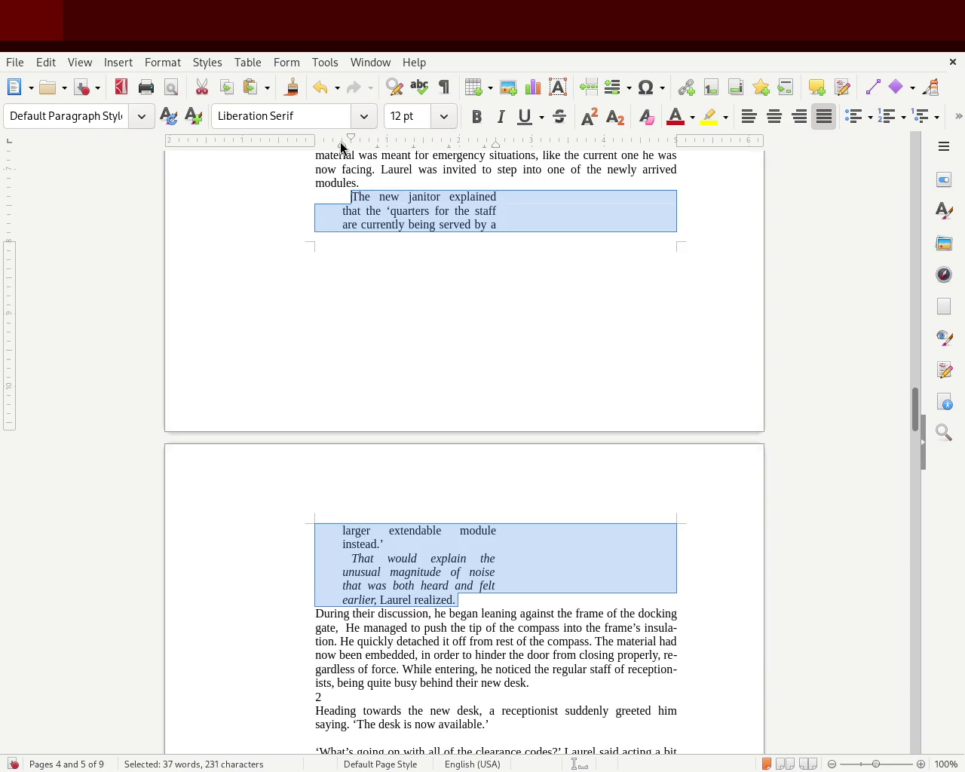
pyautogui.moveTo(342, 144); pyautogui.dragTo(315, 145)
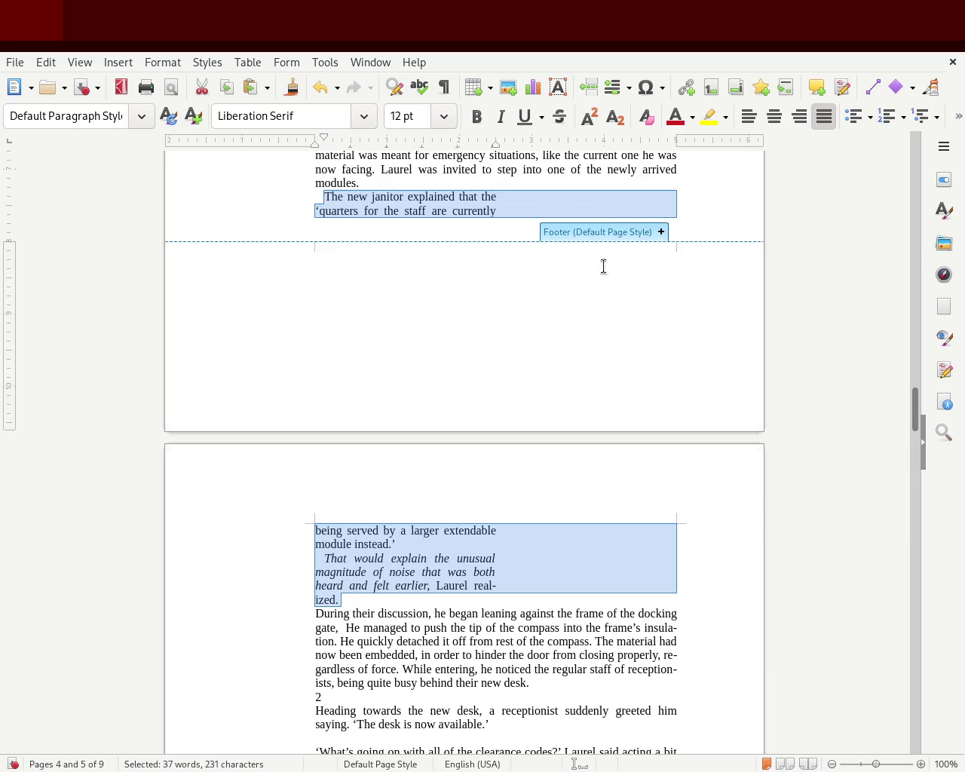
pyautogui.click(781, 513)
pyautogui.moveTo(916, 420); pyautogui.dragTo(913, 378)
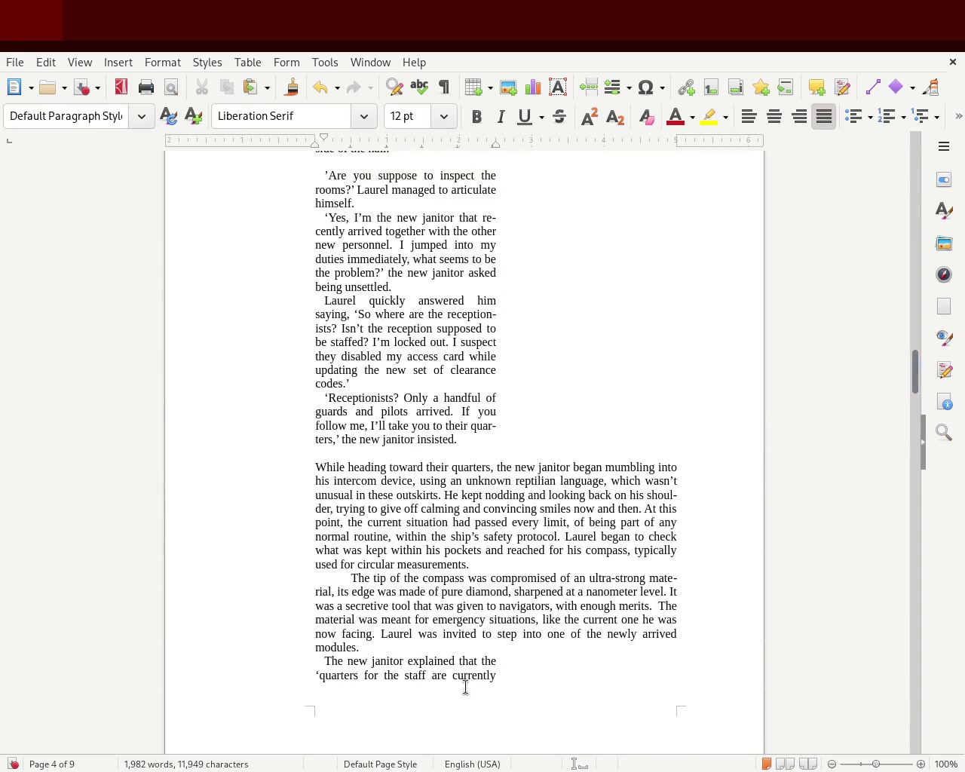
# - Add a blank line after 'Laurel realized.' and delete the stray empty line before the janitor's remark
pyautogui.press('Return')
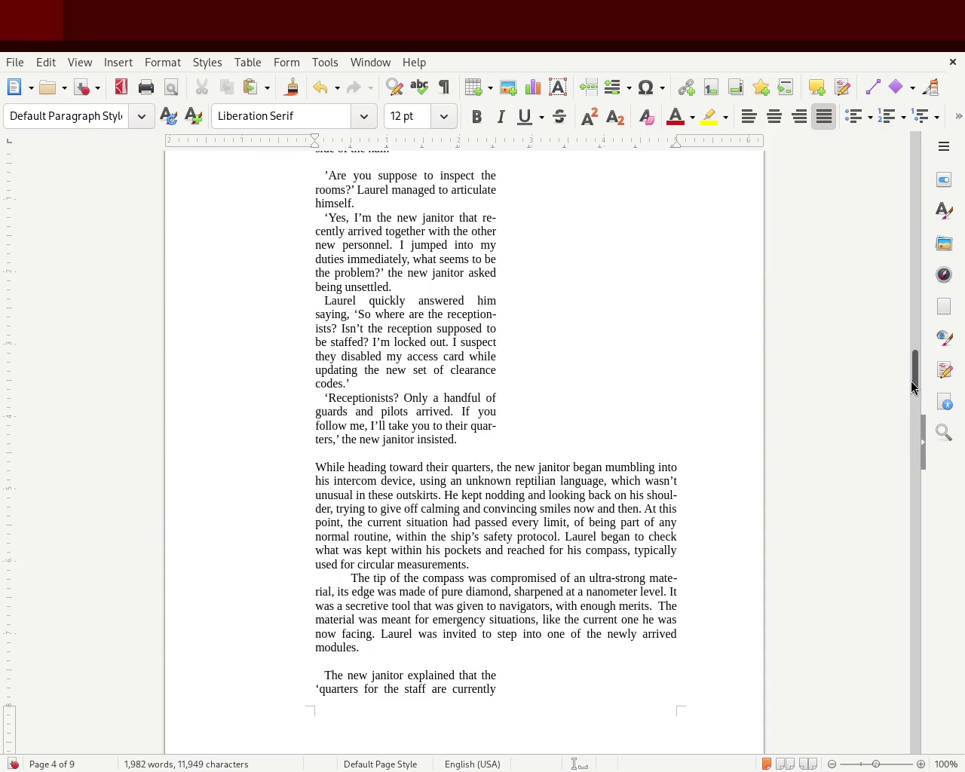
pyautogui.moveTo(916, 384); pyautogui.dragTo(919, 412)
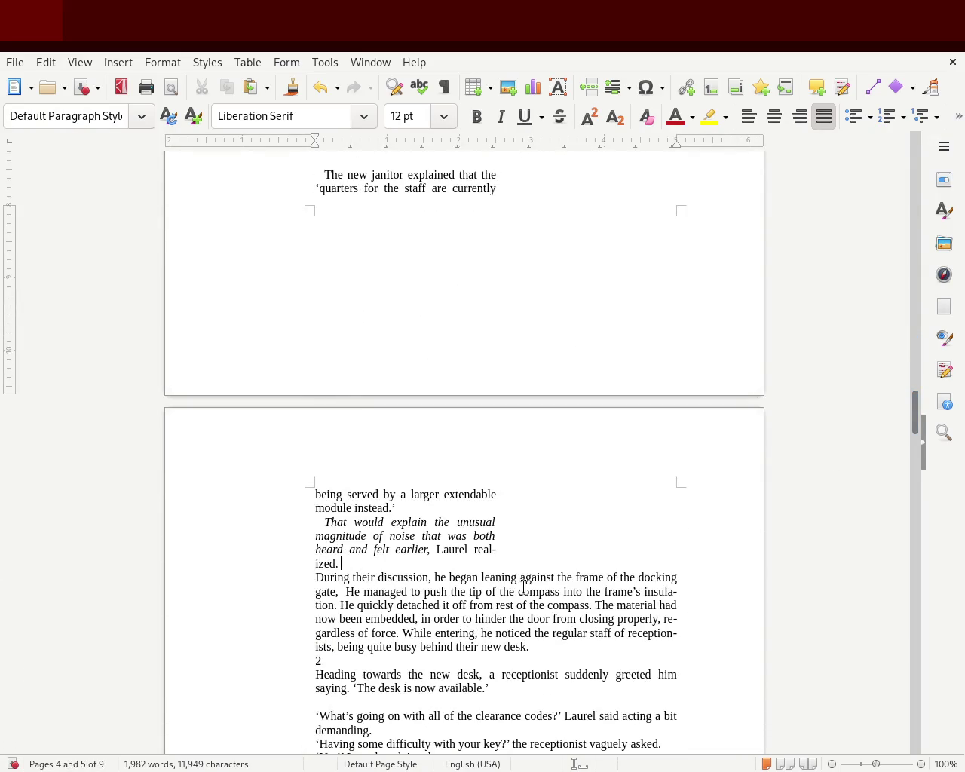
pyautogui.press('Return')
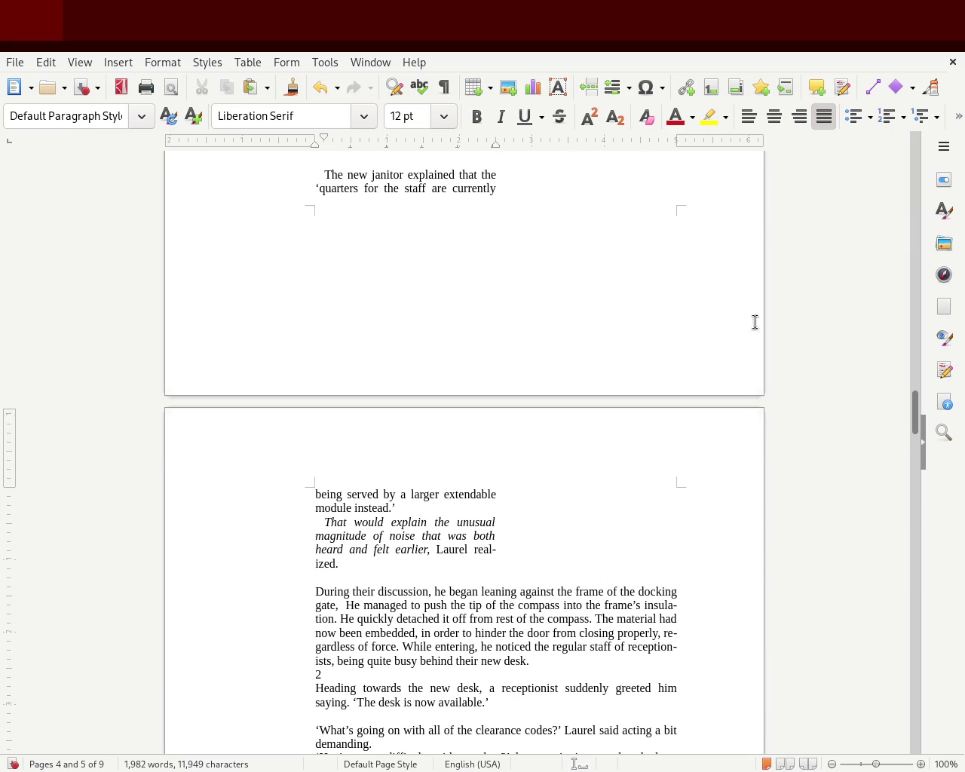
pyautogui.moveTo(914, 403); pyautogui.dragTo(909, 418)
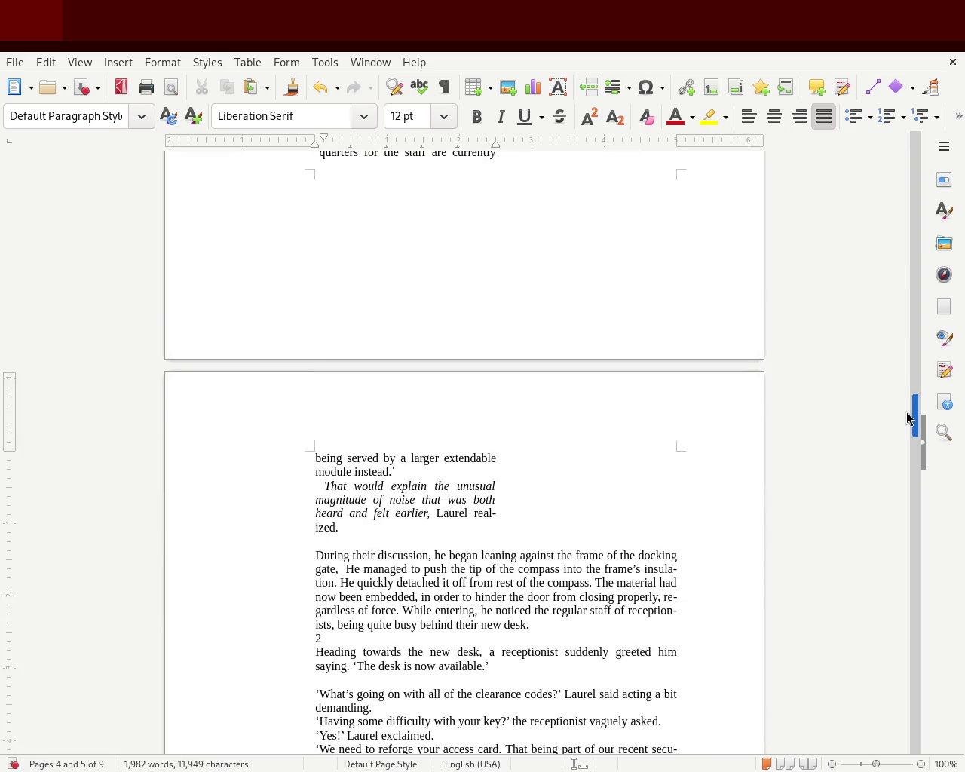
pyautogui.moveTo(908, 418)
pyautogui.mouseDown()
pyautogui.moveTo(907, 371)
pyautogui.moveTo(908, 385)
pyautogui.mouseUp()
pyautogui.click(404, 545)
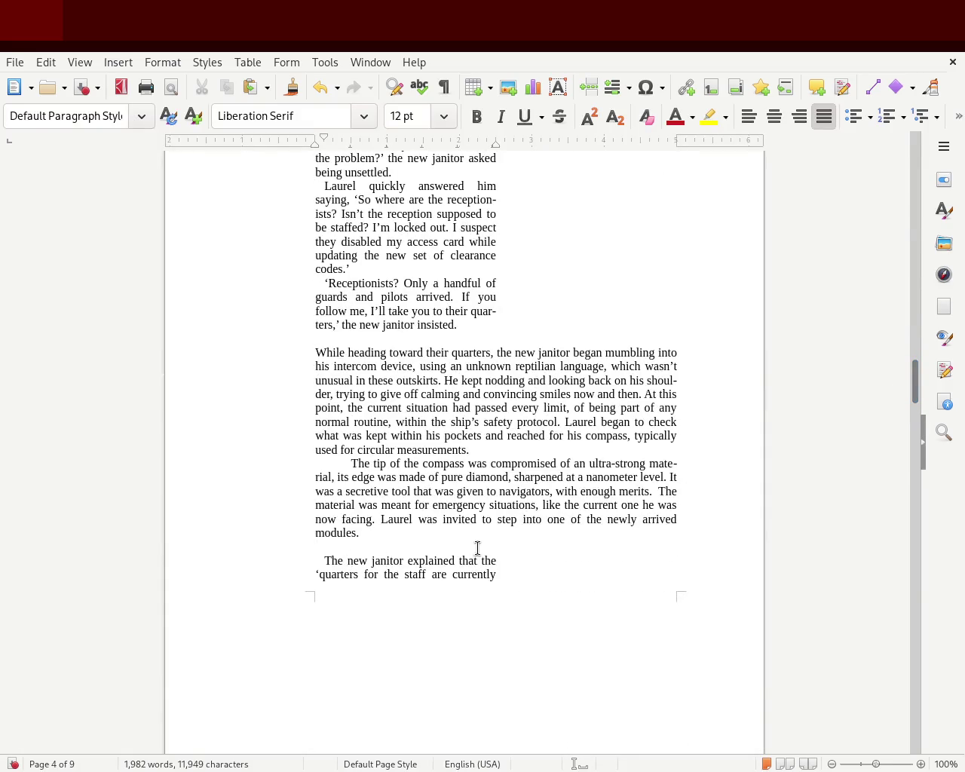
pyautogui.press('Delete')
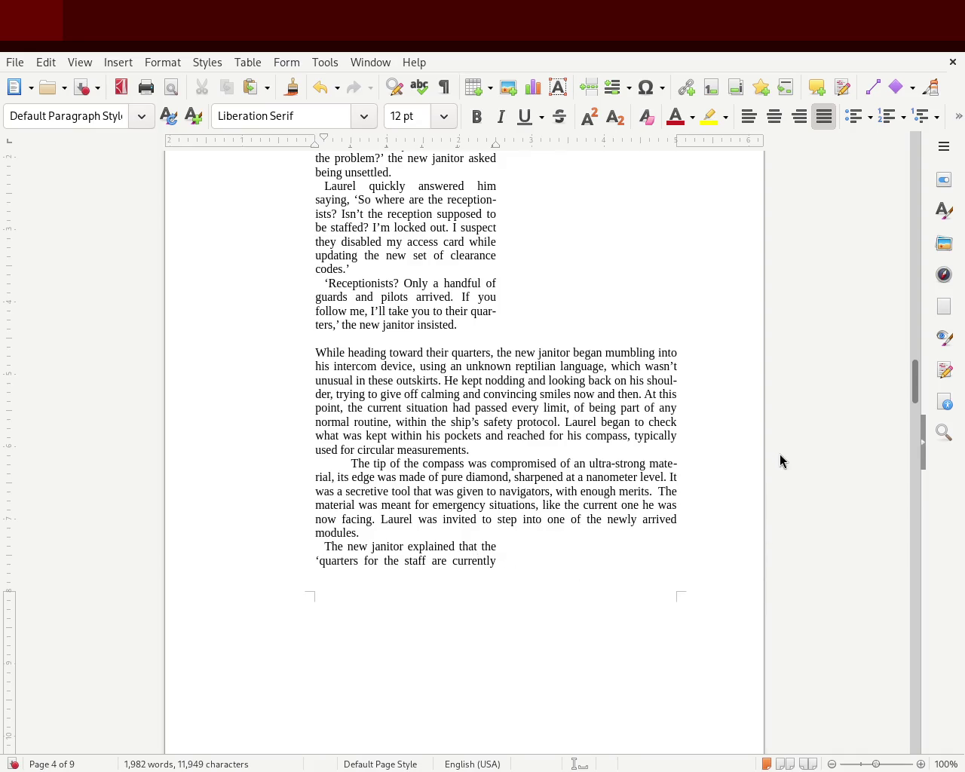
pyautogui.moveTo(914, 392)
pyautogui.mouseDown()
pyautogui.moveTo(908, 373)
pyautogui.moveTo(897, 375)
pyautogui.mouseUp()
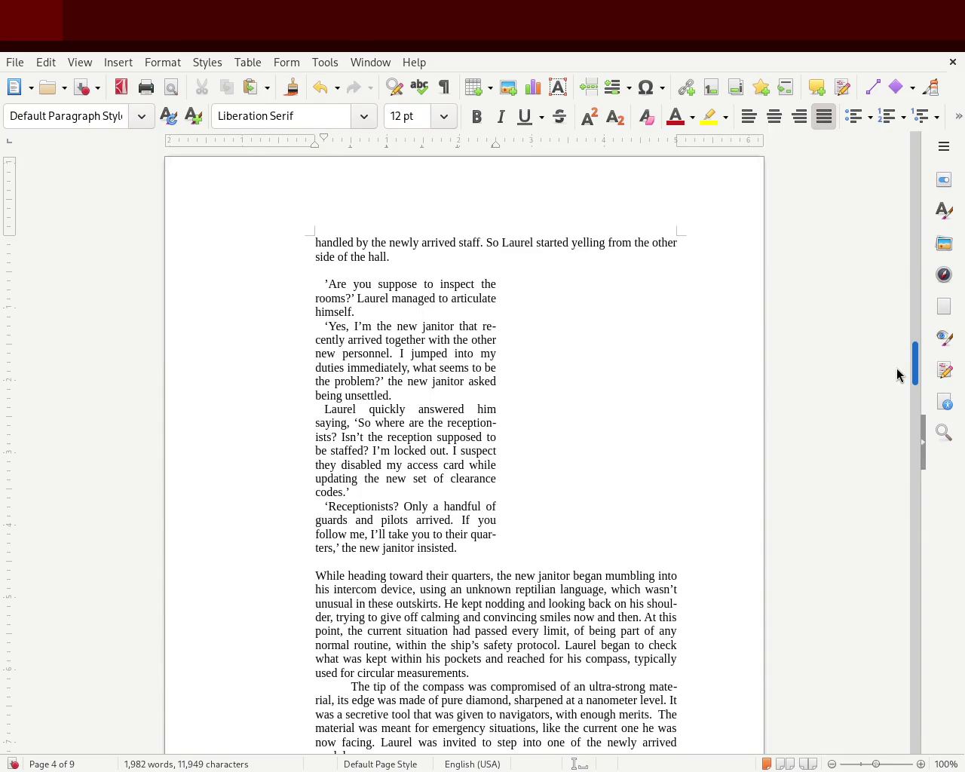
pyautogui.click(393, 270)
pyautogui.press('Delete')
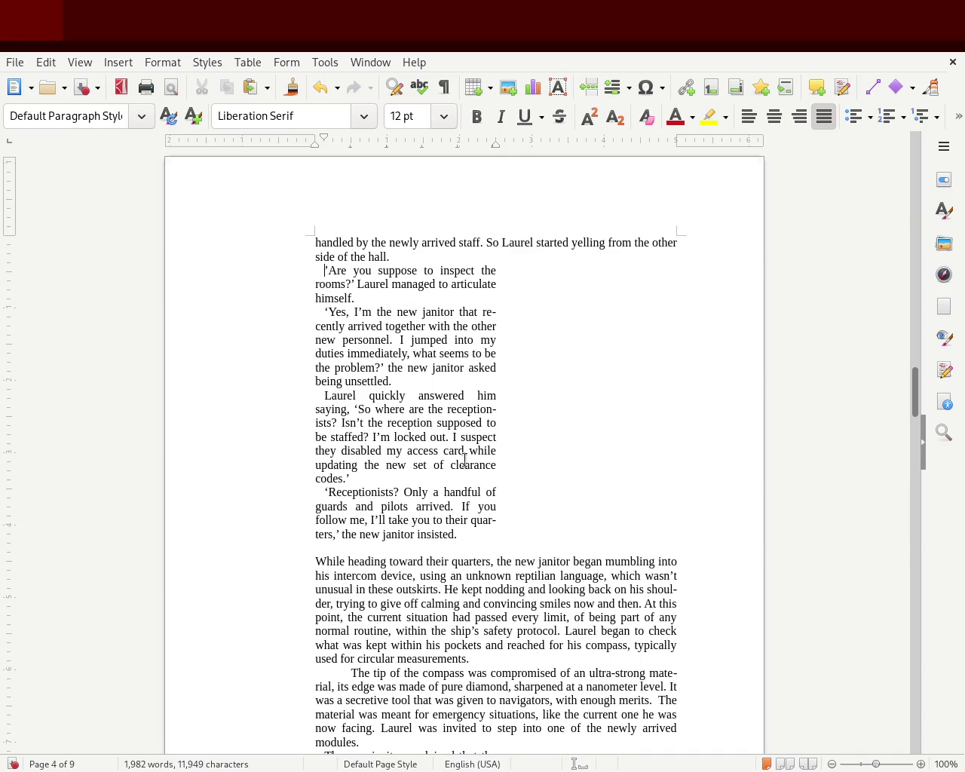
pyautogui.click(370, 546)
pyautogui.press('Delete')
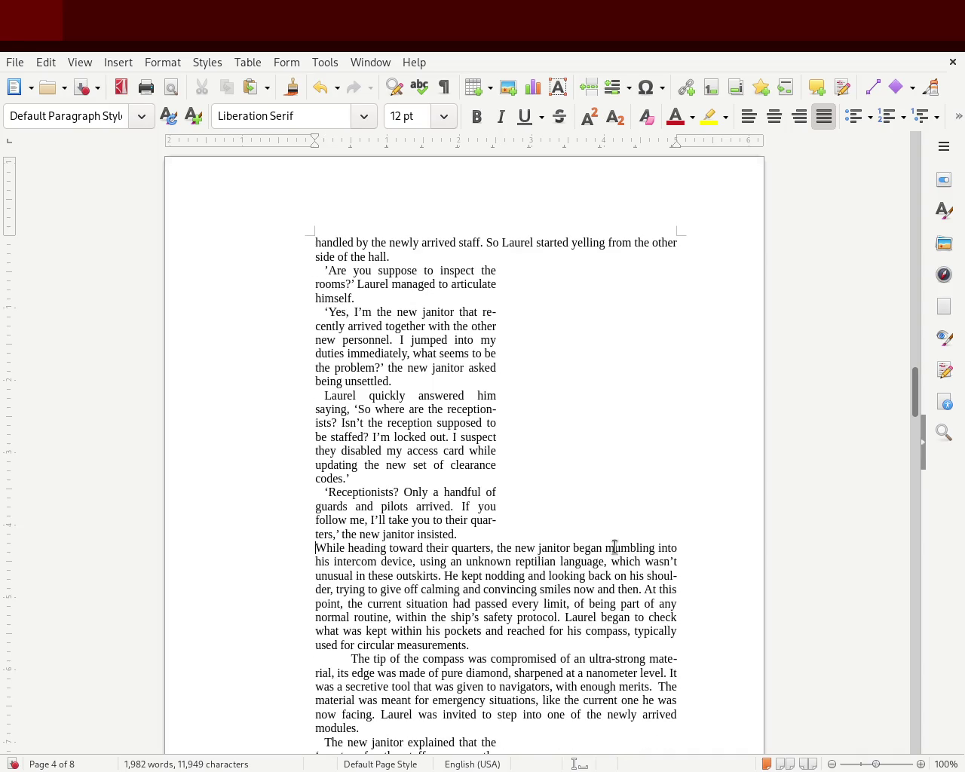
pyautogui.press('BackSpace')
pyautogui.hotkey('ctrl', 'z')
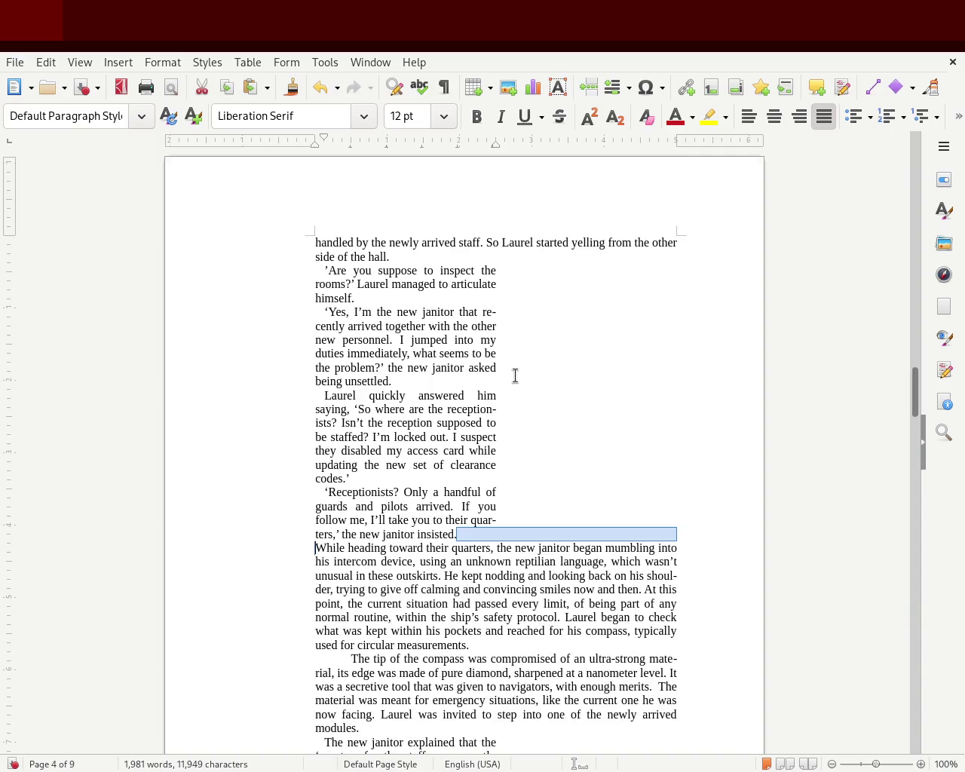
pyautogui.hotkey('ctrl', 'z')
pyautogui.hotkey('ctrl', 'z')
pyautogui.click(537, 391)
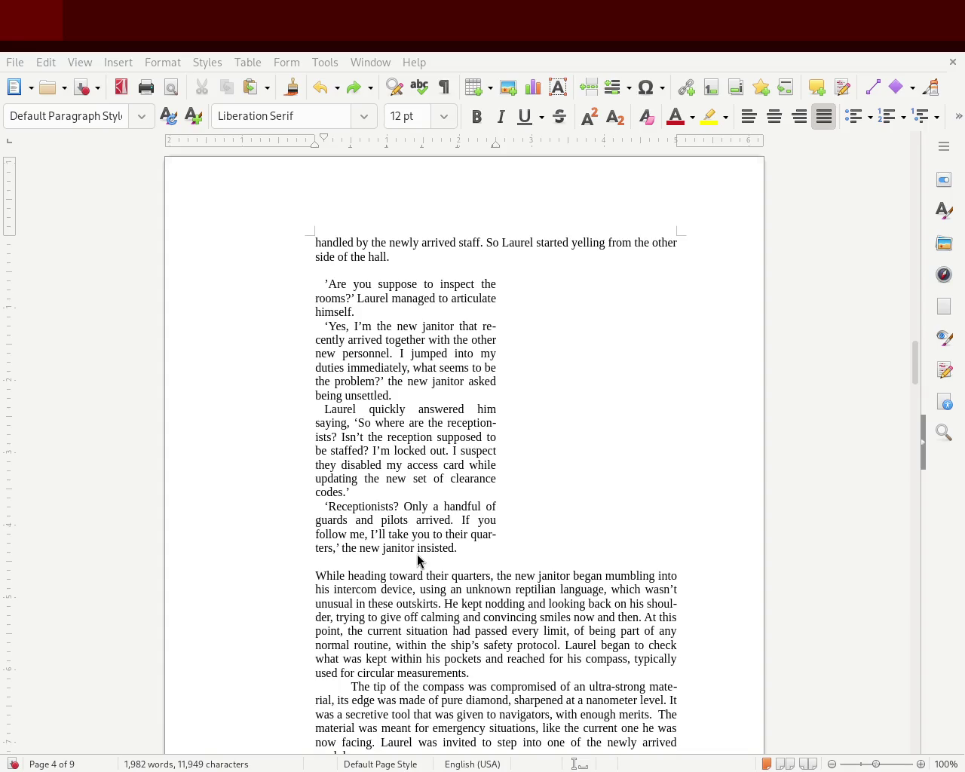
pyautogui.moveTo(481, 548)
pyautogui.mouseDown()
pyautogui.moveTo(286, 349)
pyautogui.moveTo(246, 282)
pyautogui.mouseUp()
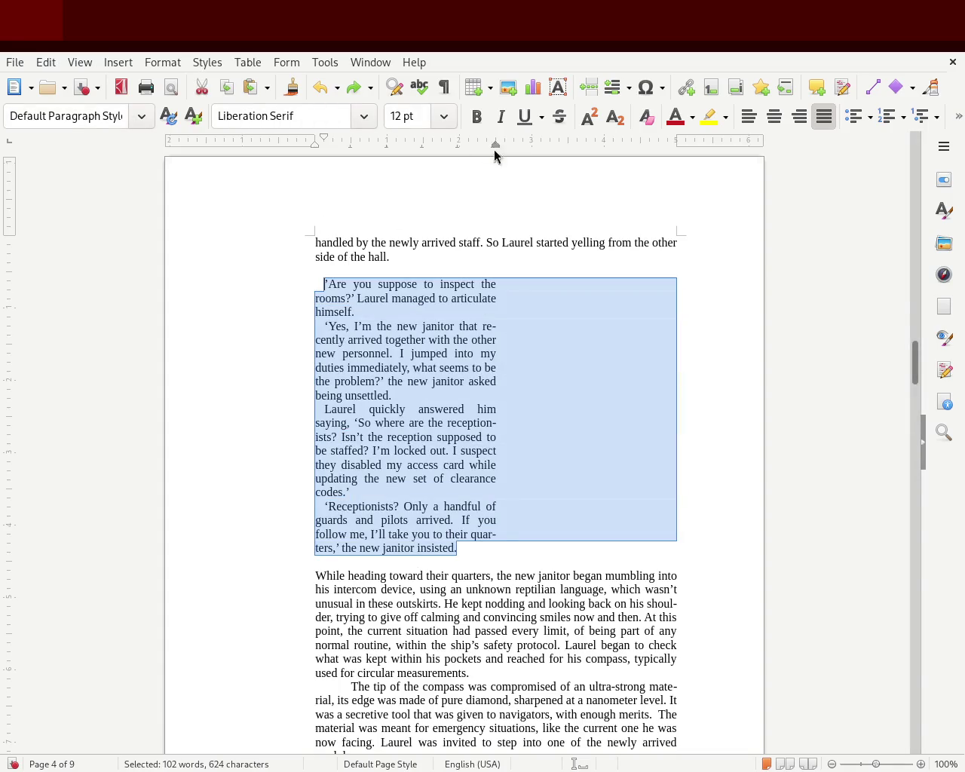
pyautogui.moveTo(495, 144); pyautogui.dragTo(531, 147)
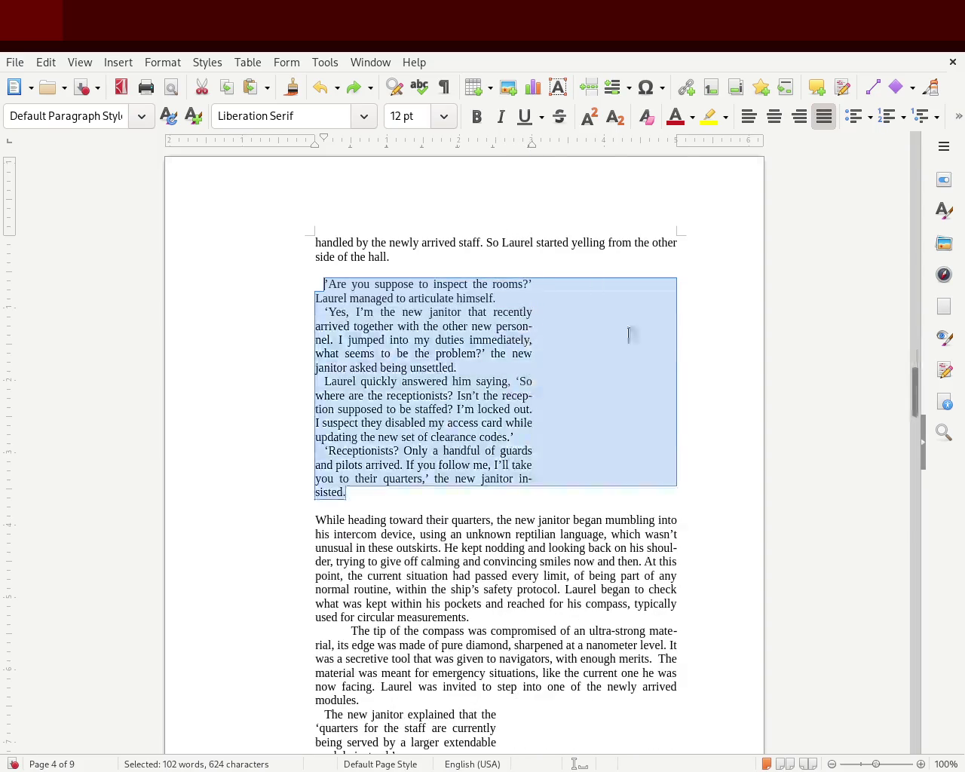
pyautogui.click(636, 410)
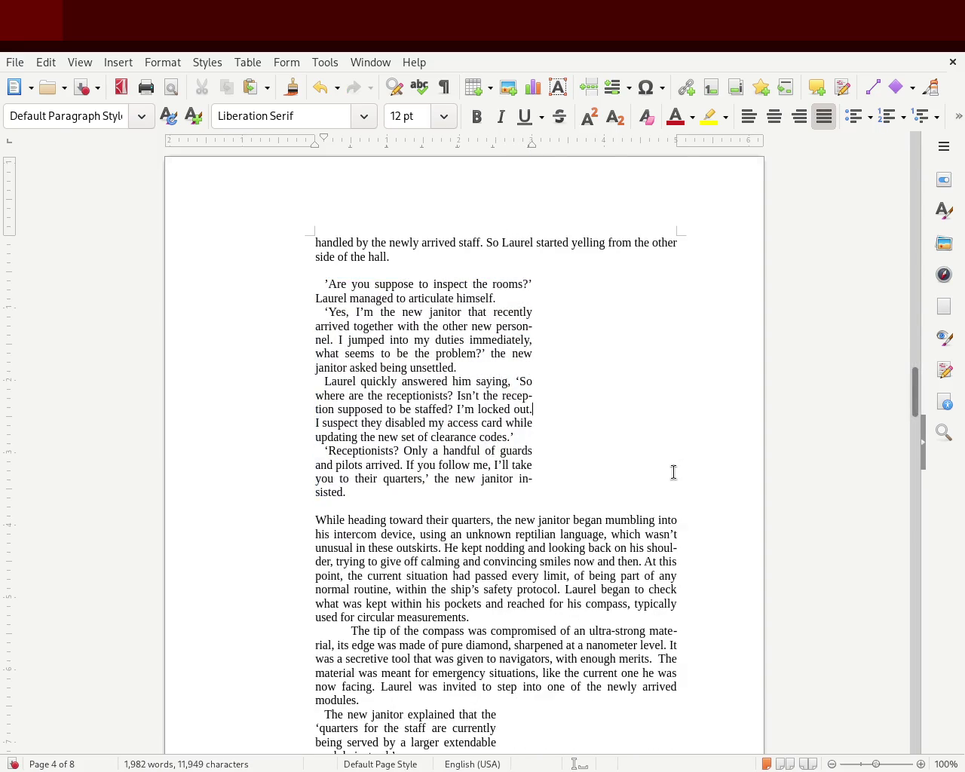
pyautogui.hotkey('ctrl', 'z')
pyautogui.click(595, 354)
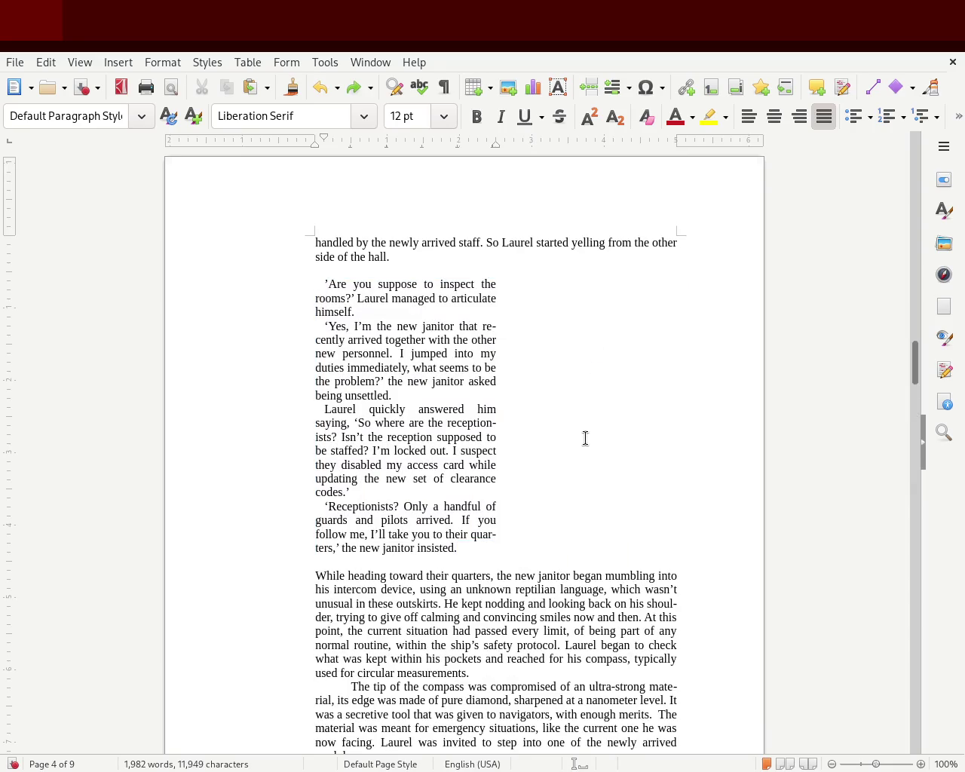
pyautogui.moveTo(922, 360)
pyautogui.mouseDown()
pyautogui.moveTo(926, 369)
pyautogui.moveTo(927, 313)
pyautogui.mouseUp()
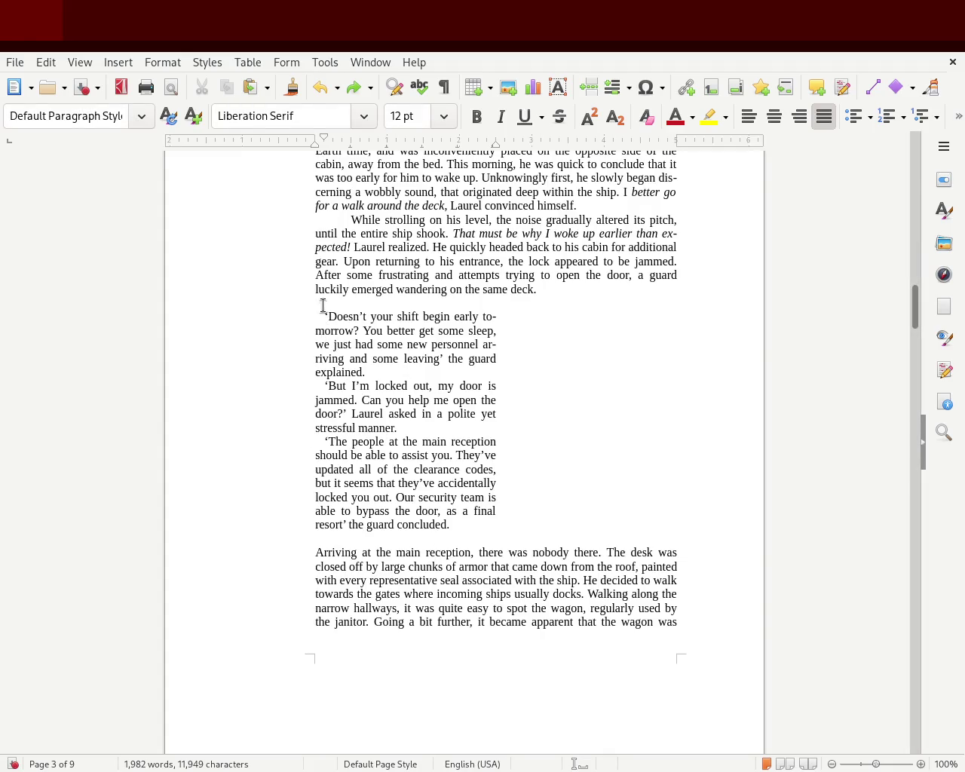
pyautogui.moveTo(319, 304); pyautogui.dragTo(434, 499)
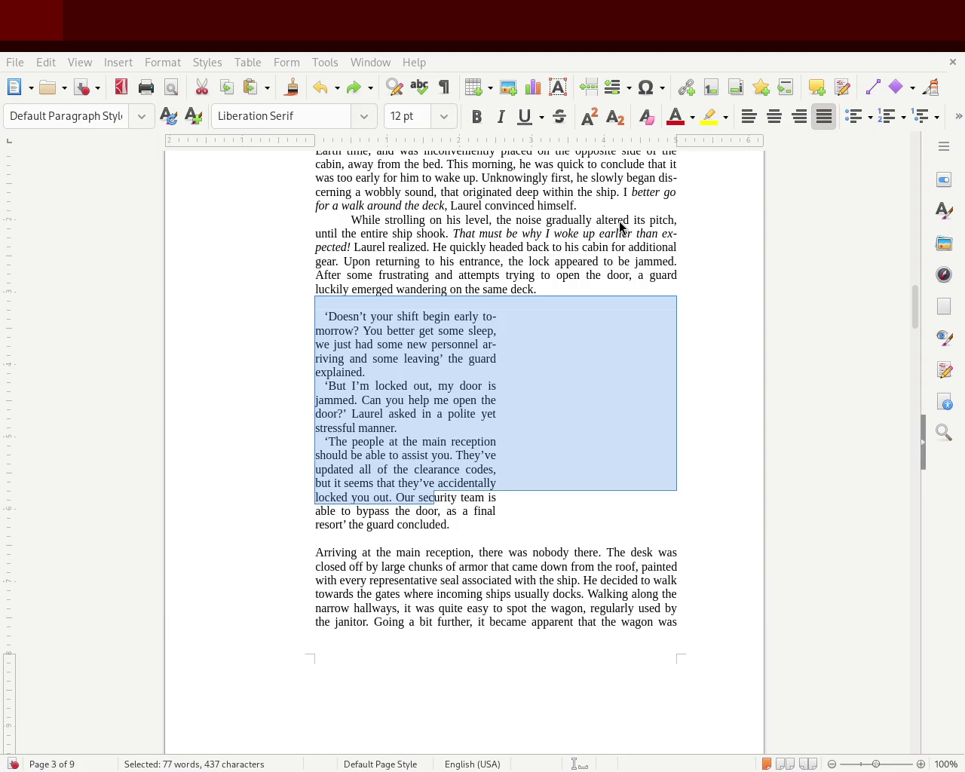
pyautogui.click(652, 451)
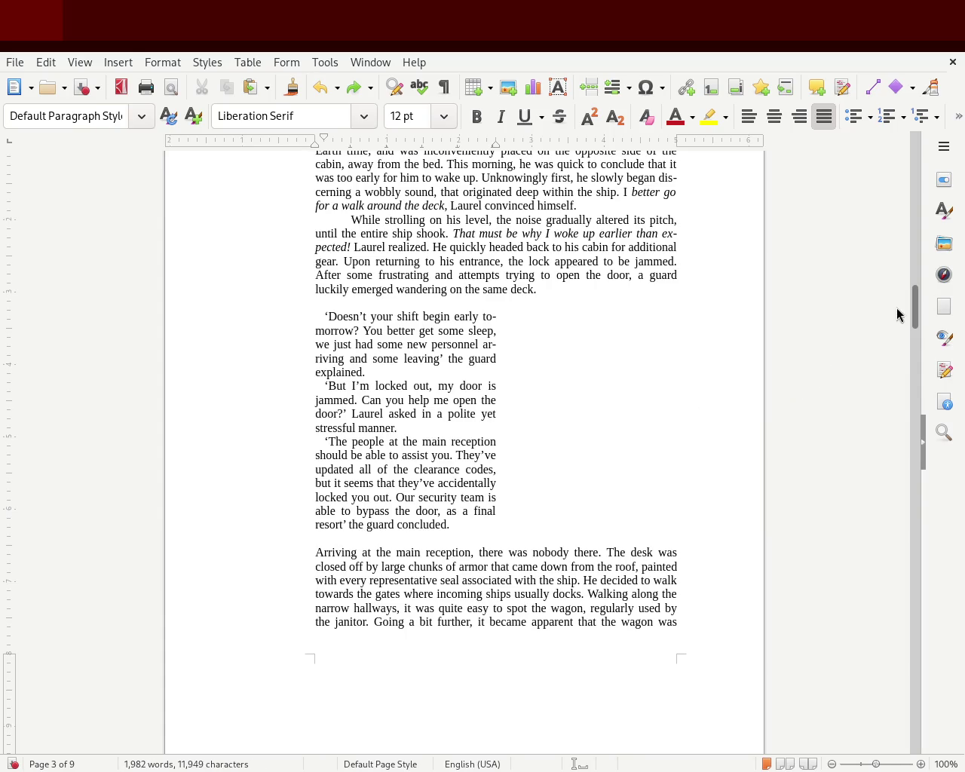
pyautogui.moveTo(919, 309)
pyautogui.mouseDown()
pyautogui.moveTo(917, 284)
pyautogui.moveTo(900, 402)
pyautogui.mouseUp()
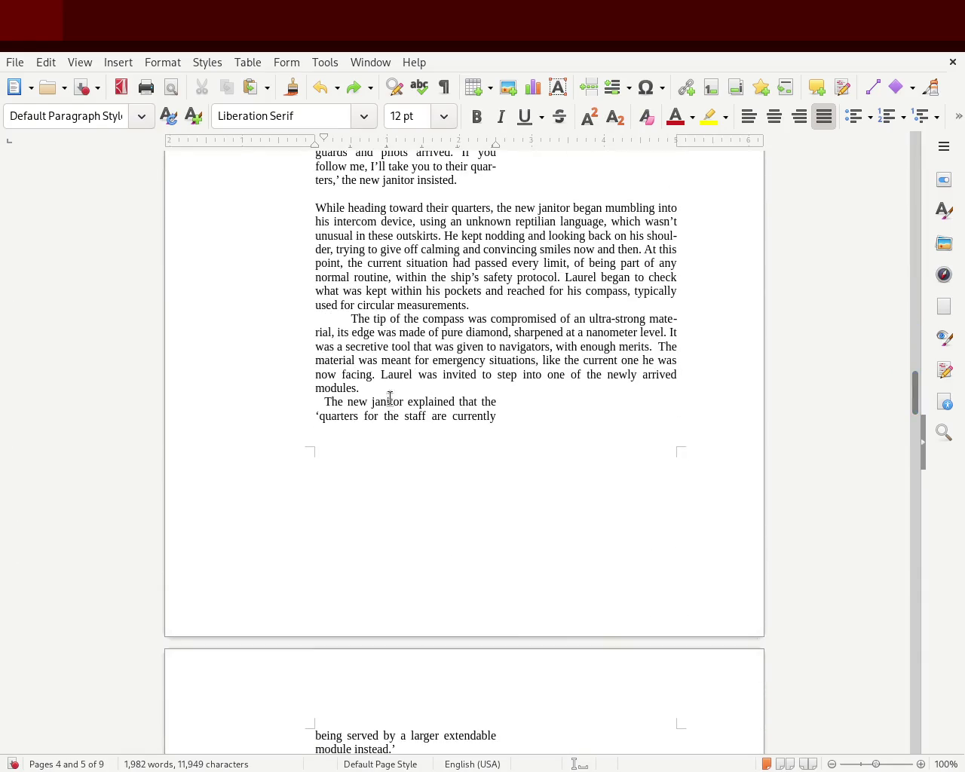
# - Add a blank line after 'modules.' and drag 'The tip of the compass' first-line indent marker left
pyautogui.press('Return')
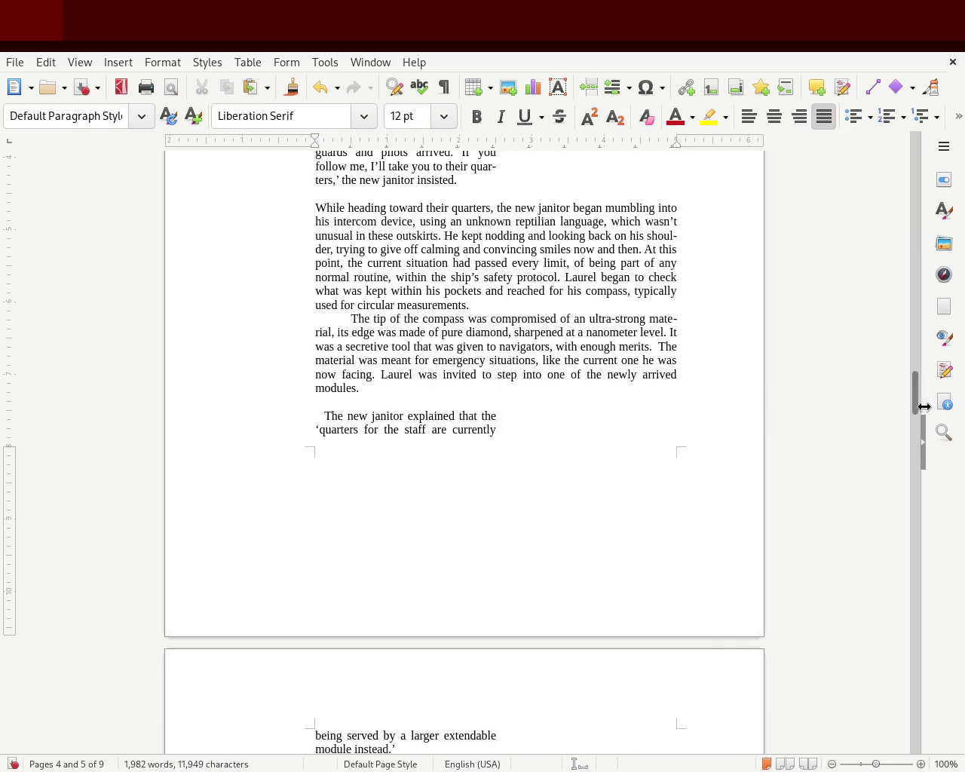
pyautogui.moveTo(917, 397); pyautogui.dragTo(915, 385)
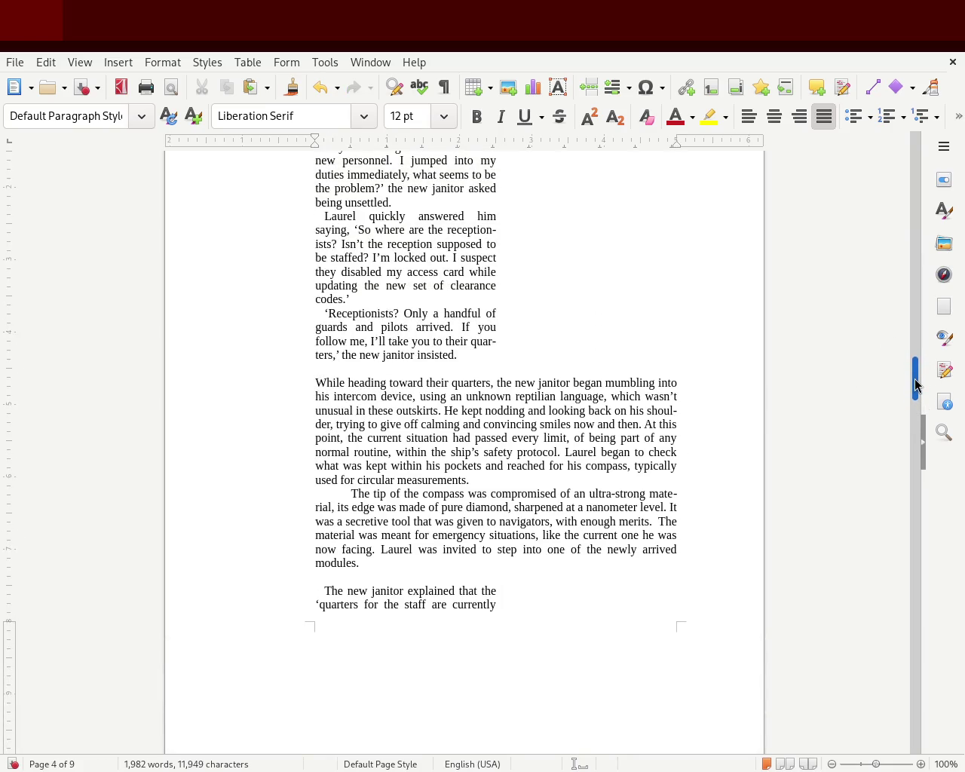
pyautogui.click(355, 494)
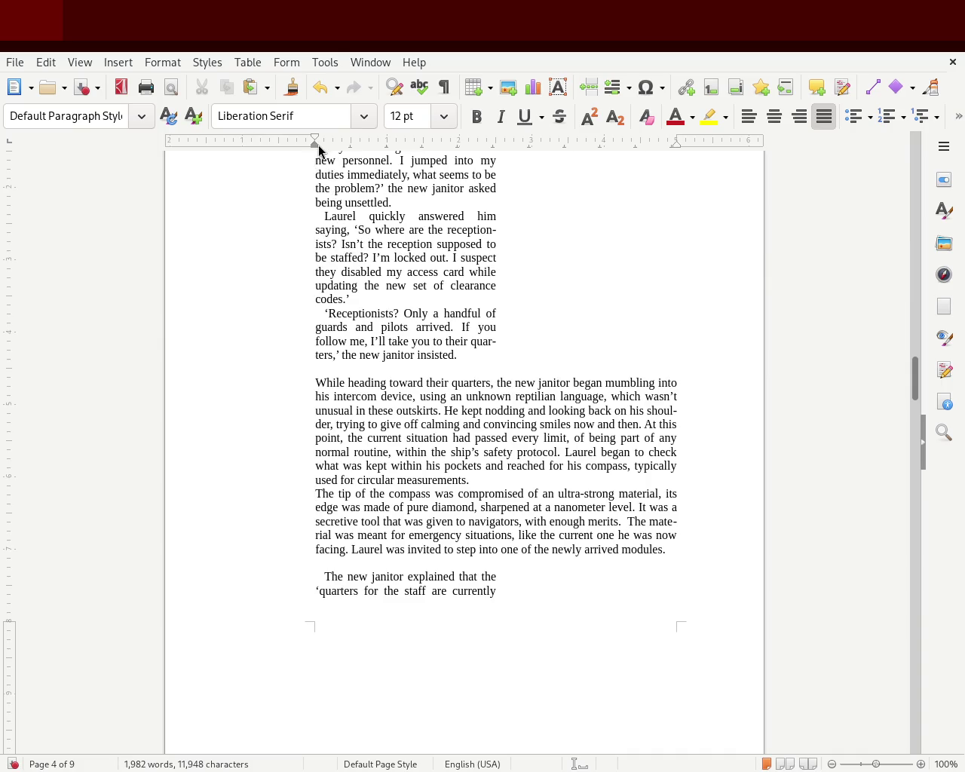
pyautogui.moveTo(318, 139); pyautogui.dragTo(331, 144)
pyautogui.moveTo(337, 145); pyautogui.dragTo(337, 145)
pyautogui.click(535, 582)
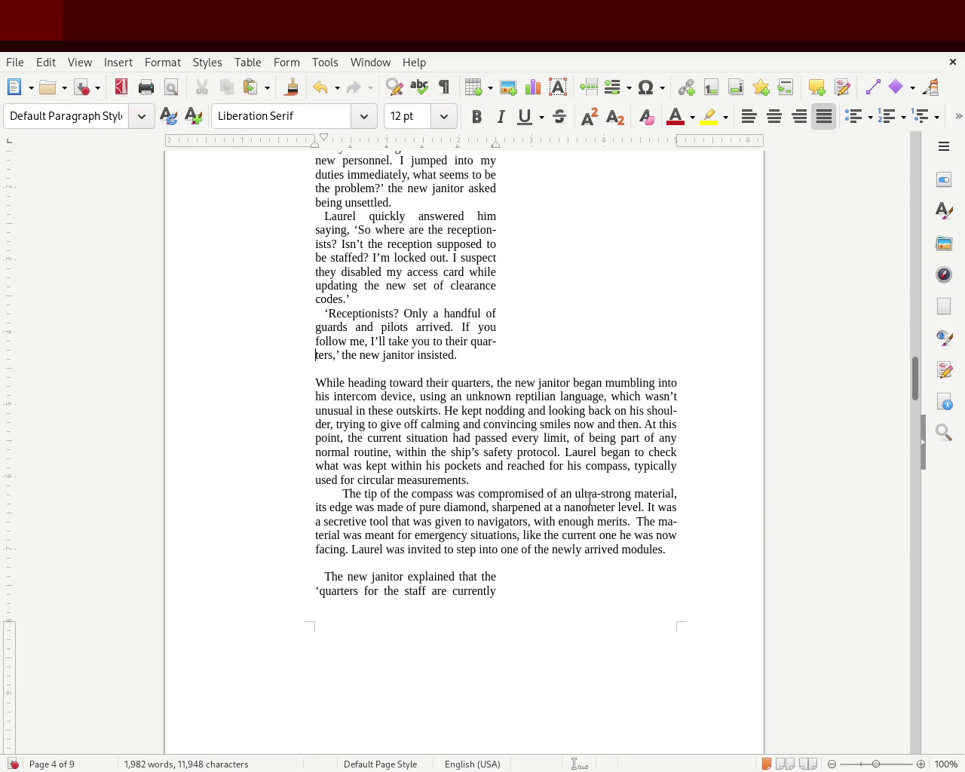
pyautogui.moveTo(916, 383); pyautogui.dragTo(914, 296)
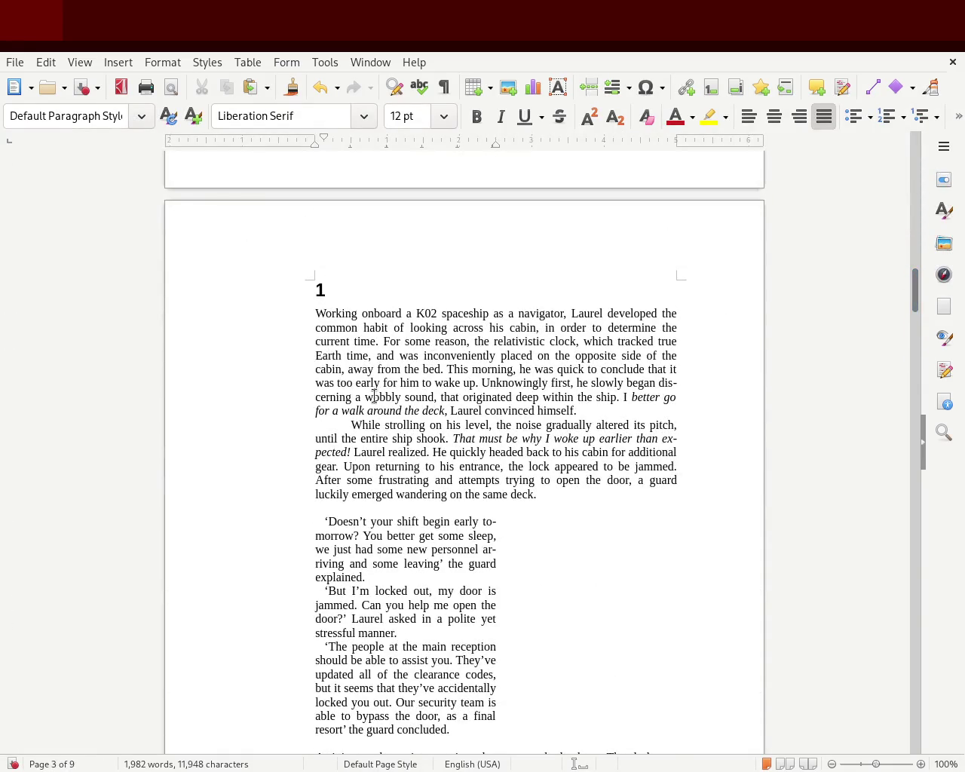
# - Reset the 'While strolling' paragraph to a smaller first-line indent
pyautogui.press('BackSpace')
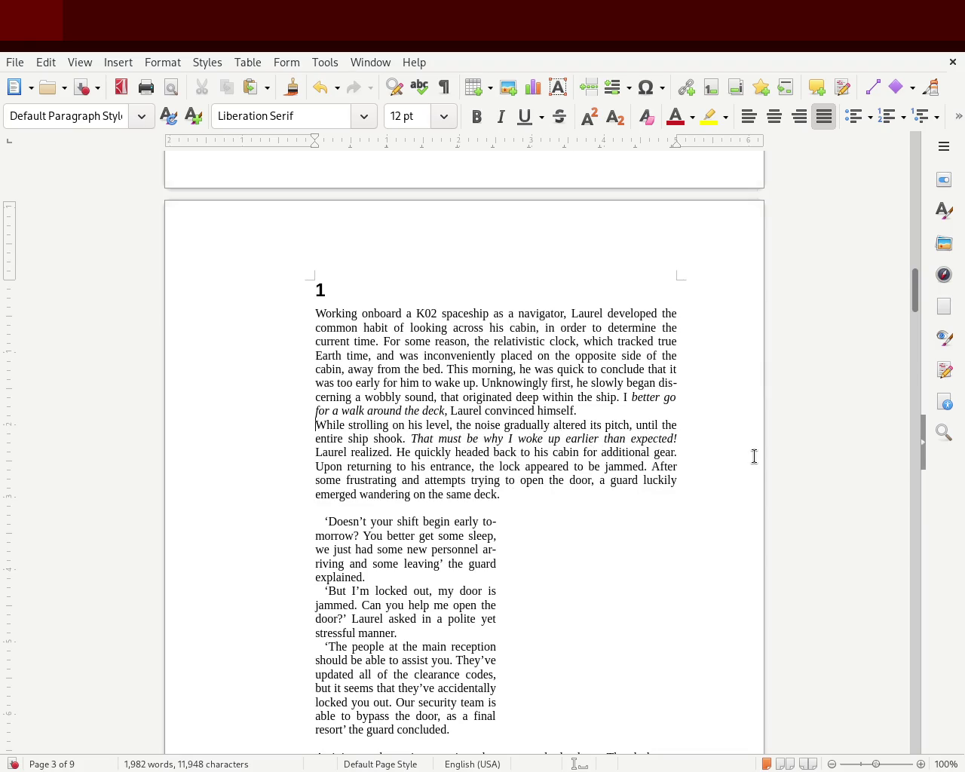
pyautogui.moveTo(319, 141); pyautogui.dragTo(341, 140)
pyautogui.press('Up')
pyautogui.press('Up')
pyautogui.press('Up')
# - Reset 'The tip of the compass' paragraph to the same shorter first-line indent
pyautogui.click(811, 453)
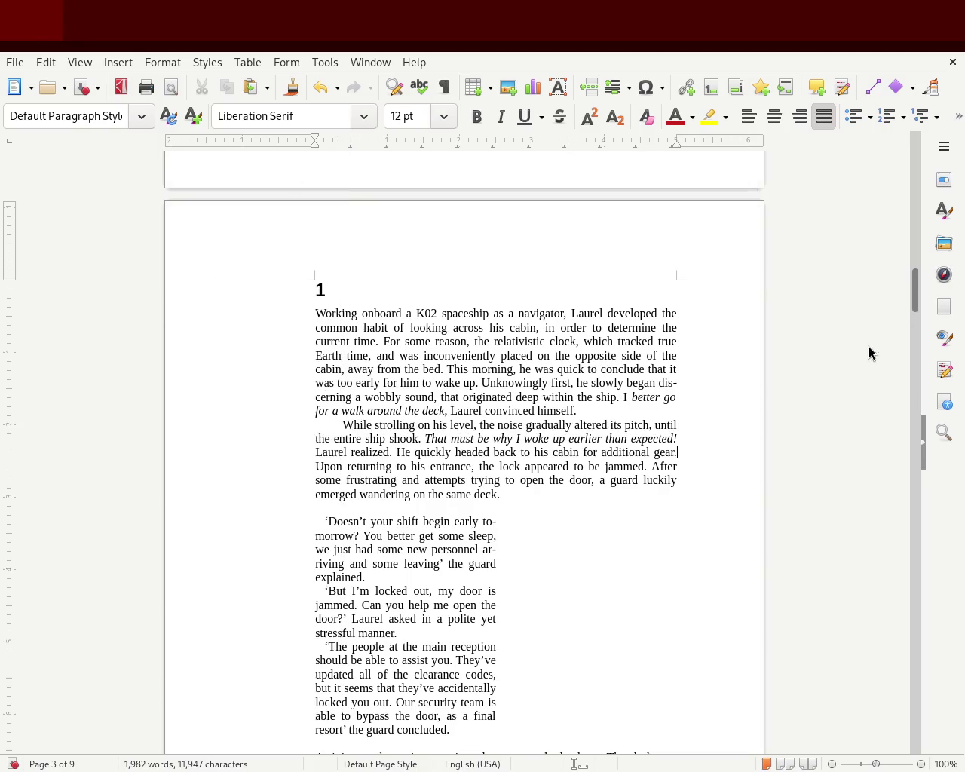
pyautogui.scroll(-1, 915, 294)
pyautogui.moveTo(916, 294); pyautogui.dragTo(899, 302)
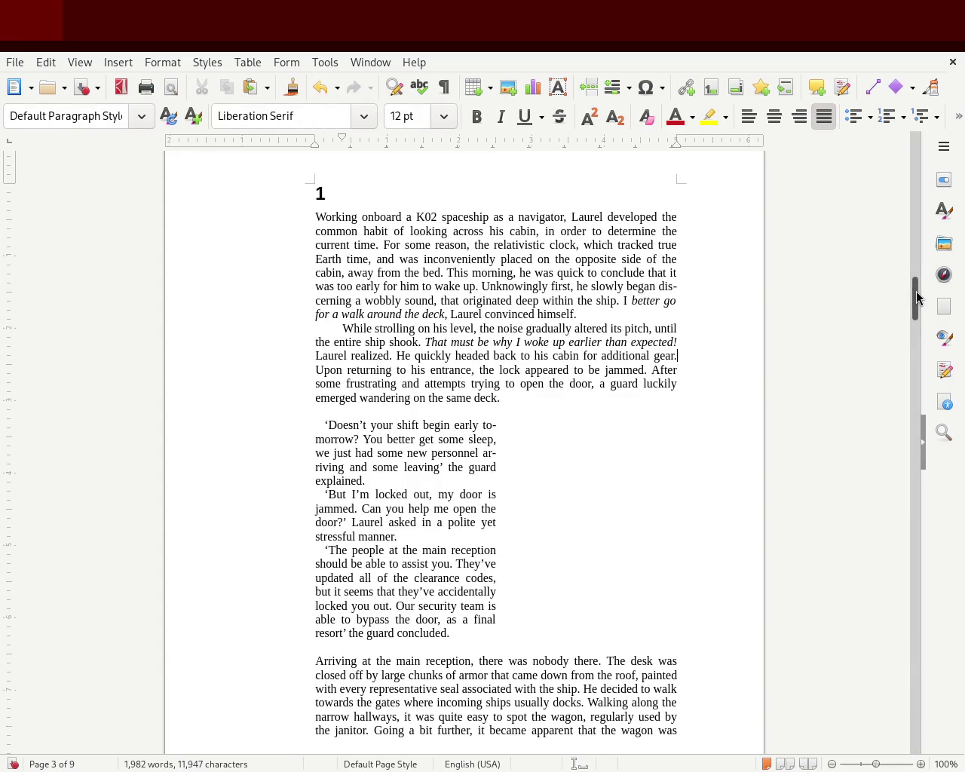
pyautogui.moveTo(918, 297)
pyautogui.mouseDown()
pyautogui.moveTo(914, 284)
pyautogui.moveTo(897, 384)
pyautogui.mouseUp()
pyautogui.click(341, 386)
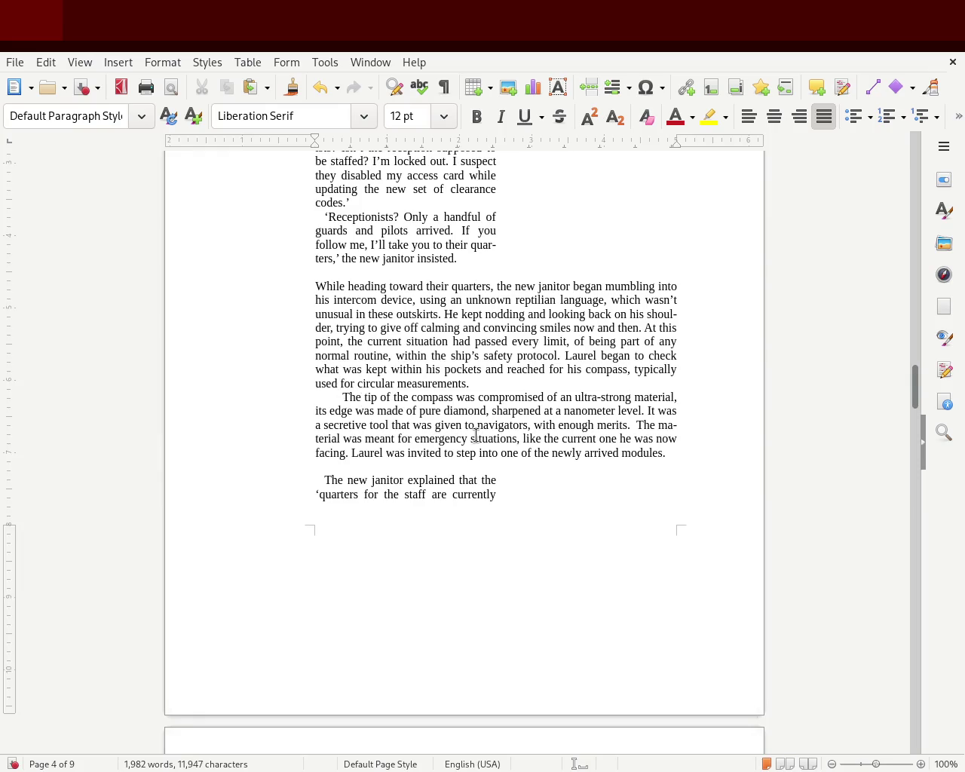
pyautogui.press('BackSpace')
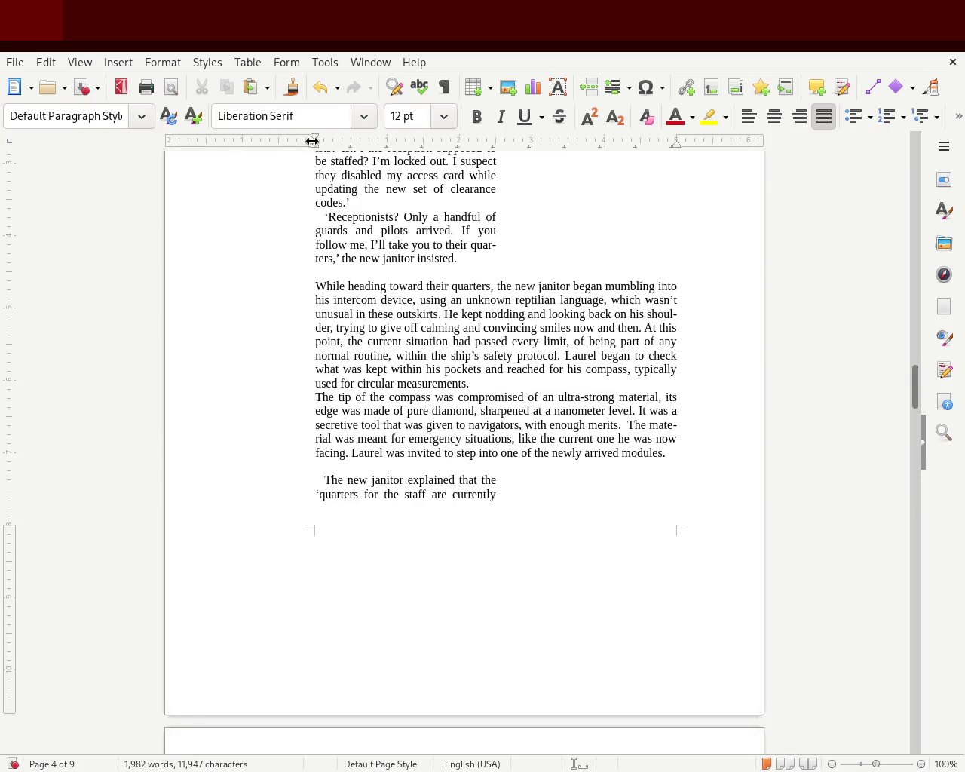
pyautogui.moveTo(314, 141); pyautogui.dragTo(341, 142)
pyautogui.click(216, 343)
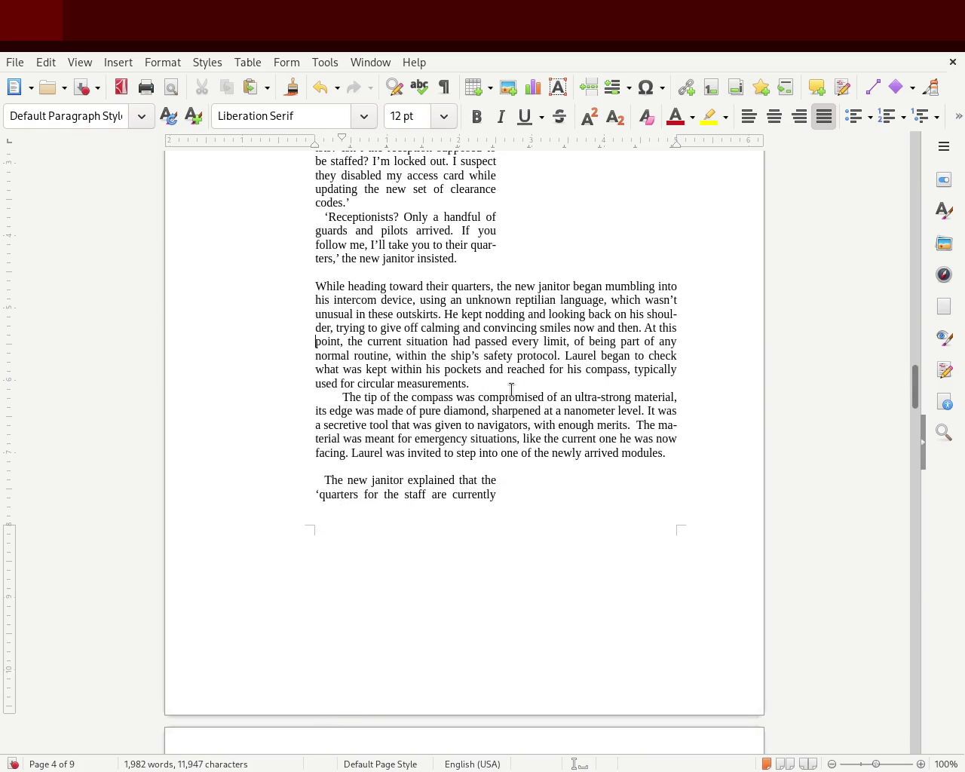
pyautogui.moveTo(914, 383)
pyautogui.mouseDown()
pyautogui.moveTo(927, 282)
pyautogui.moveTo(928, 300)
pyautogui.mouseUp()
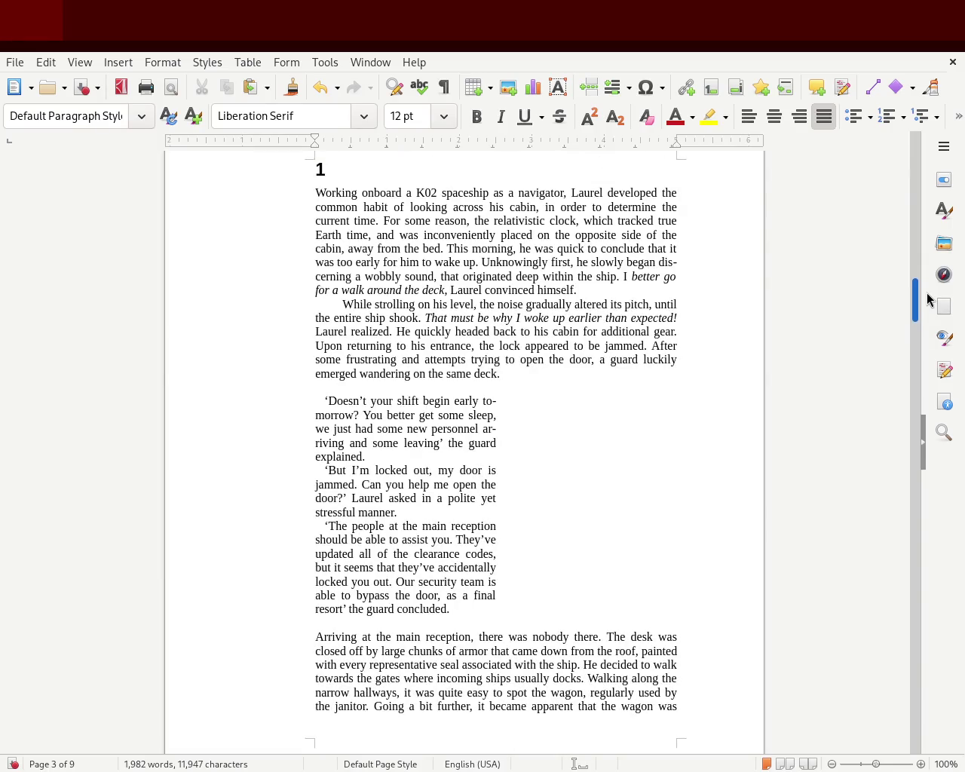
# - Give the 'While strolling' paragraph a slight first-line indent
pyautogui.click(436, 304)
pyautogui.press('Home')
pyautogui.press('BackSpace')
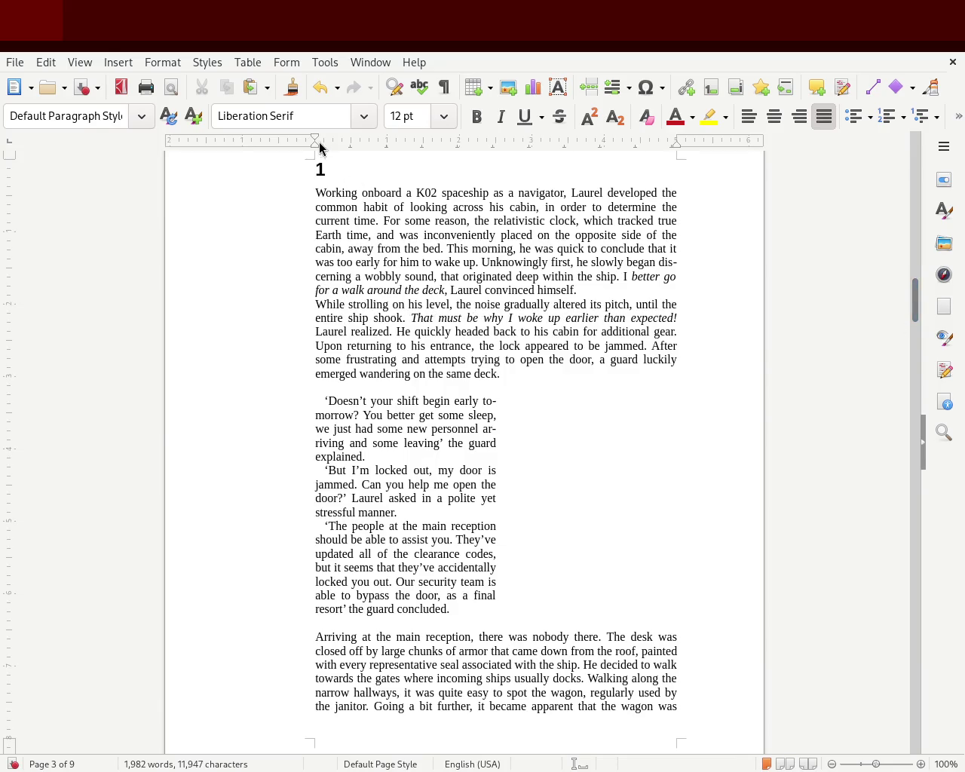
pyautogui.moveTo(315, 139); pyautogui.dragTo(332, 138)
pyautogui.click(309, 390)
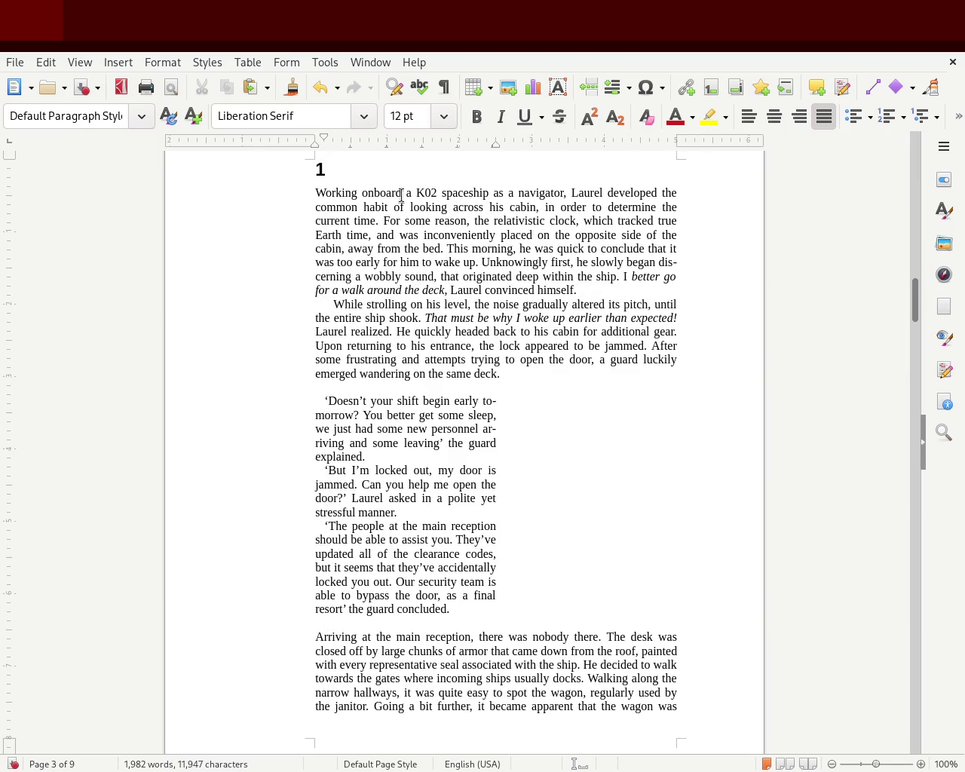
# - Indent the first lines of the 'Doesn't your shift', 'But I'm locked out' and 'The people at the main reception' quotes
pyautogui.moveTo(327, 140); pyautogui.dragTo(332, 141)
pyautogui.click(294, 481)
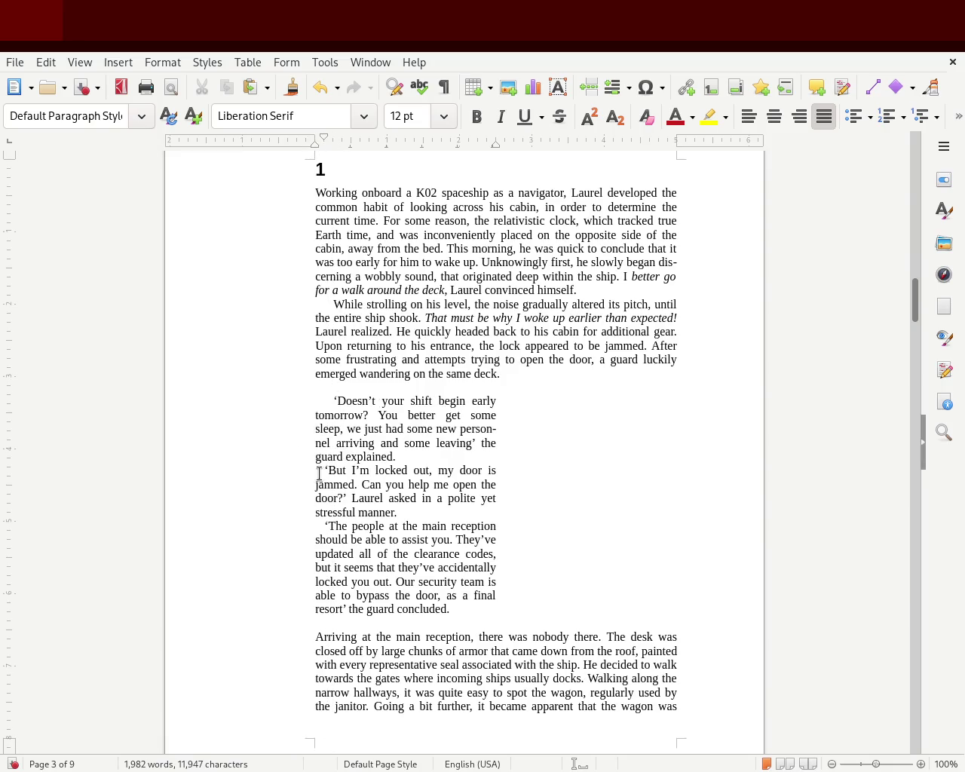
pyautogui.moveTo(333, 139); pyautogui.dragTo(332, 141)
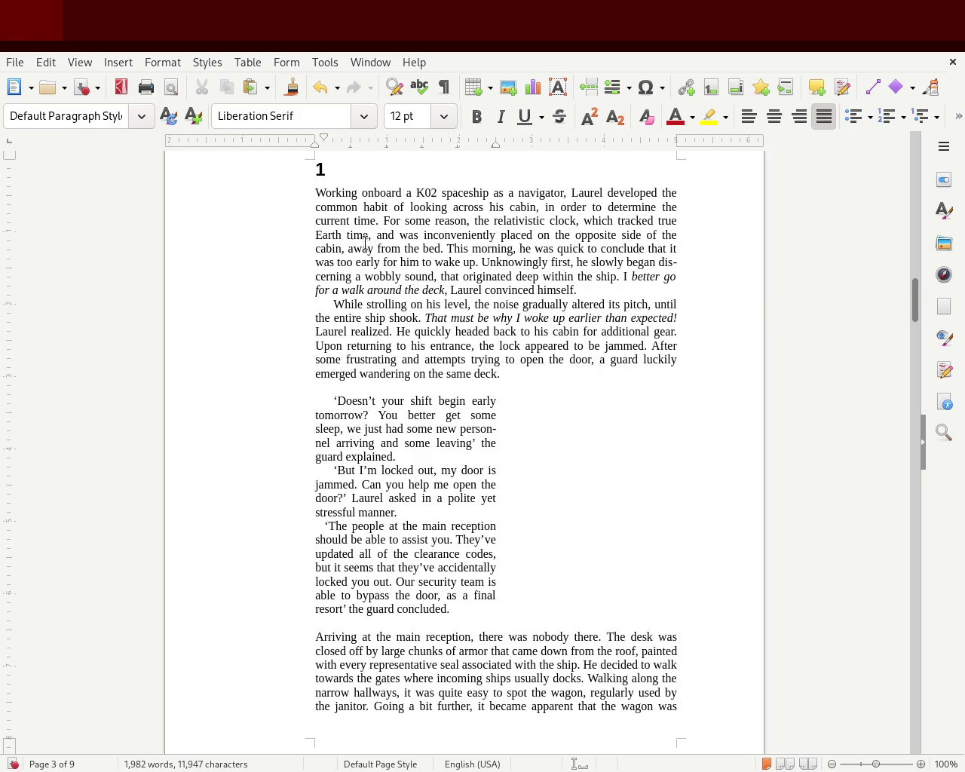
pyautogui.moveTo(323, 140); pyautogui.dragTo(333, 141)
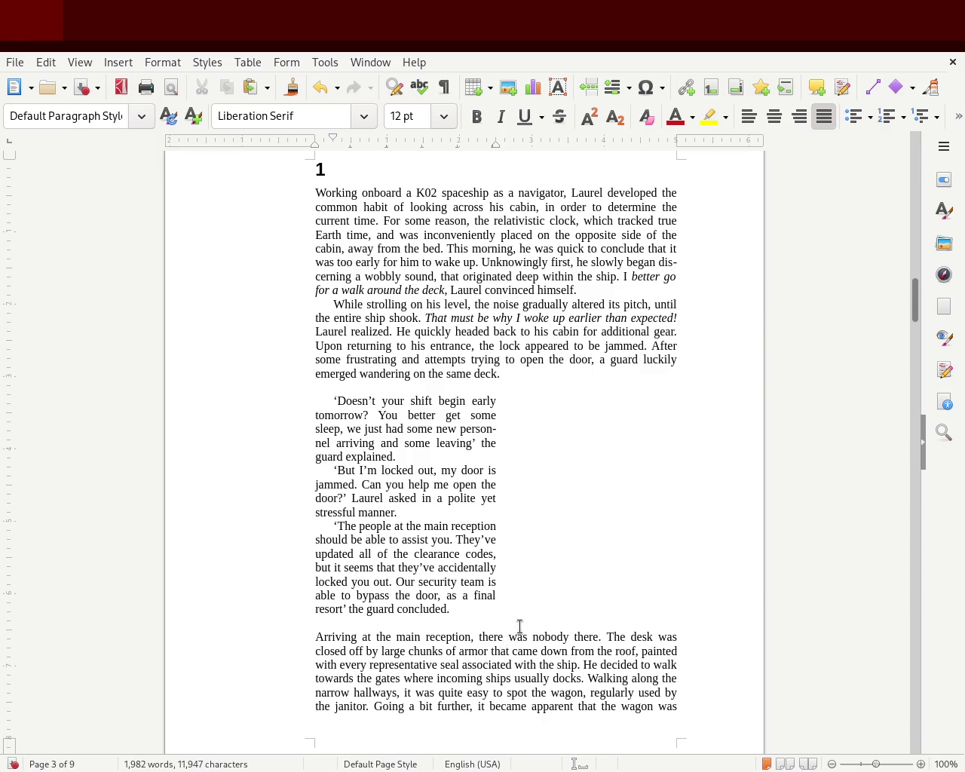
# - Extend the three guard quotes' right indent to the full text width
pyautogui.moveTo(472, 610); pyautogui.dragTo(269, 404)
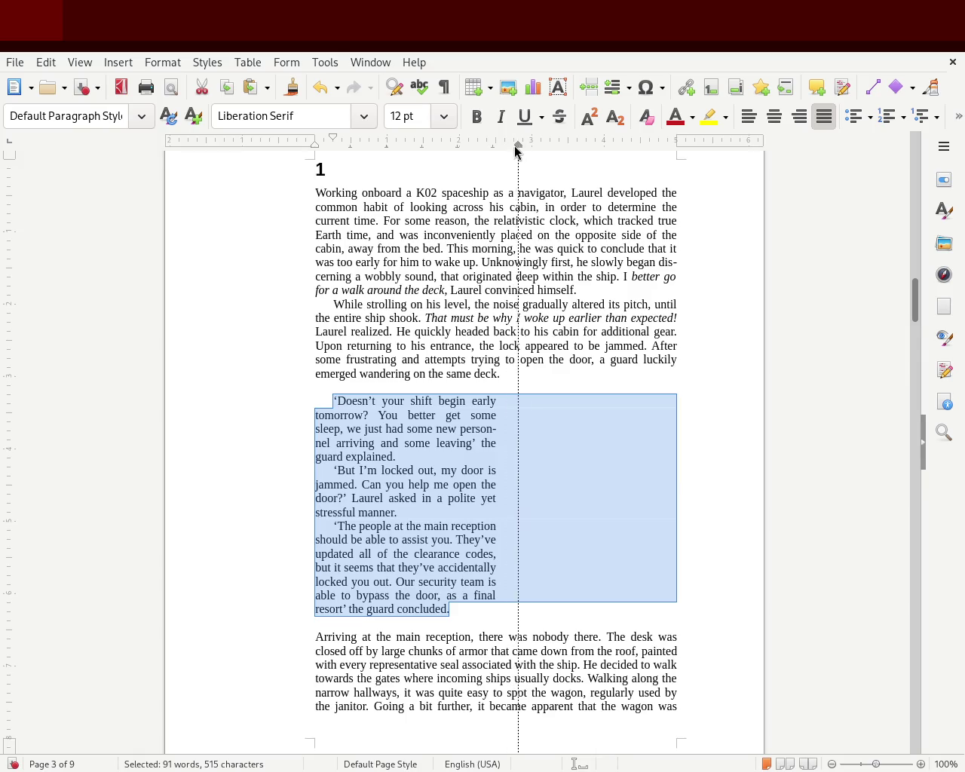
pyautogui.moveTo(512, 151); pyautogui.dragTo(531, 144)
pyautogui.click(131, 487)
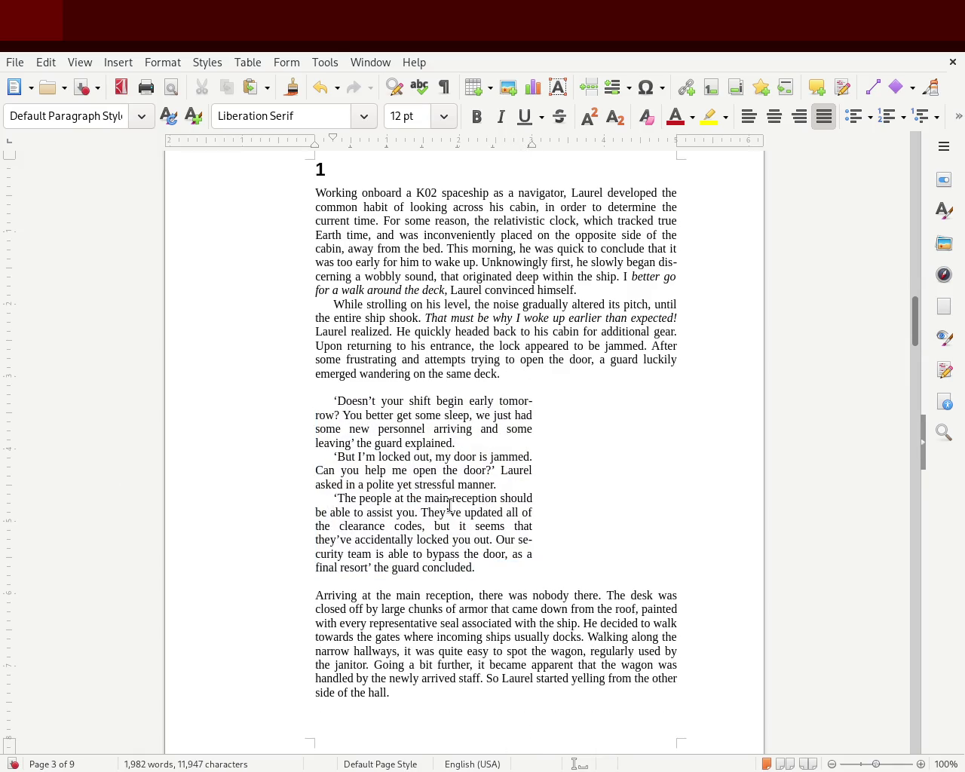
pyautogui.moveTo(493, 570); pyautogui.dragTo(214, 405)
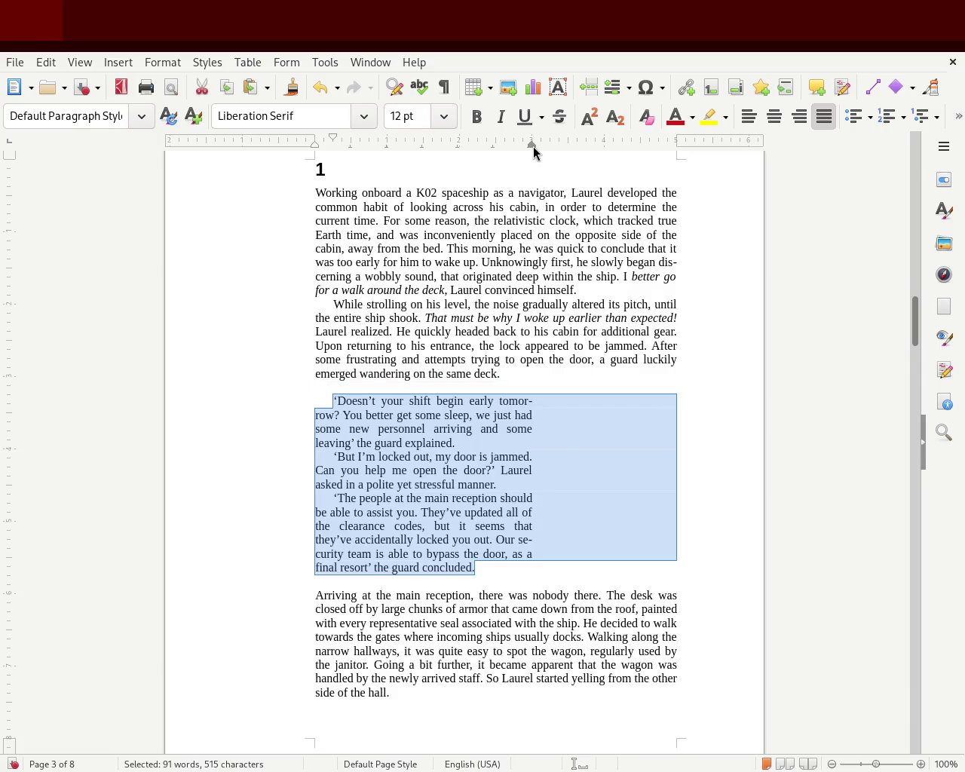
pyautogui.moveTo(532, 146); pyautogui.dragTo(677, 170)
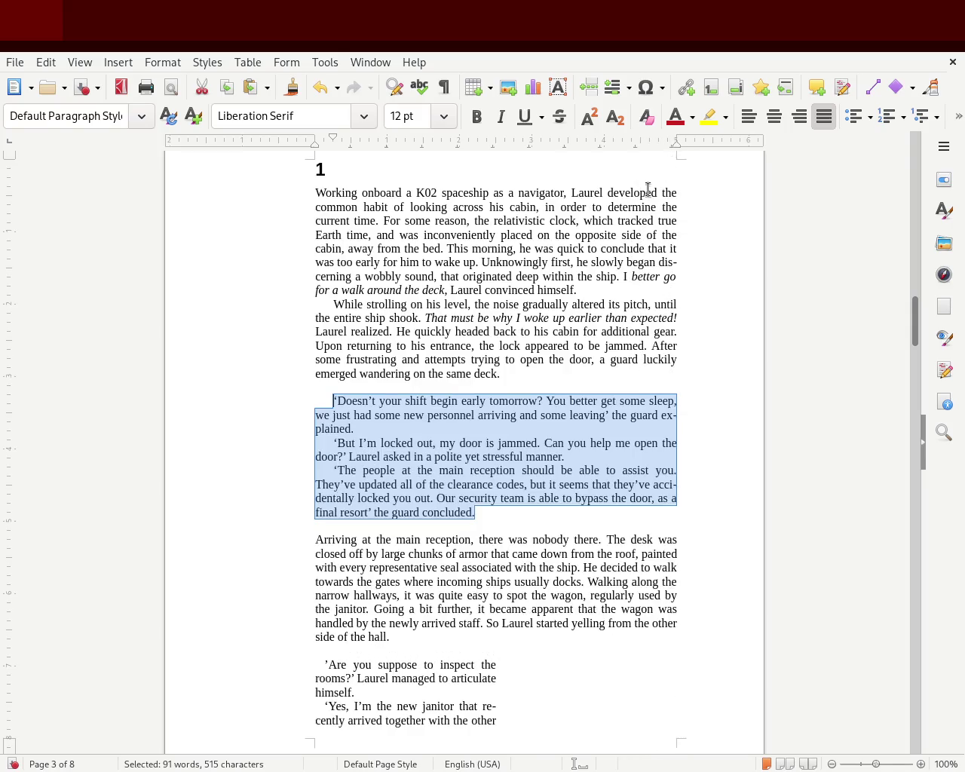
pyautogui.click(295, 509)
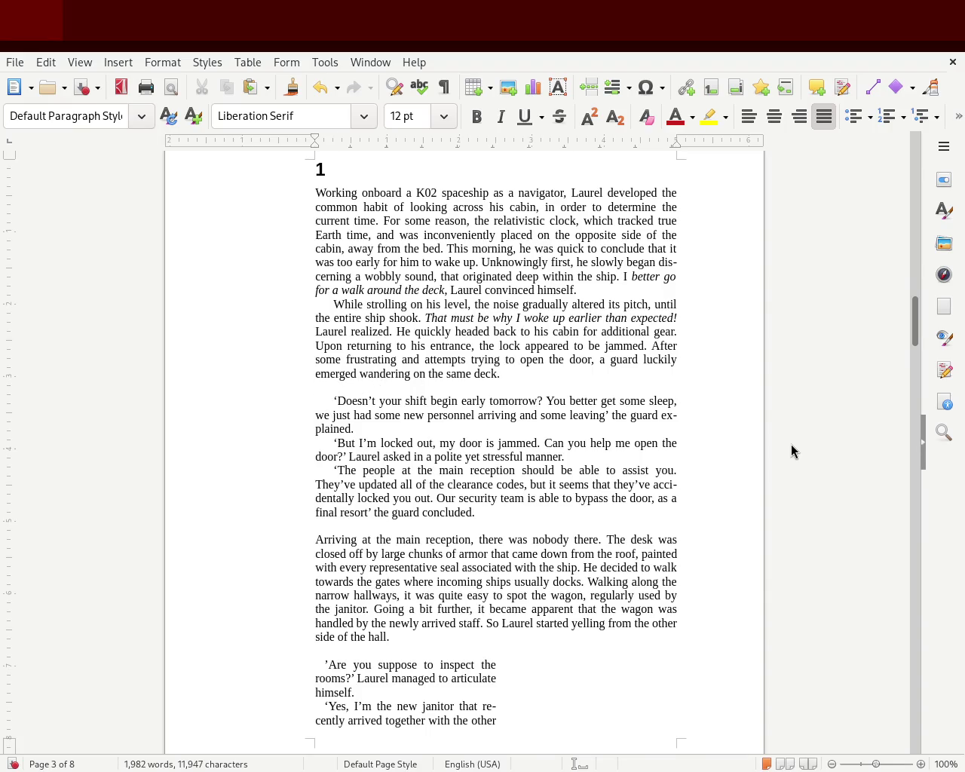
# - Delete two empty paragraphs and undo the widening so the guard quotes are narrow again
pyautogui.press('Delete')
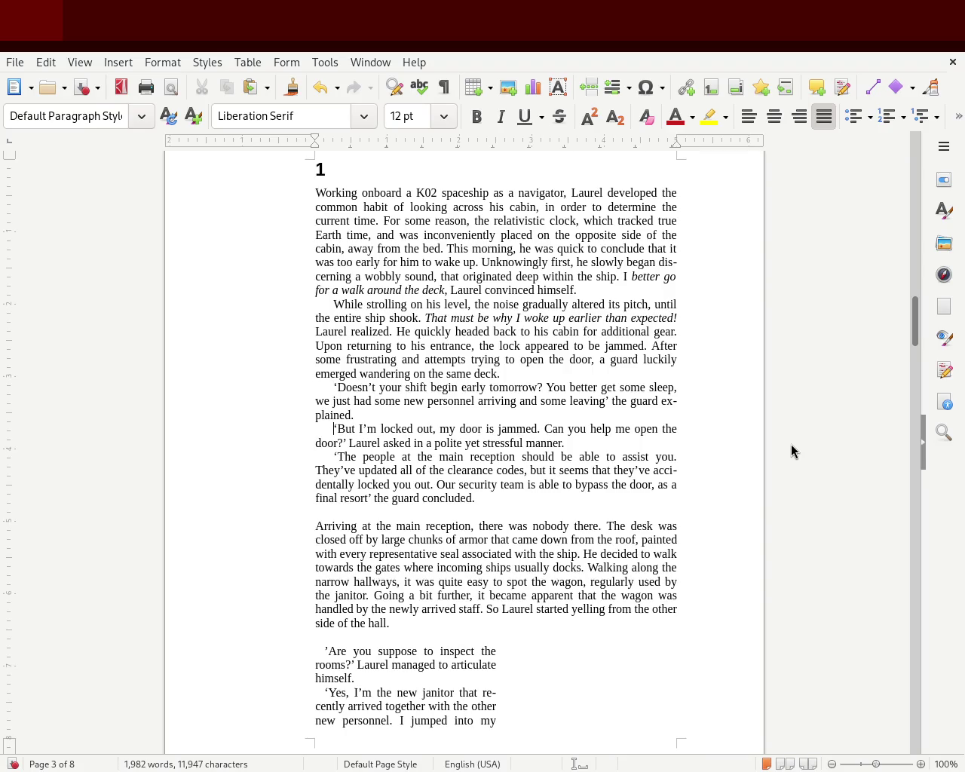
pyautogui.press('Delete')
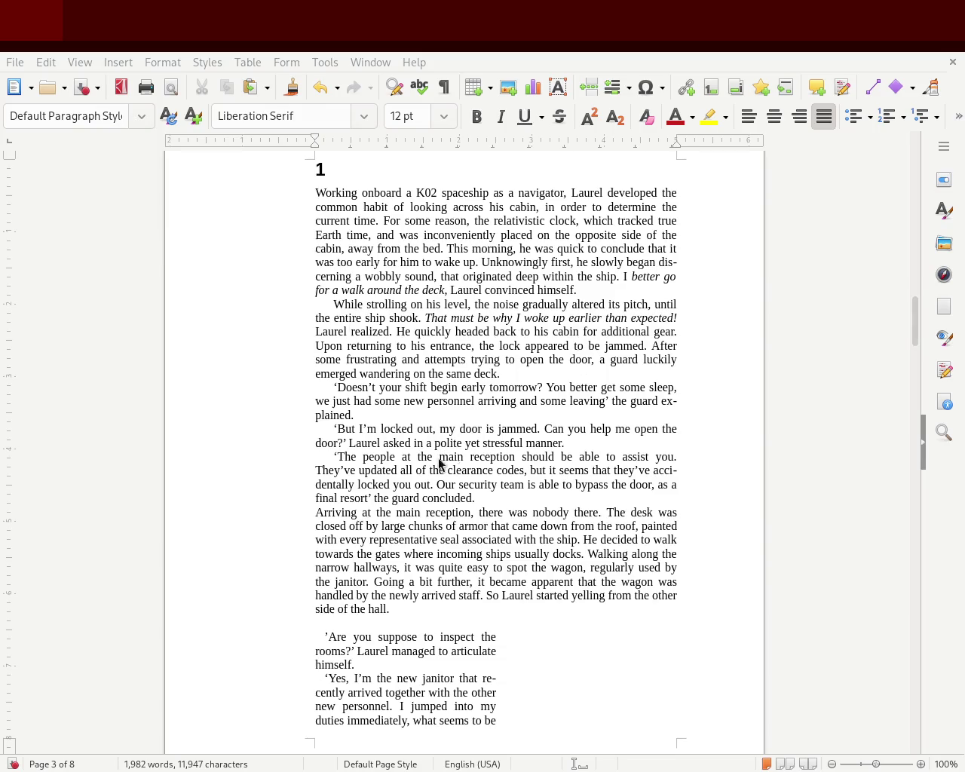
pyautogui.moveTo(332, 387); pyautogui.dragTo(474, 498)
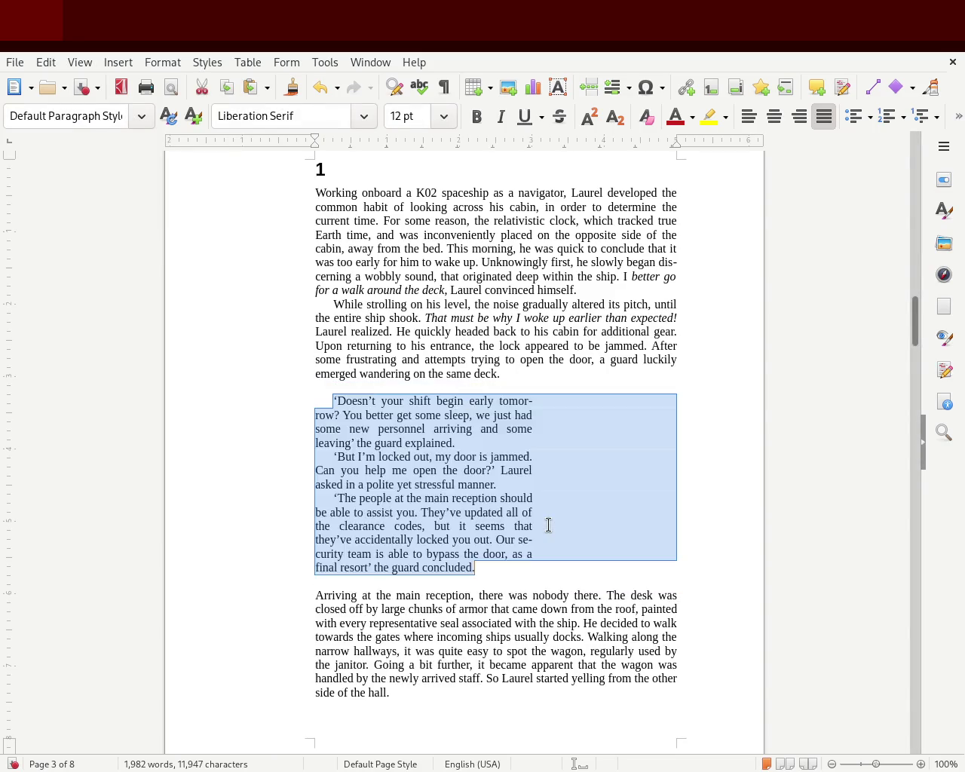
pyautogui.hotkey('ctrl', 'z')
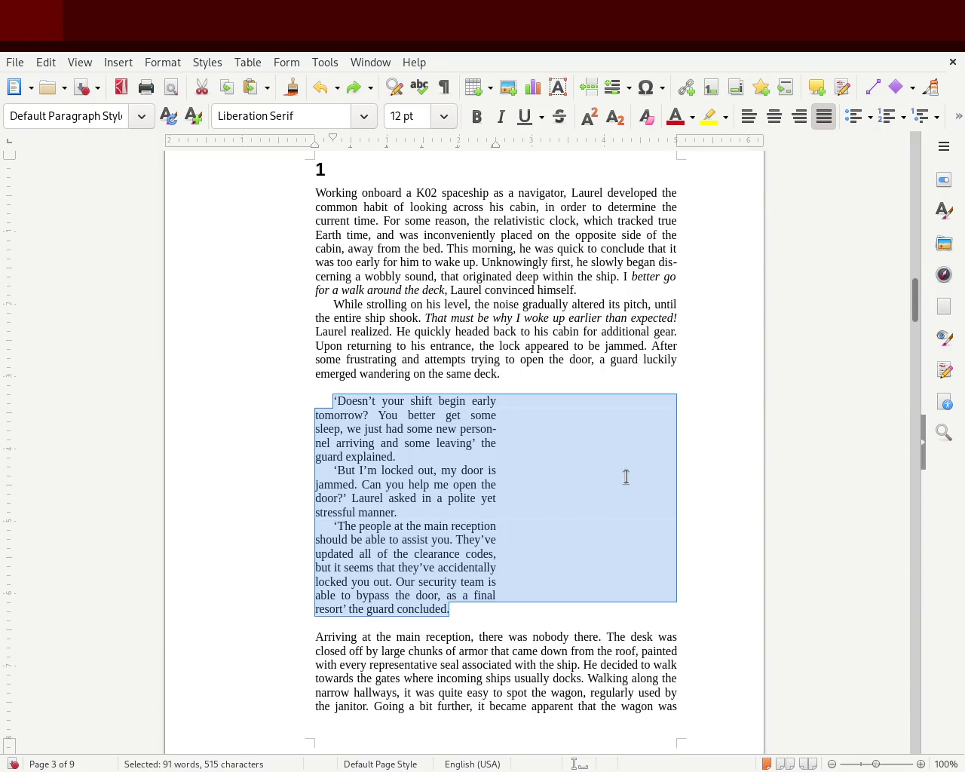
pyautogui.click(625, 476)
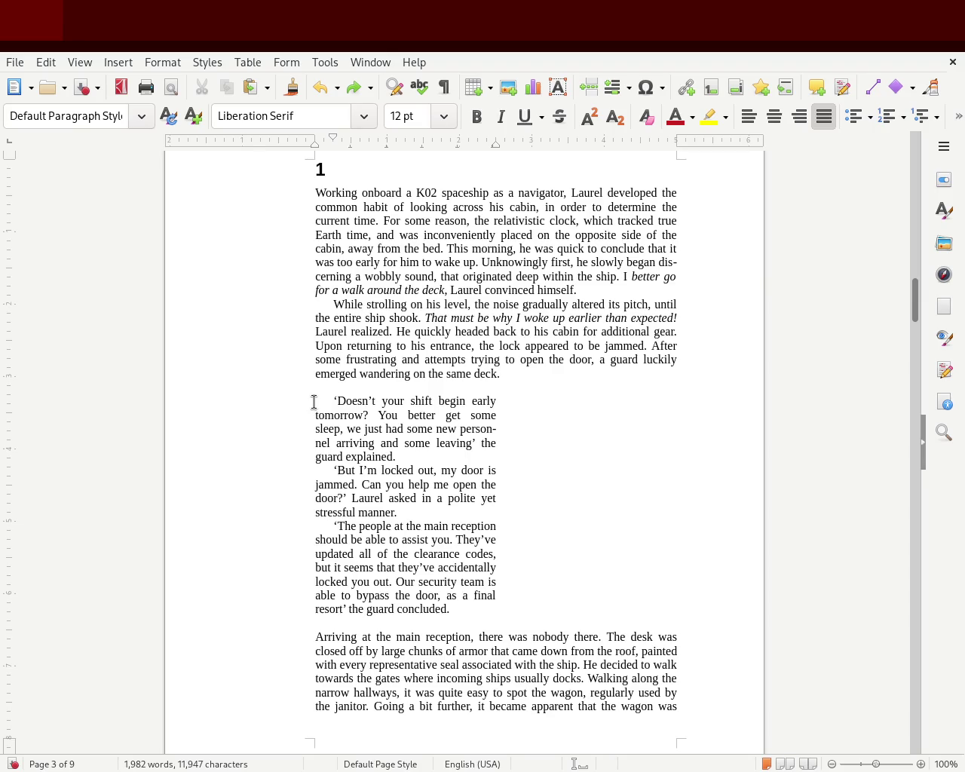
# - Shrink the first-line indents of the three guard quotes and 'While strolling', then save
pyautogui.click(589, 535)
pyautogui.hotkey('ctrl', 's')
pyautogui.moveTo(332, 137); pyautogui.dragTo(323, 139)
pyautogui.click(303, 466)
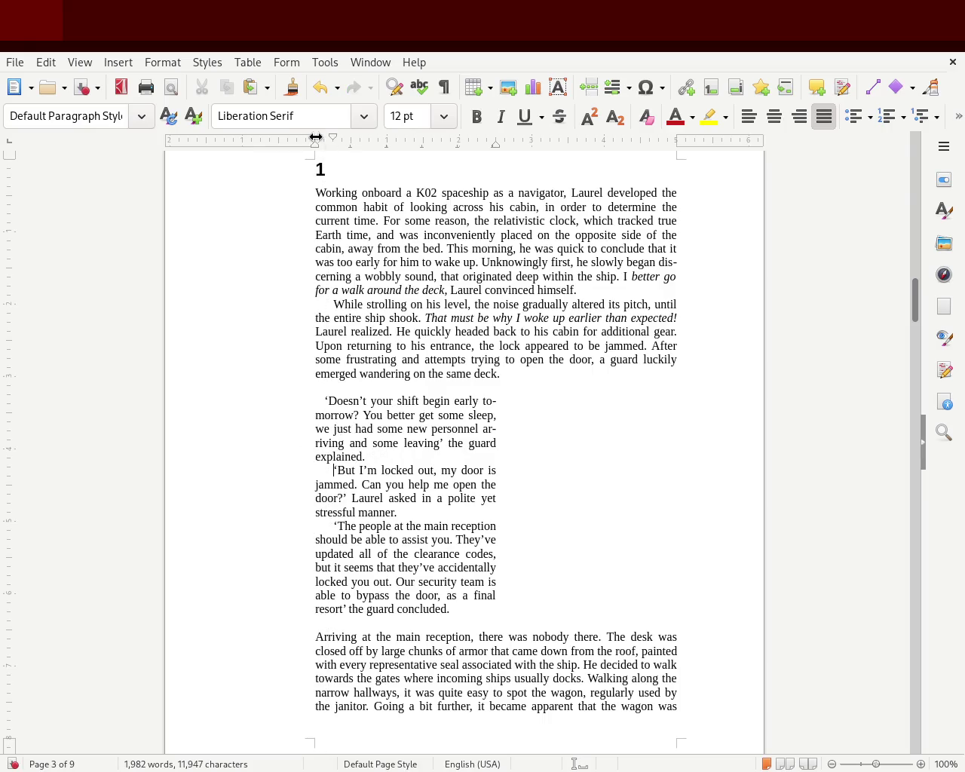
pyautogui.moveTo(333, 140); pyautogui.dragTo(323, 144)
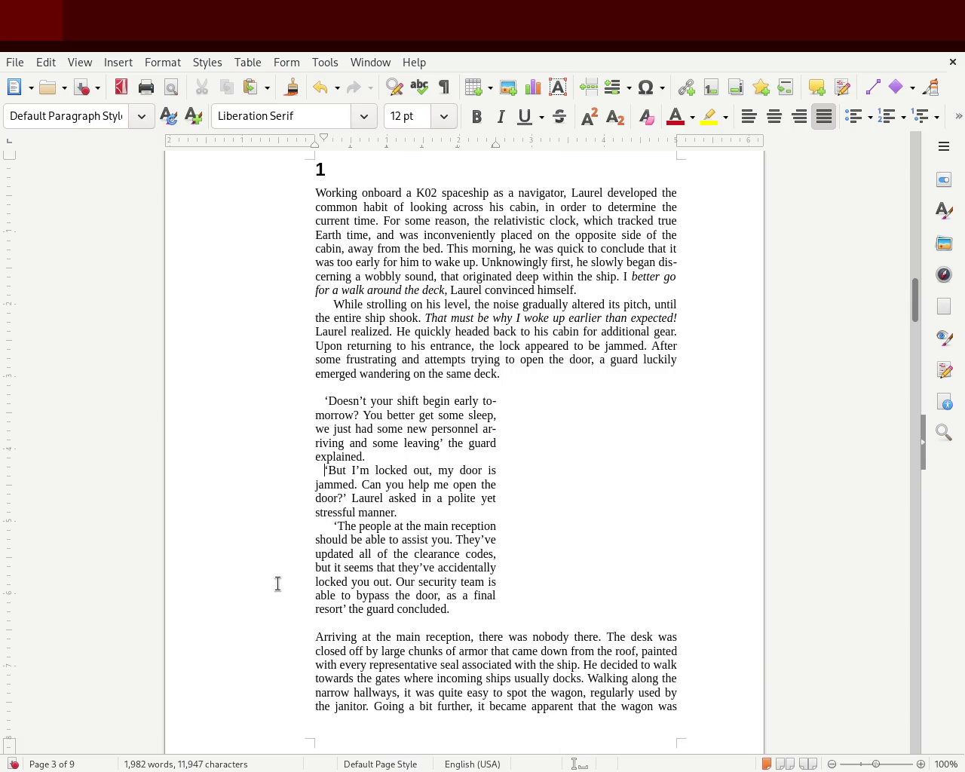
pyautogui.click(309, 518)
pyautogui.moveTo(325, 143); pyautogui.dragTo(324, 145)
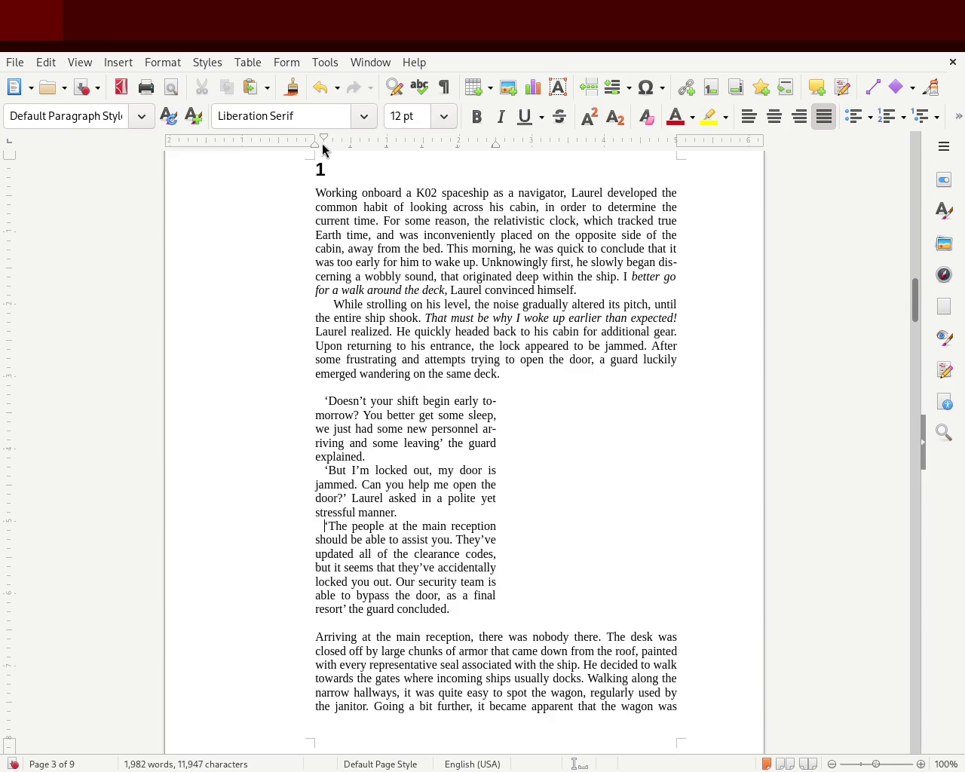
pyautogui.hotkey('ctrl', 's')
pyautogui.moveTo(325, 139); pyautogui.dragTo(324, 142)
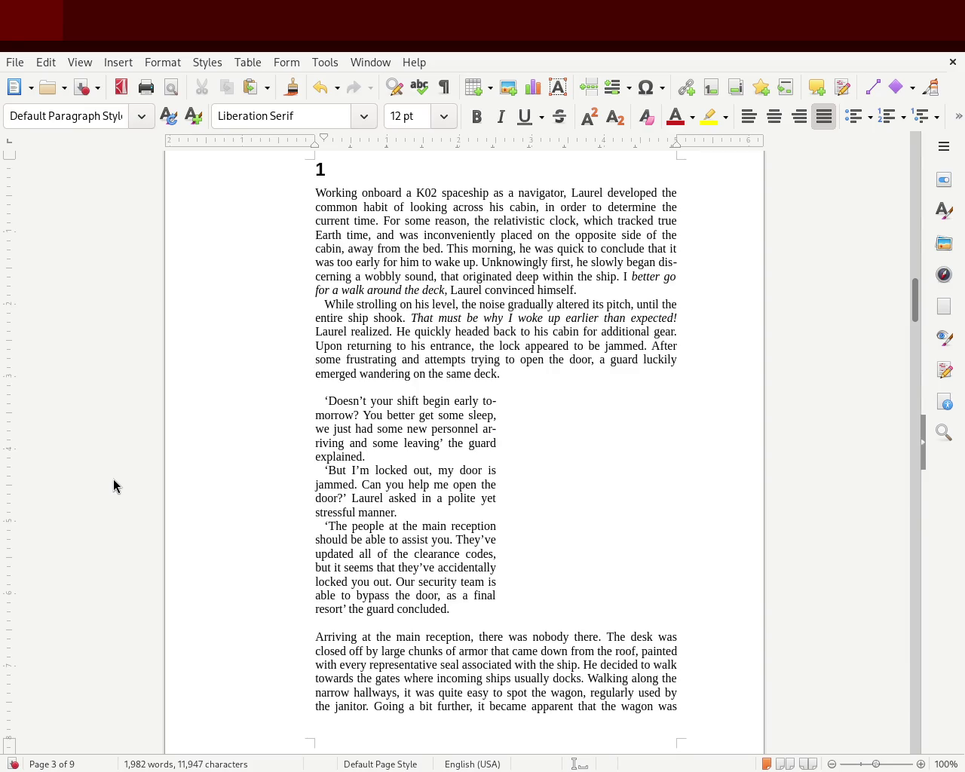
pyautogui.hotkey('ctrl', 's')
# - Split the paragraph before 'Walking', give the new paragraph a first-line indent, and save
pyautogui.moveTo(915, 304); pyautogui.dragTo(917, 302)
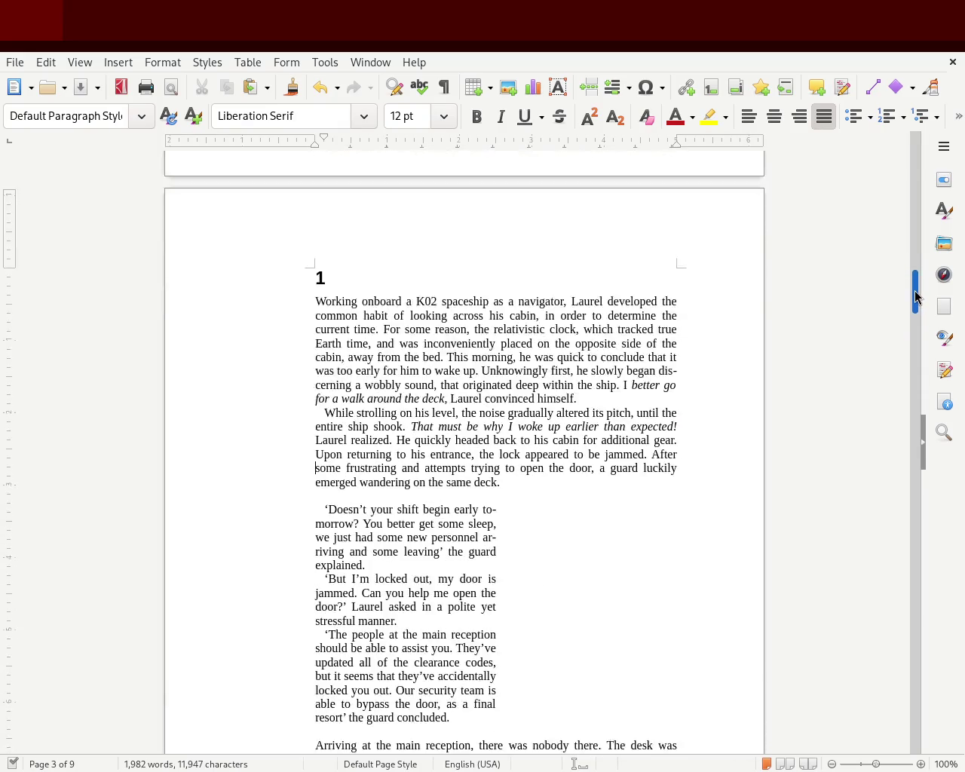
pyautogui.moveTo(915, 304); pyautogui.dragTo(917, 305)
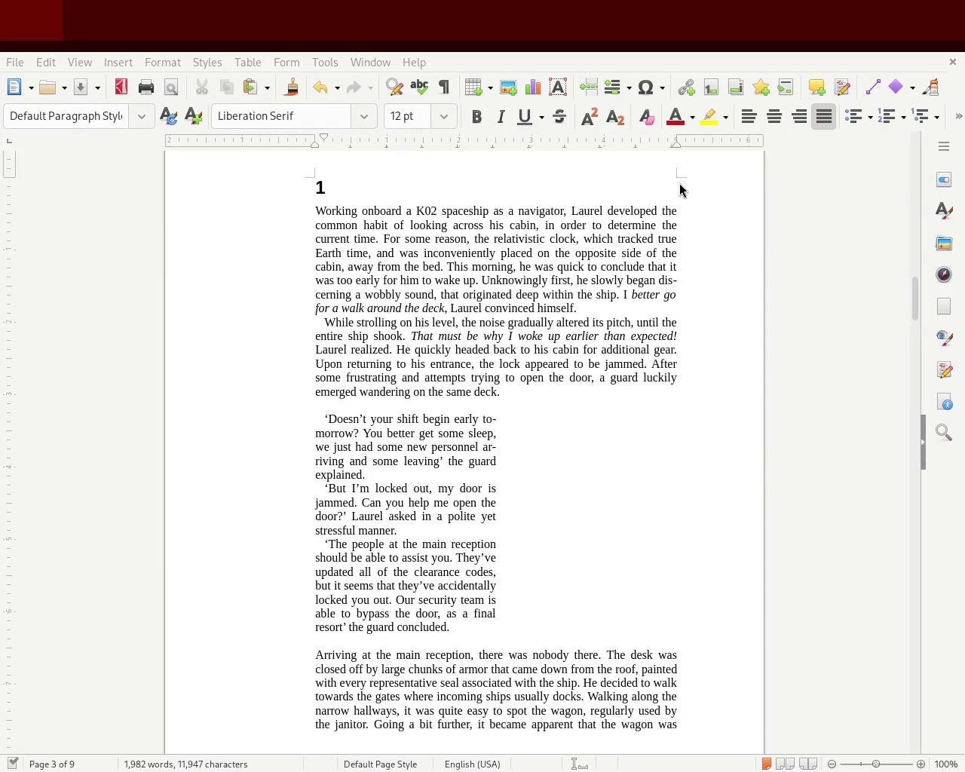
pyautogui.moveTo(917, 299)
pyautogui.mouseDown()
pyautogui.moveTo(907, 362)
pyautogui.moveTo(916, 317)
pyautogui.mouseUp()
pyautogui.click(589, 522)
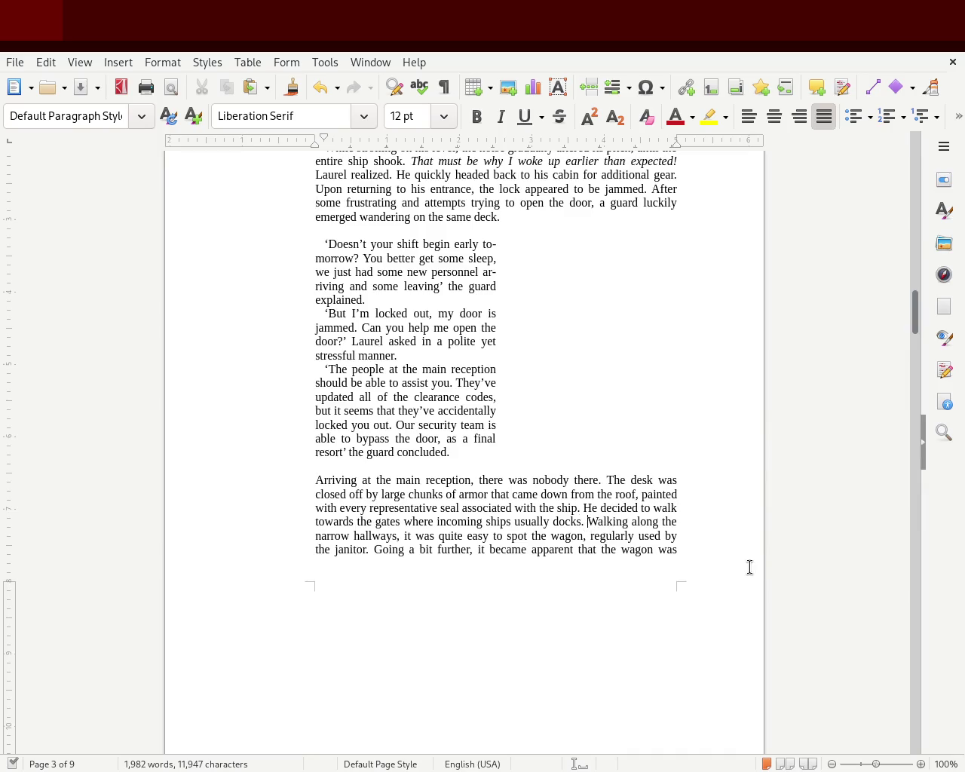
pyautogui.press('Return')
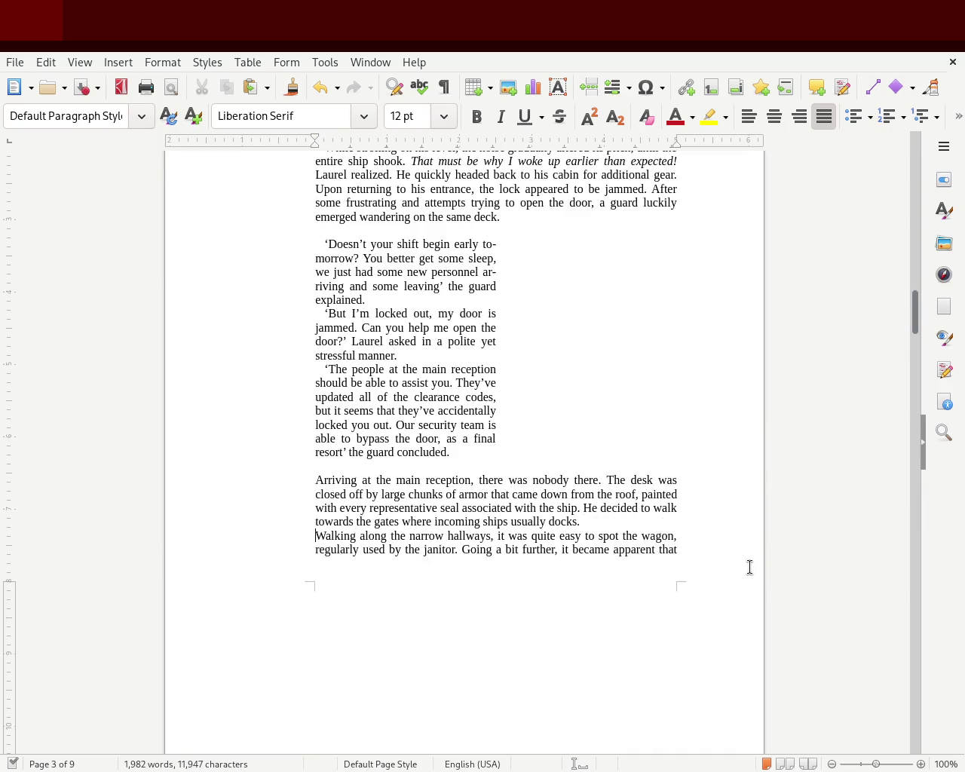
pyautogui.moveTo(316, 139); pyautogui.dragTo(325, 141)
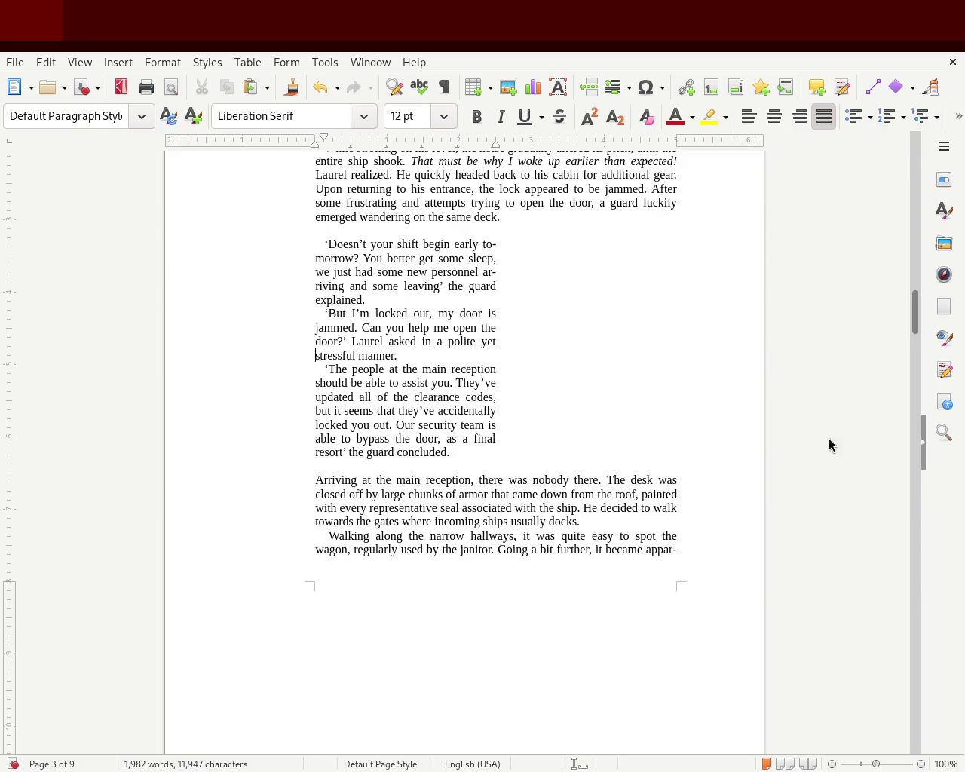
pyautogui.scroll(6, 915, 302)
pyautogui.scroll(2, 918, 306)
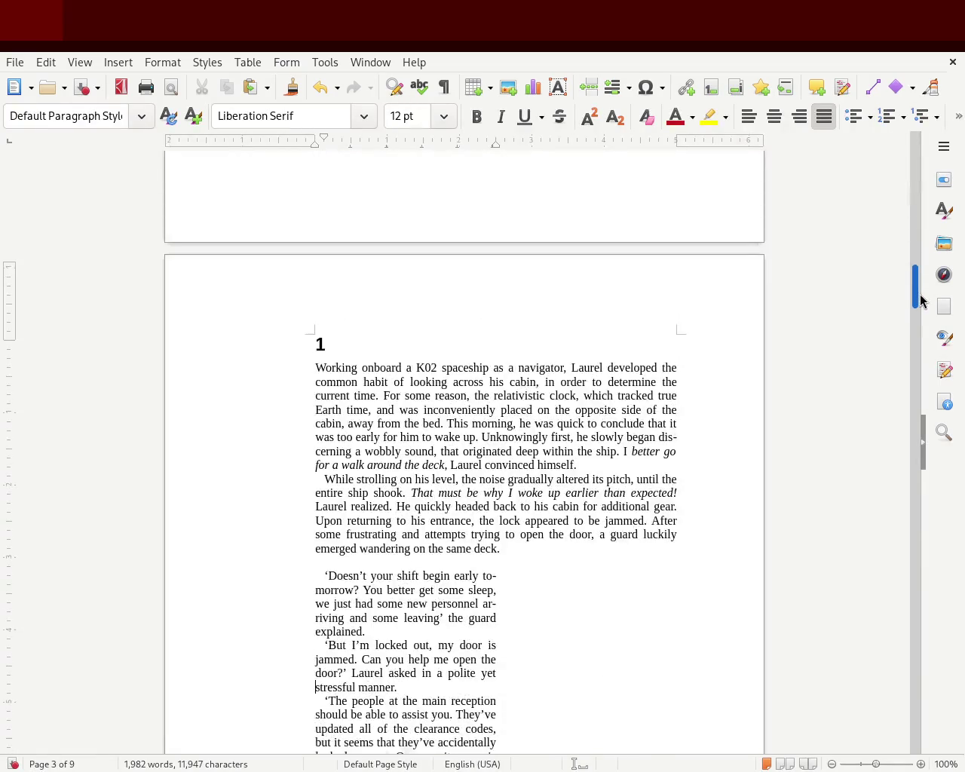
pyautogui.scroll(-3, 919, 306)
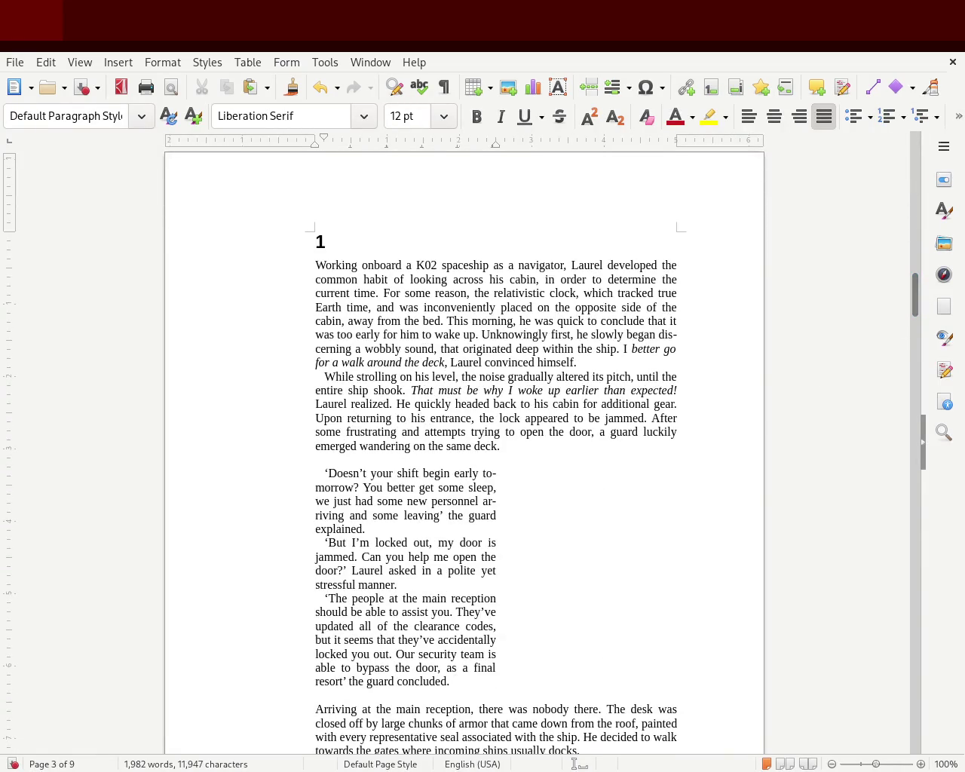
pyautogui.hotkey('ctrl', 's')
# - Inspect the two opening narrative paragraphs' paragraph style and the 'dis-cerning' hyphen
pyautogui.click(506, 445)
pyautogui.moveTo(506, 446)
pyautogui.mouseDown()
pyautogui.moveTo(264, 286)
pyautogui.moveTo(257, 269)
pyautogui.mouseUp()
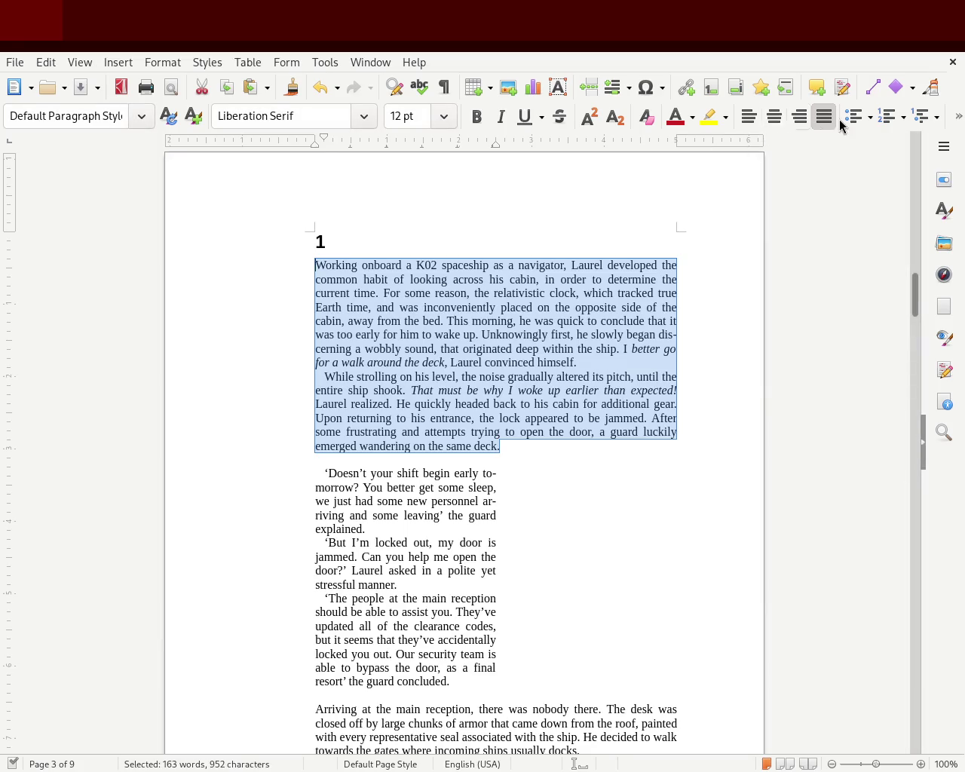
pyautogui.click(941, 211)
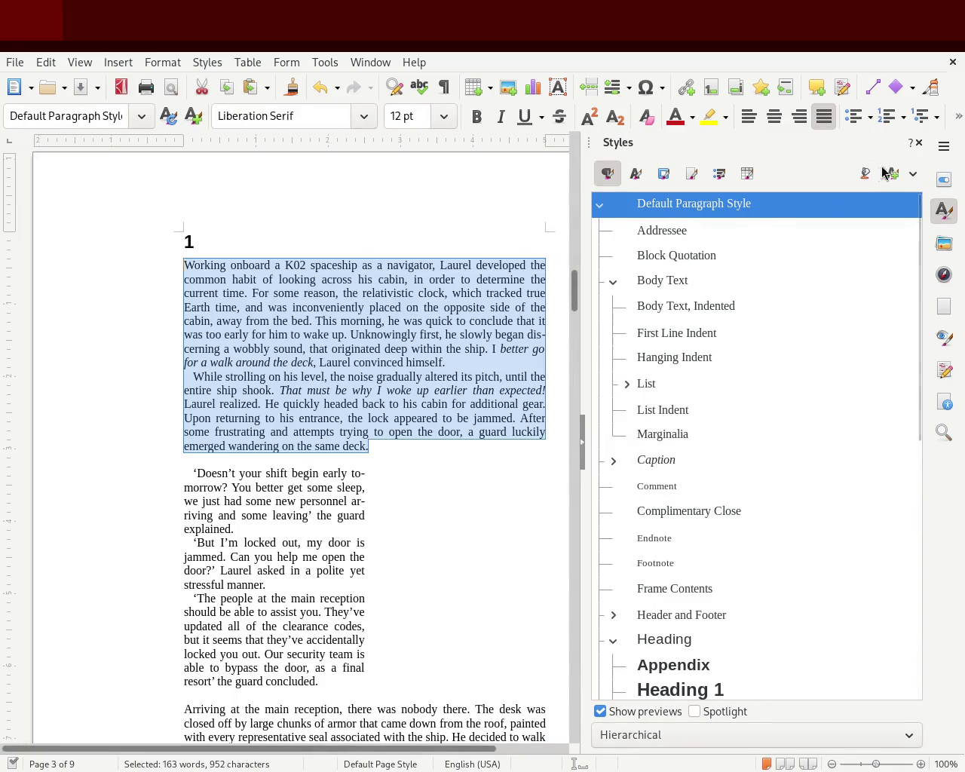
pyautogui.click(919, 143)
pyautogui.click(675, 334)
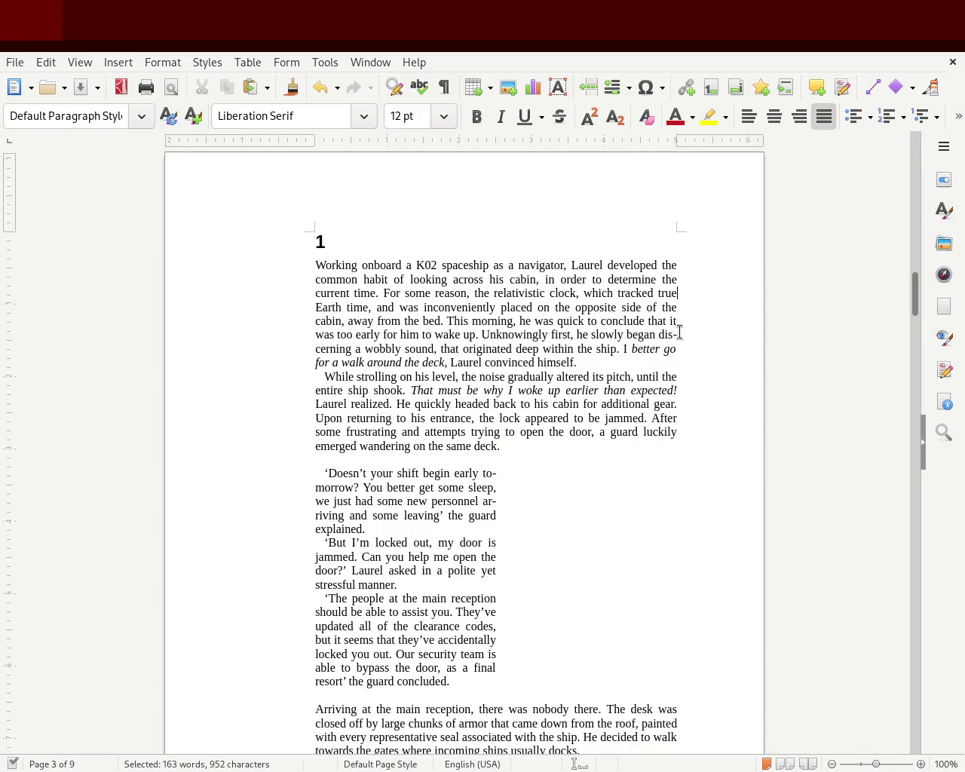
pyautogui.moveTo(676, 335); pyautogui.dragTo(696, 341)
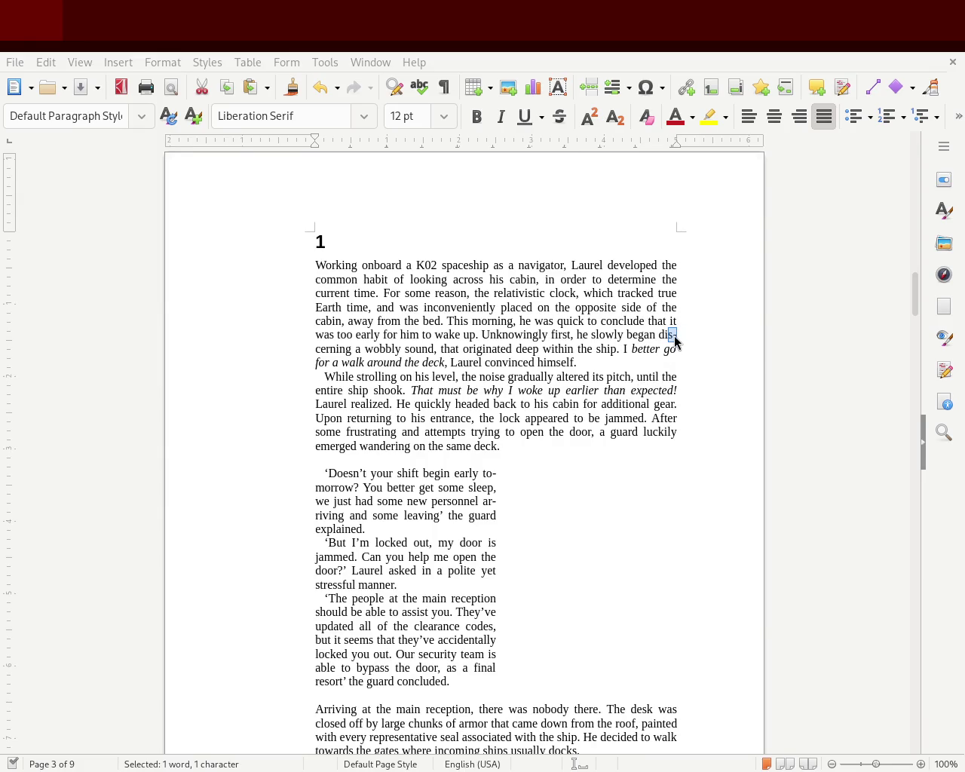
pyautogui.click(641, 279)
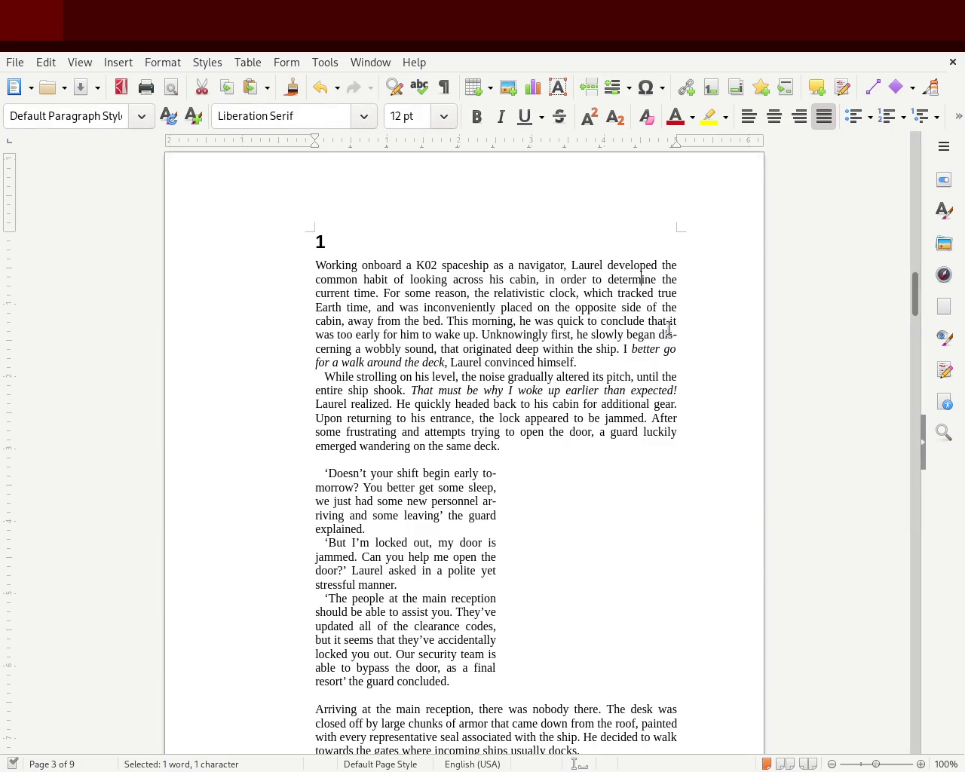
pyautogui.click(750, 364)
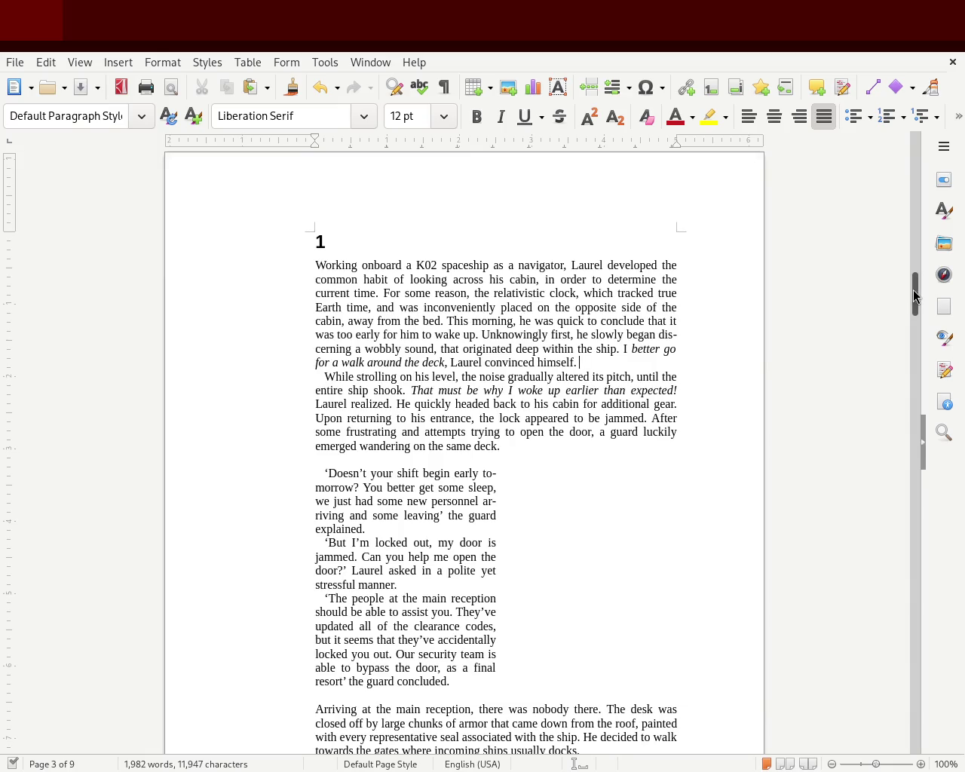
pyautogui.moveTo(915, 296); pyautogui.dragTo(915, 297)
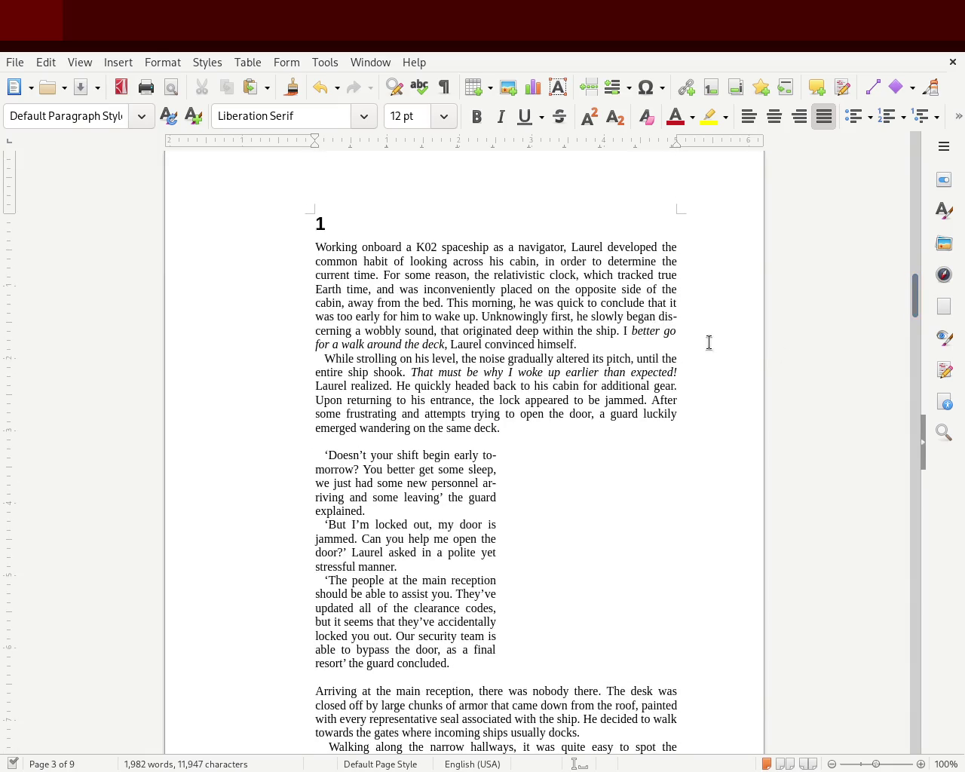
pyautogui.moveTo(525, 423)
pyautogui.mouseDown()
pyautogui.moveTo(384, 338)
pyautogui.moveTo(277, 248)
pyautogui.mouseUp()
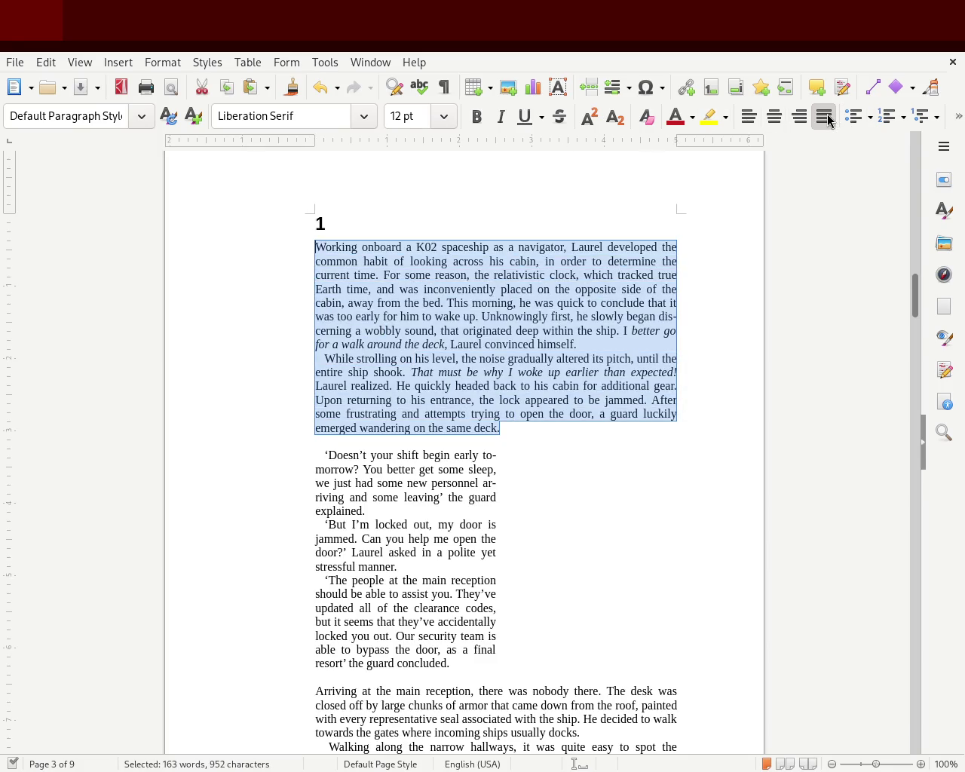
pyautogui.click(699, 296)
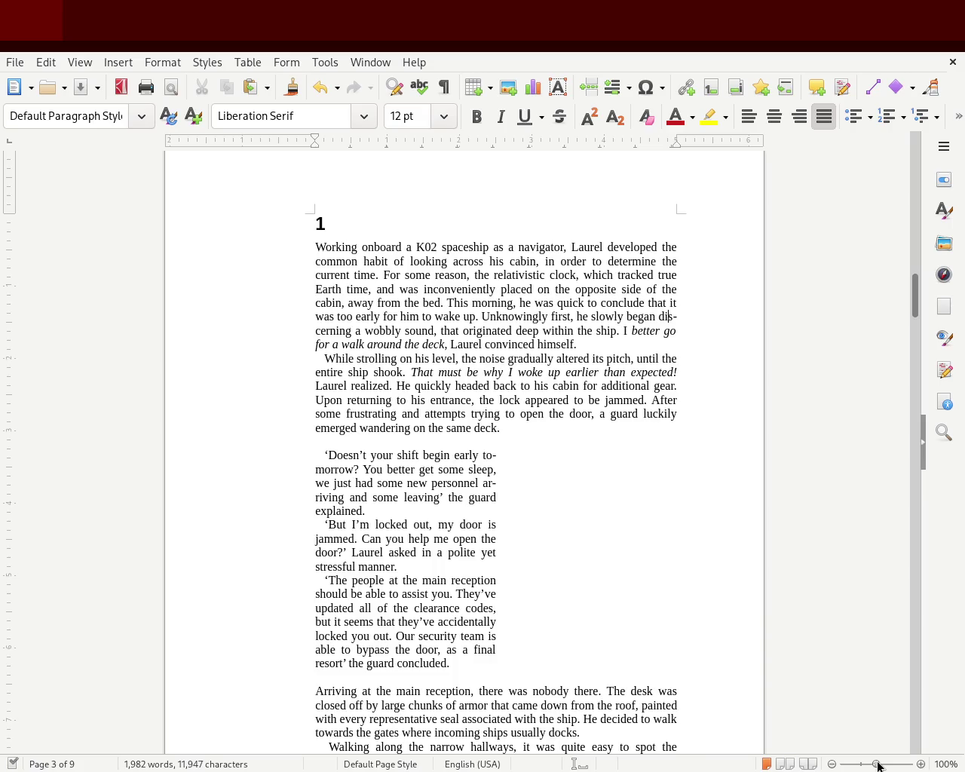
pyautogui.moveTo(882, 766); pyautogui.dragTo(881, 766)
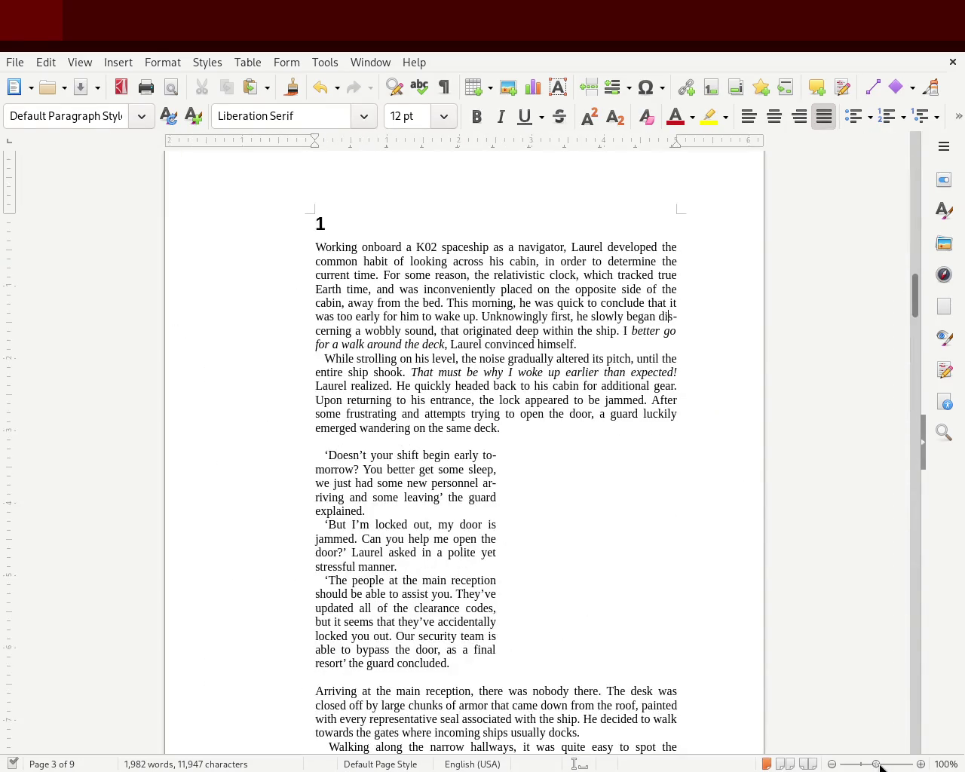
pyautogui.click(881, 766)
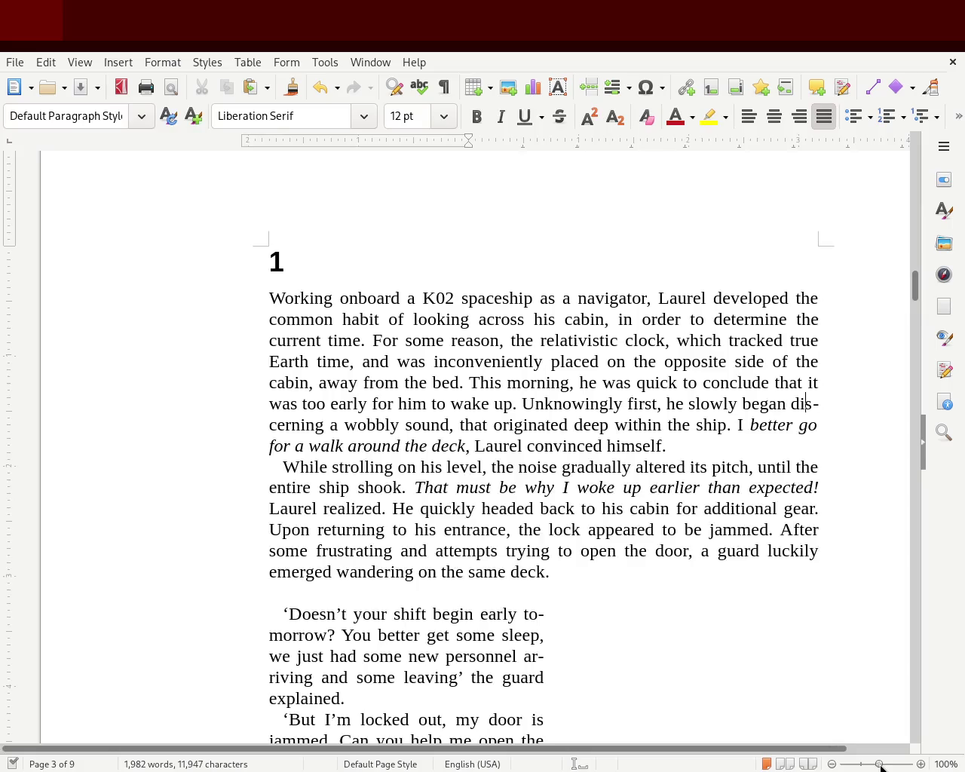
pyautogui.click(881, 766)
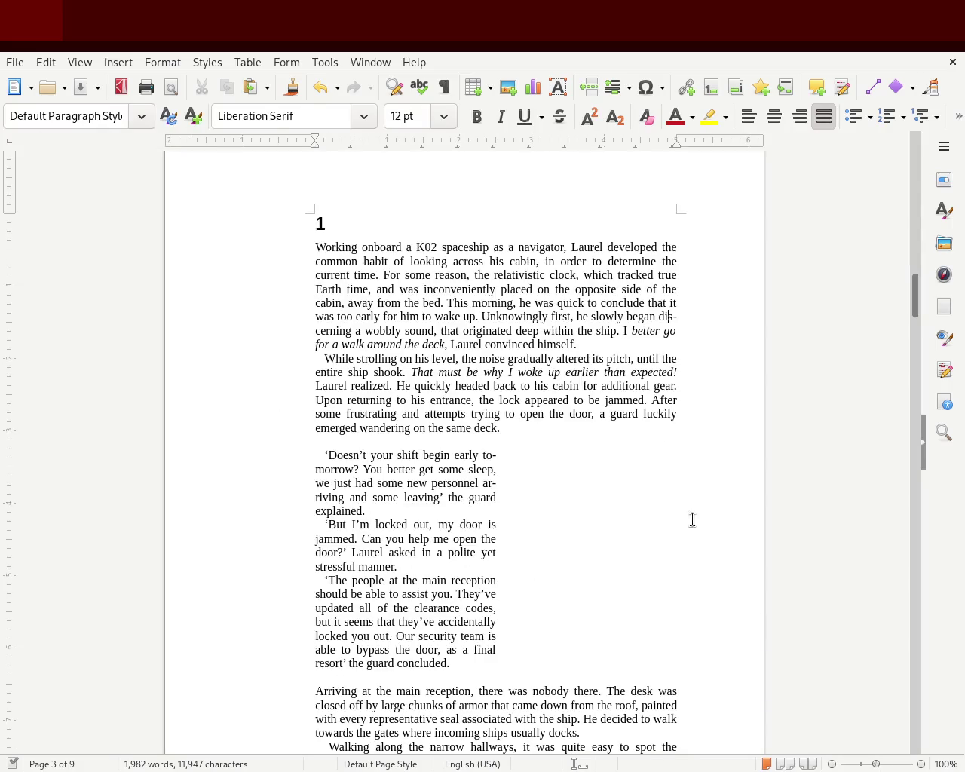
pyautogui.click(569, 527)
pyautogui.moveTo(329, 143); pyautogui.dragTo(331, 141)
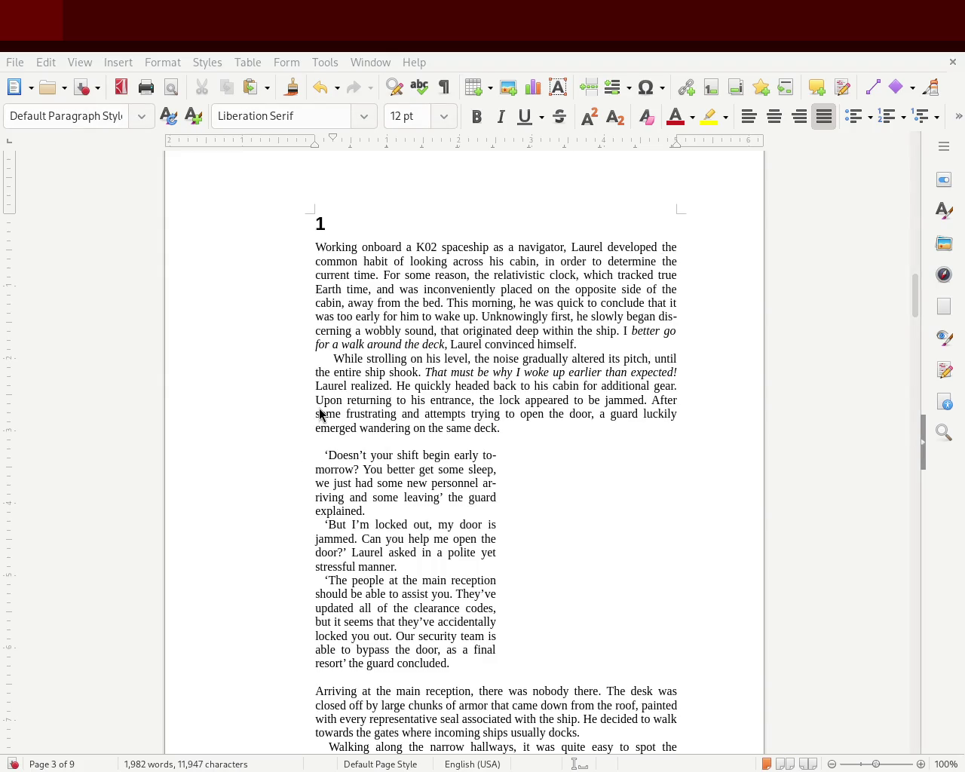
pyautogui.hotkey('ctrl', 'z')
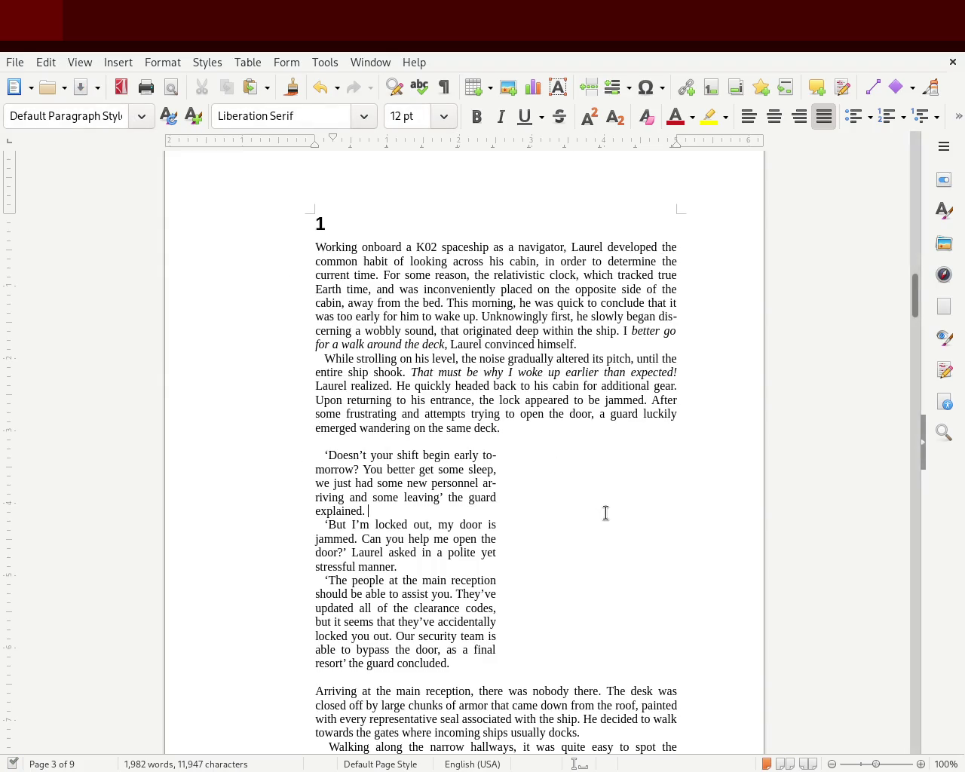
pyautogui.hotkey('ctrl', 'z')
pyautogui.moveTo(468, 664); pyautogui.dragTo(298, 465)
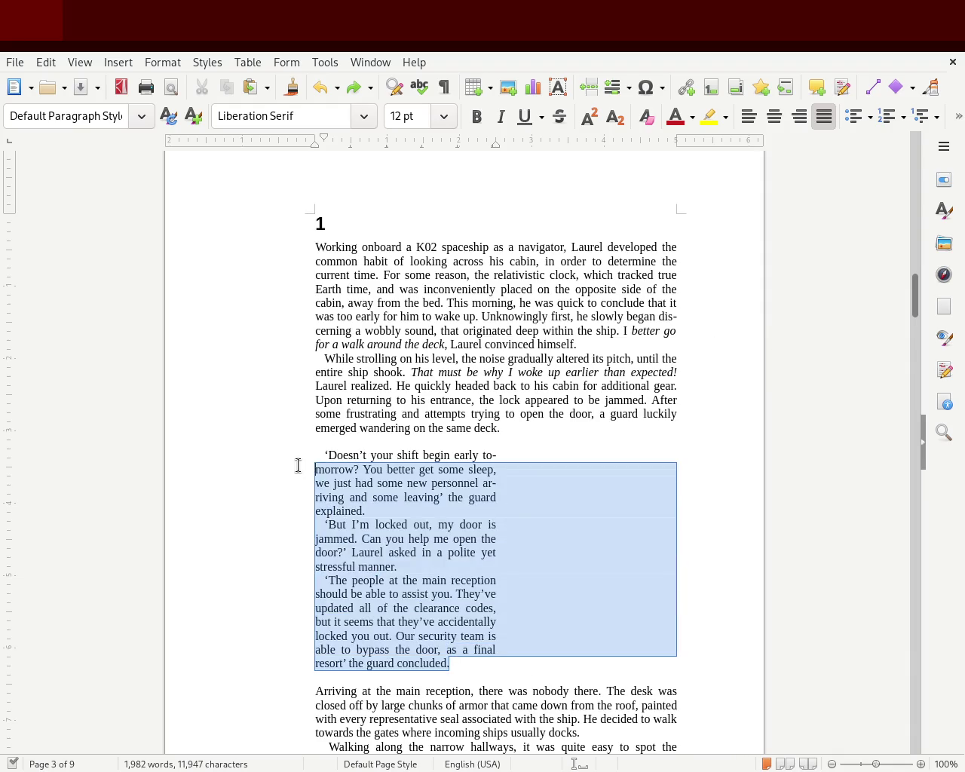
pyautogui.click(671, 397)
pyautogui.moveTo(524, 439); pyautogui.dragTo(285, 248)
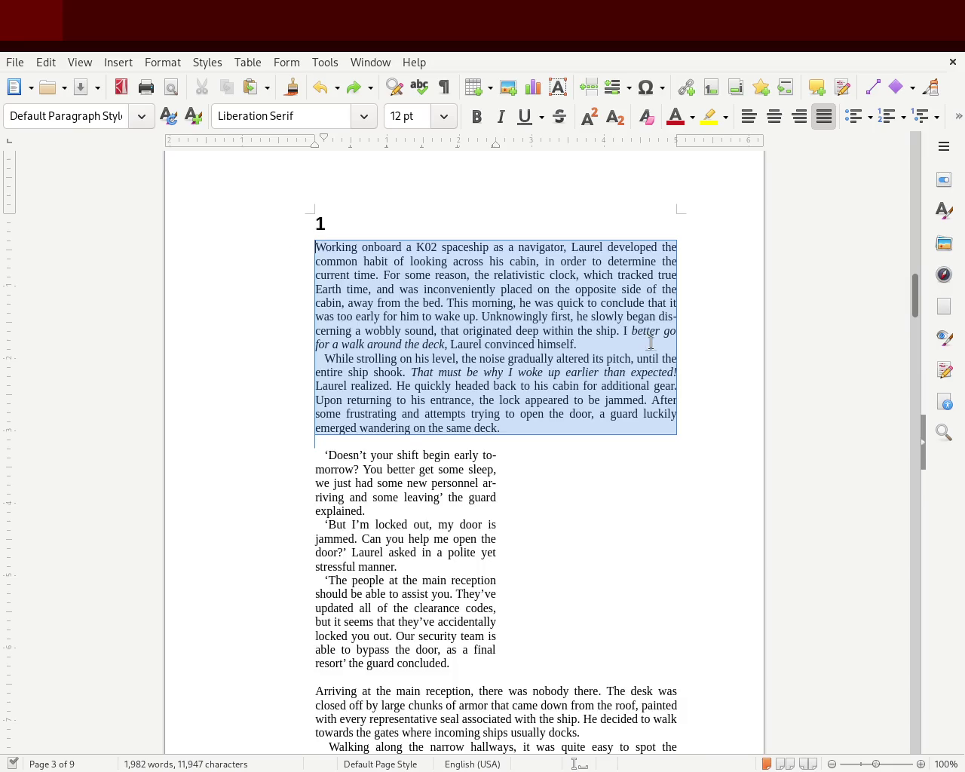
pyautogui.moveTo(670, 316); pyautogui.dragTo(665, 316)
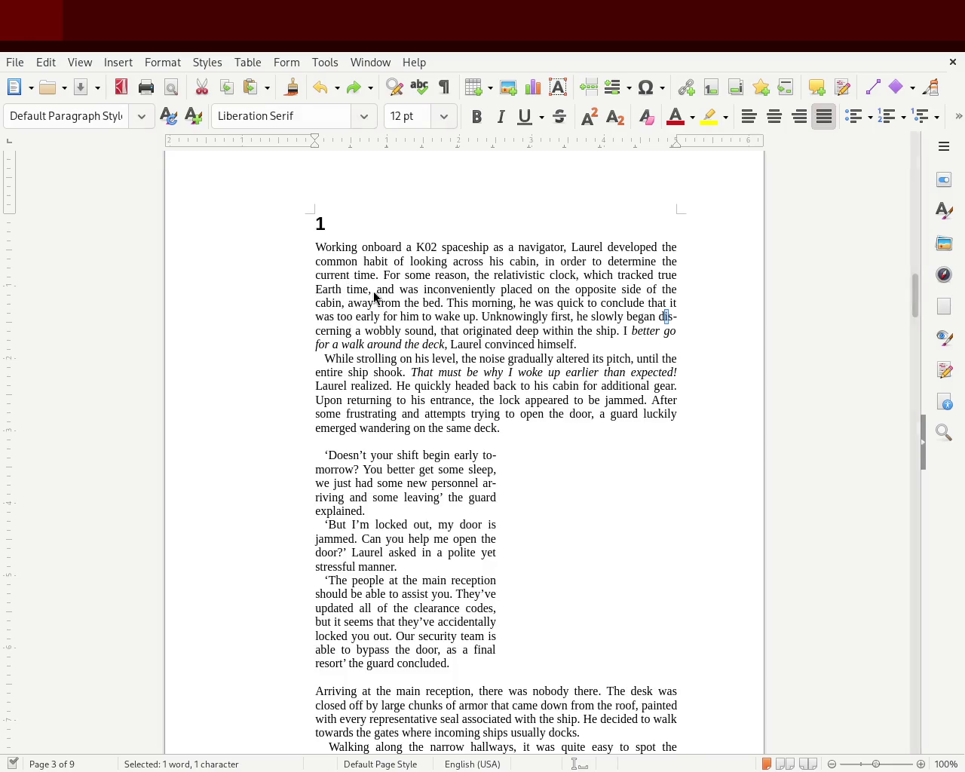
pyautogui.moveTo(915, 310)
pyautogui.mouseDown()
pyautogui.moveTo(919, 170)
pyautogui.moveTo(904, 307)
pyautogui.mouseUp()
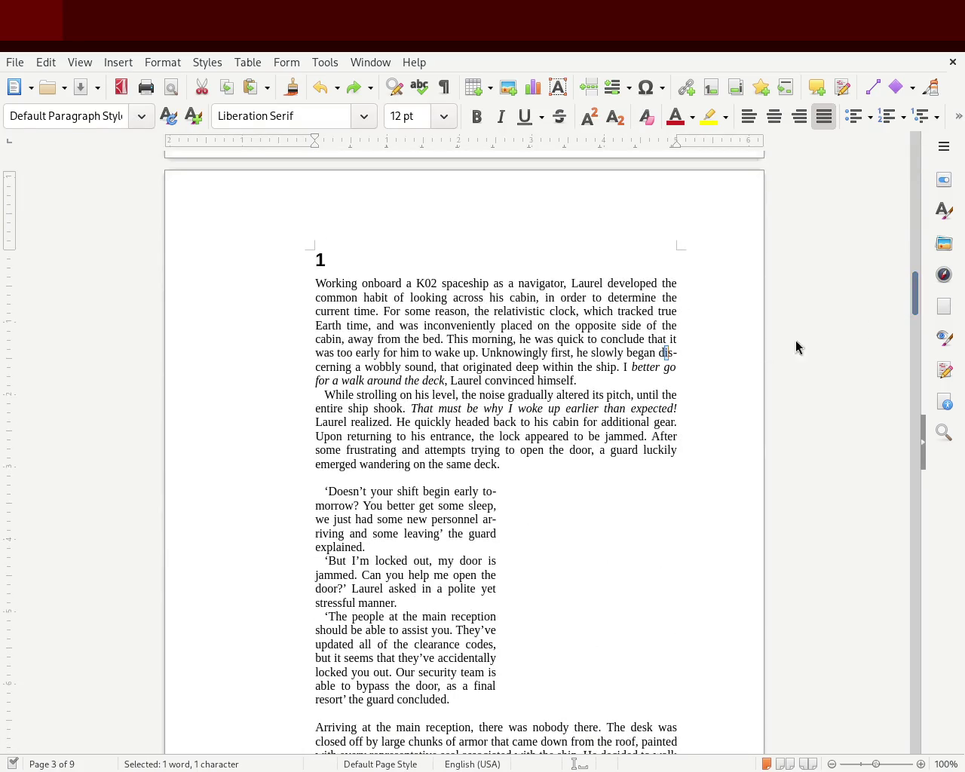
pyautogui.moveTo(501, 463); pyautogui.dragTo(522, 221)
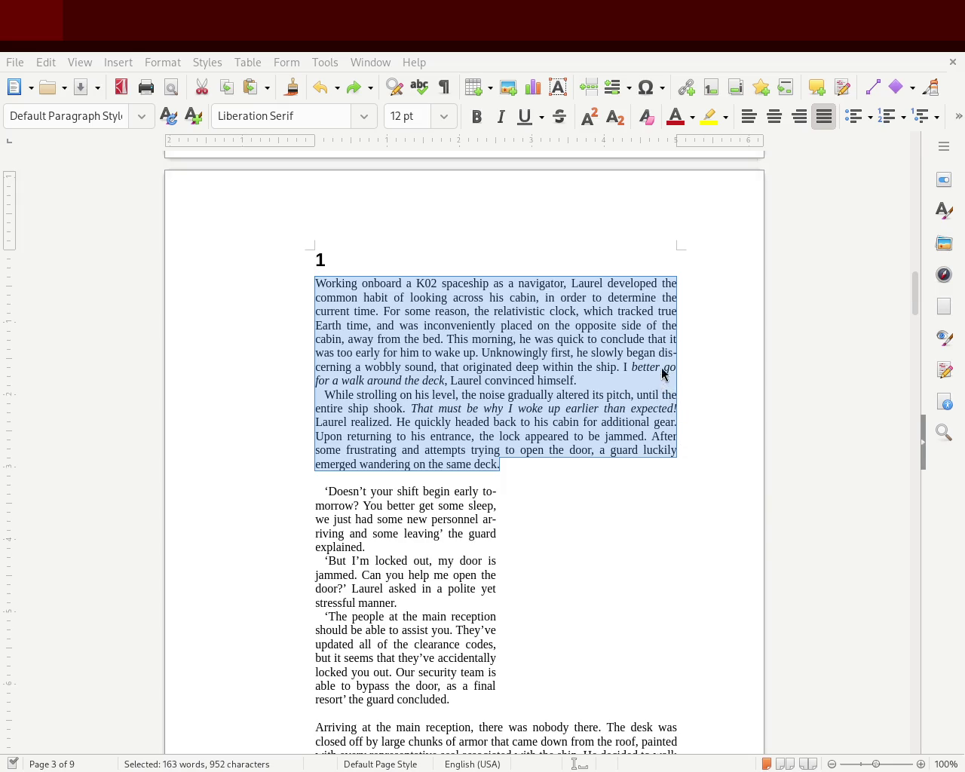
pyautogui.click(485, 396)
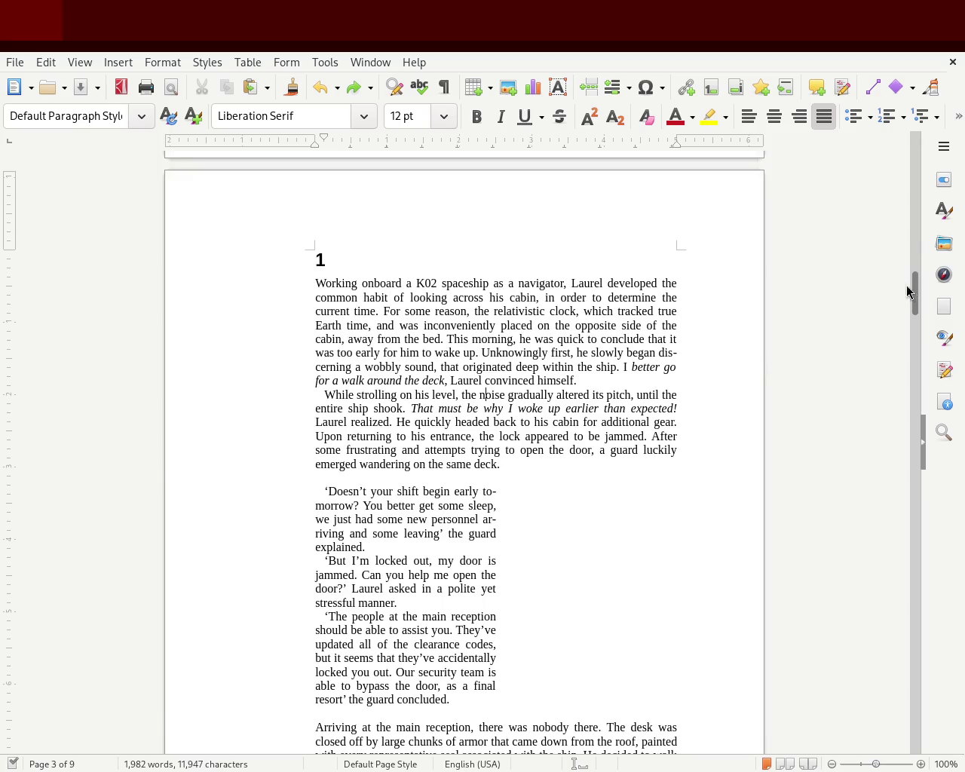
pyautogui.moveTo(917, 297)
pyautogui.mouseDown()
pyautogui.moveTo(898, 310)
pyautogui.moveTo(902, 299)
pyautogui.mouseUp()
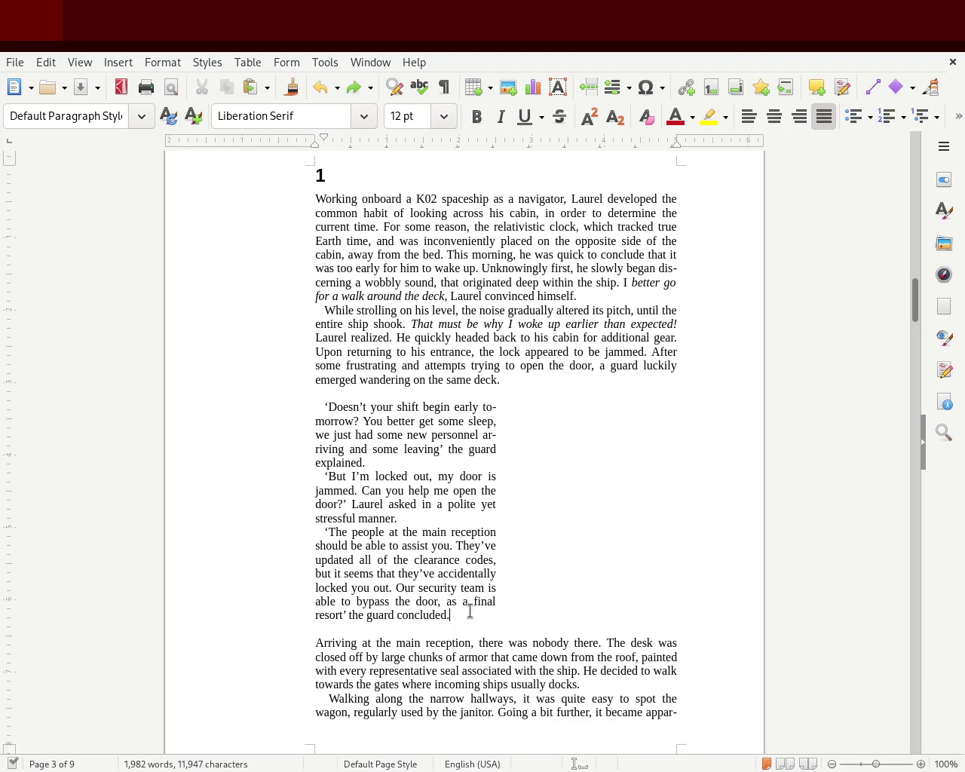
pyautogui.moveTo(450, 617); pyautogui.dragTo(255, 407)
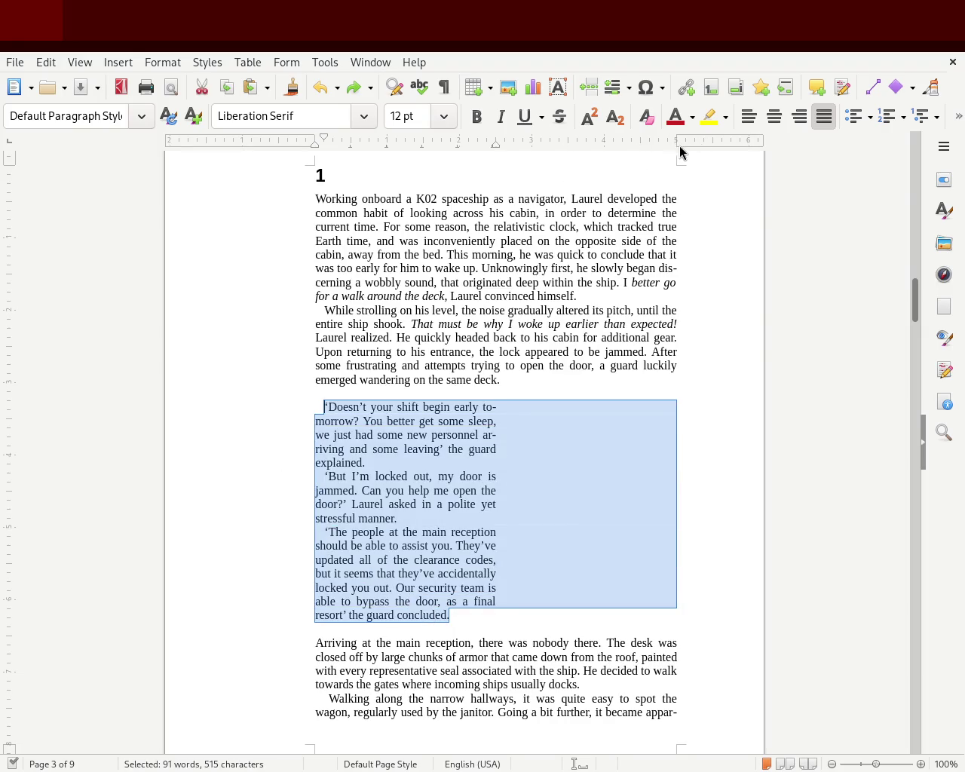
pyautogui.moveTo(498, 144); pyautogui.dragTo(676, 144)
pyautogui.click(671, 437)
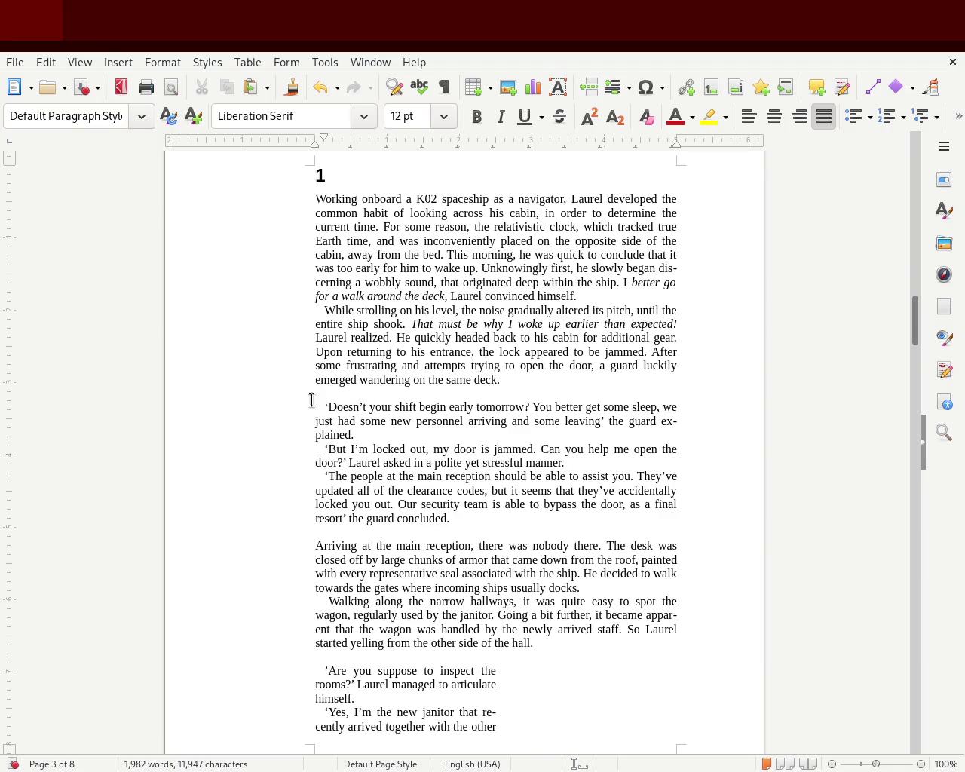
pyautogui.click(369, 389)
pyautogui.press('Delete')
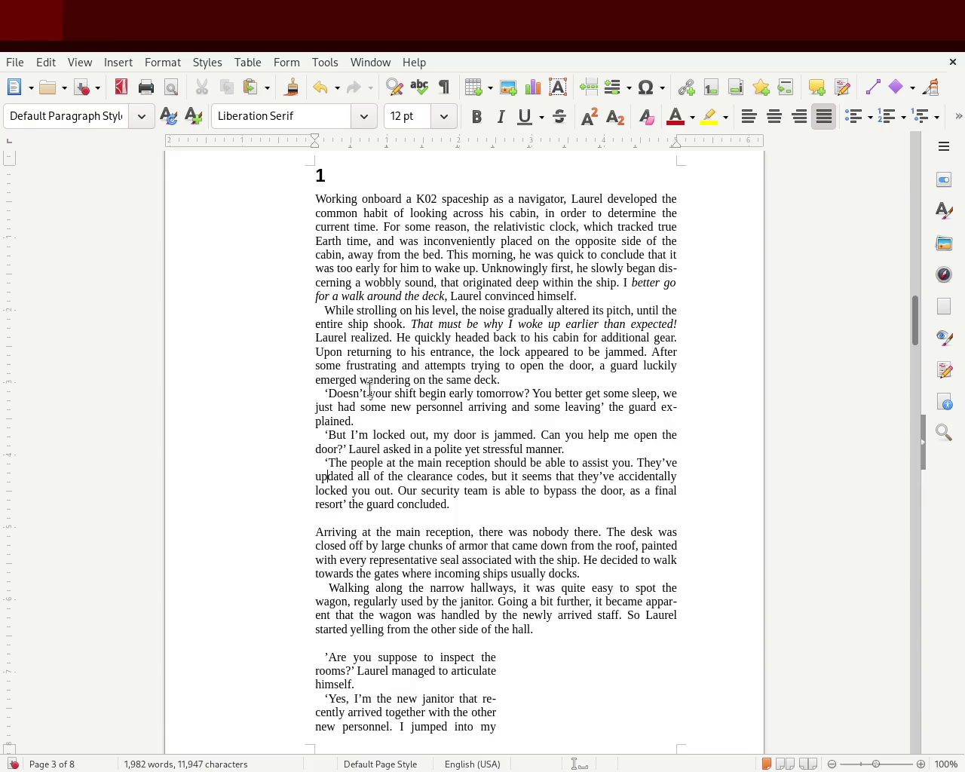
pyautogui.press('Delete')
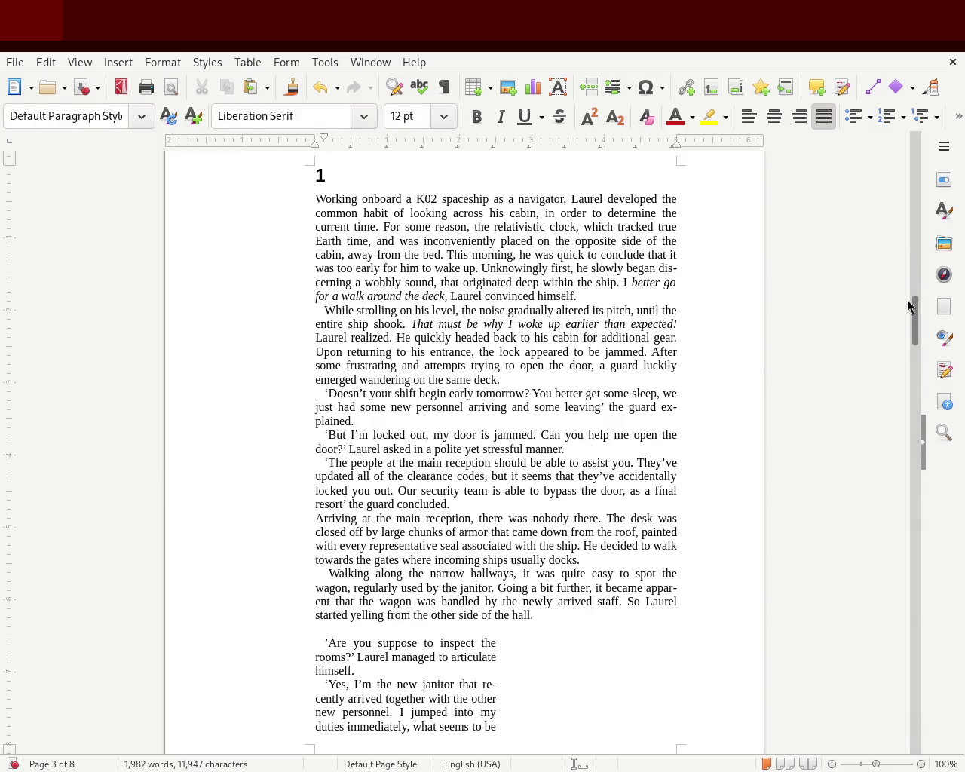
pyautogui.moveTo(916, 325)
pyautogui.mouseDown()
pyautogui.moveTo(921, 268)
pyautogui.moveTo(904, 187)
pyautogui.moveTo(892, 330)
pyautogui.mouseUp()
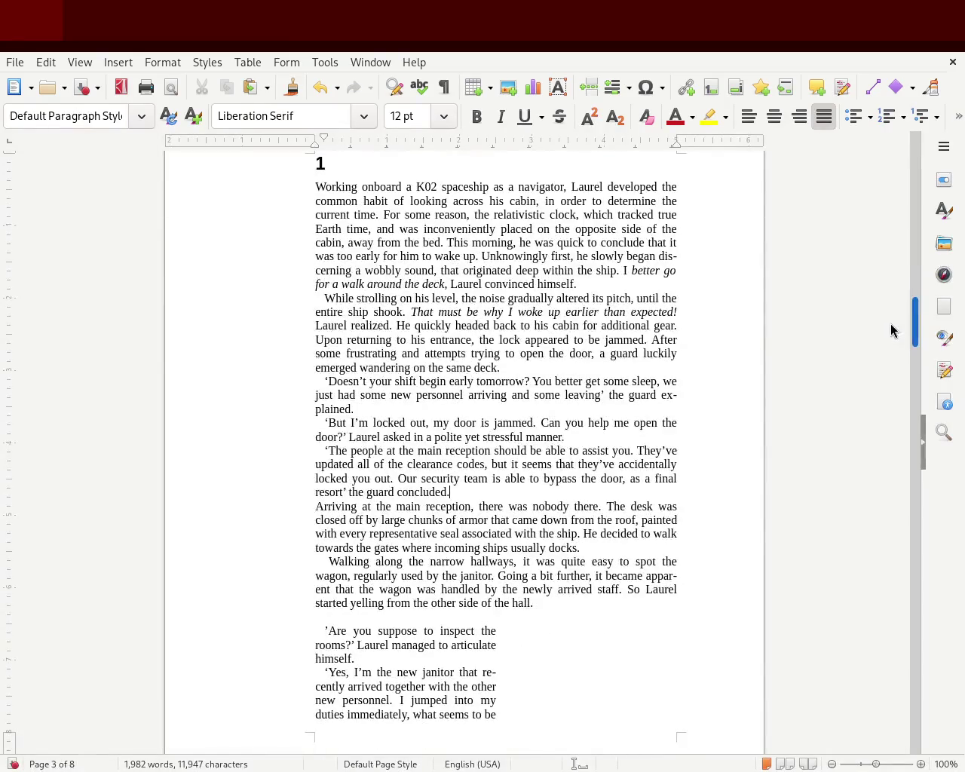
pyautogui.moveTo(891, 333)
pyautogui.mouseDown()
pyautogui.moveTo(885, 498)
pyautogui.moveTo(900, 323)
pyautogui.mouseUp()
pyautogui.hotkey('ctrl', 'z')
pyautogui.hotkey('ctrl', 'z')
pyautogui.hotkey('ctrl', 'z')
pyautogui.hotkey('ctrl', 'z')
pyautogui.hotkey('ctrl', 'z')
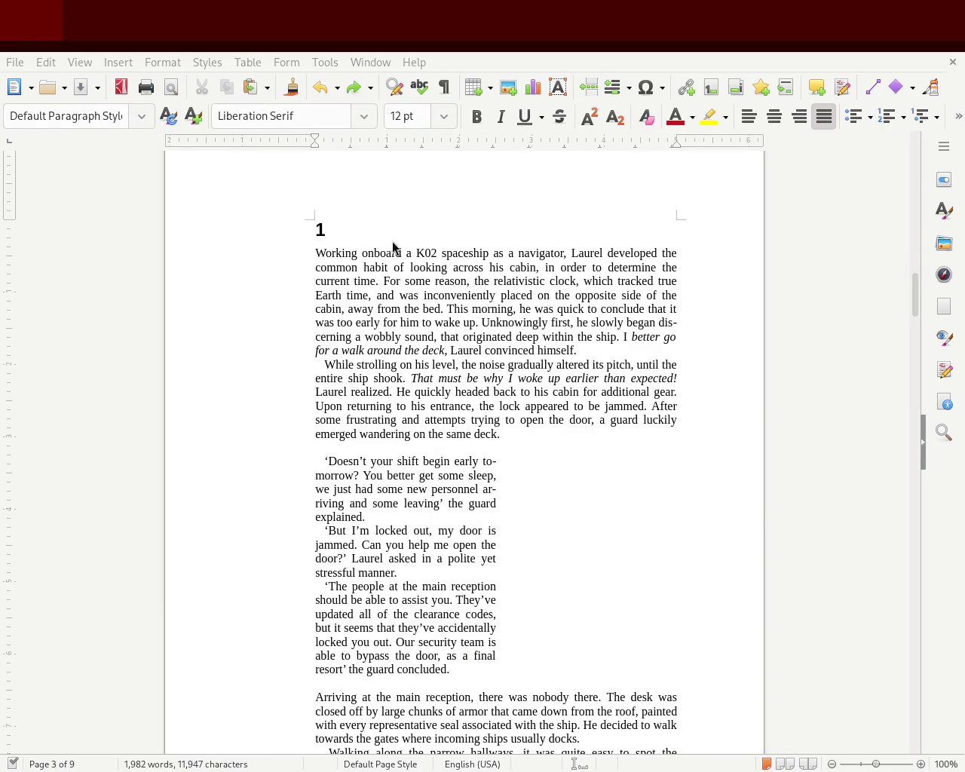
pyautogui.moveTo(455, 677)
pyautogui.mouseDown()
pyautogui.moveTo(465, 673)
pyautogui.moveTo(295, 515)
pyautogui.moveTo(279, 460)
pyautogui.mouseUp()
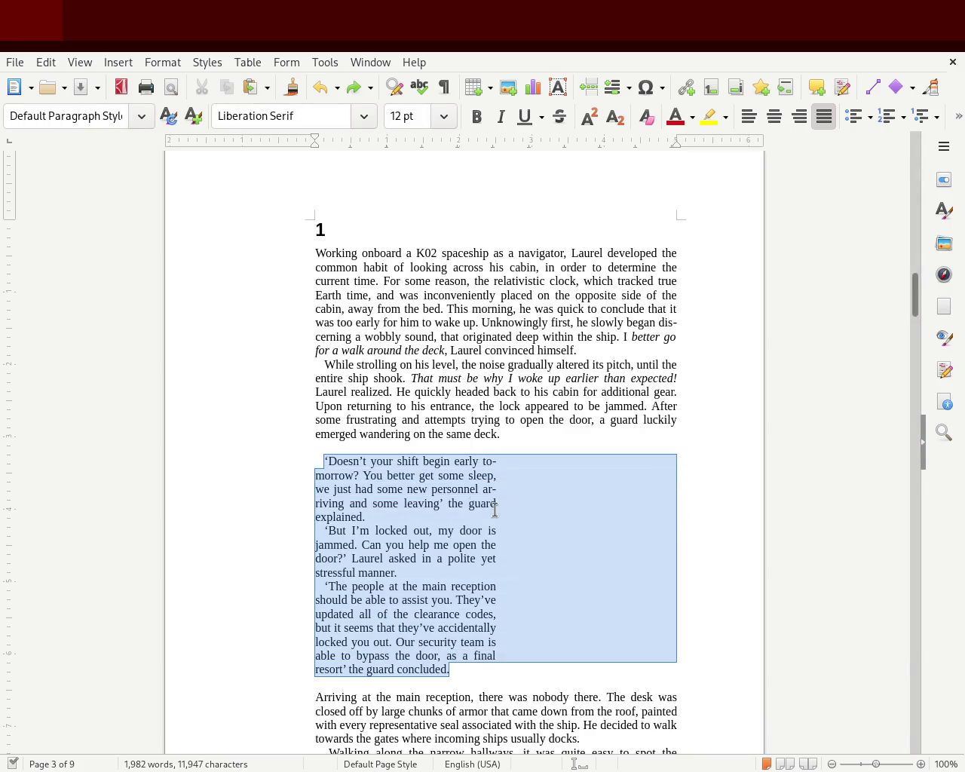
pyautogui.click(475, 517)
pyautogui.moveTo(464, 676)
pyautogui.mouseDown()
pyautogui.moveTo(390, 651)
pyautogui.moveTo(323, 526)
pyautogui.moveTo(325, 448)
pyautogui.mouseUp()
pyautogui.click(349, 450)
pyautogui.click(395, 684)
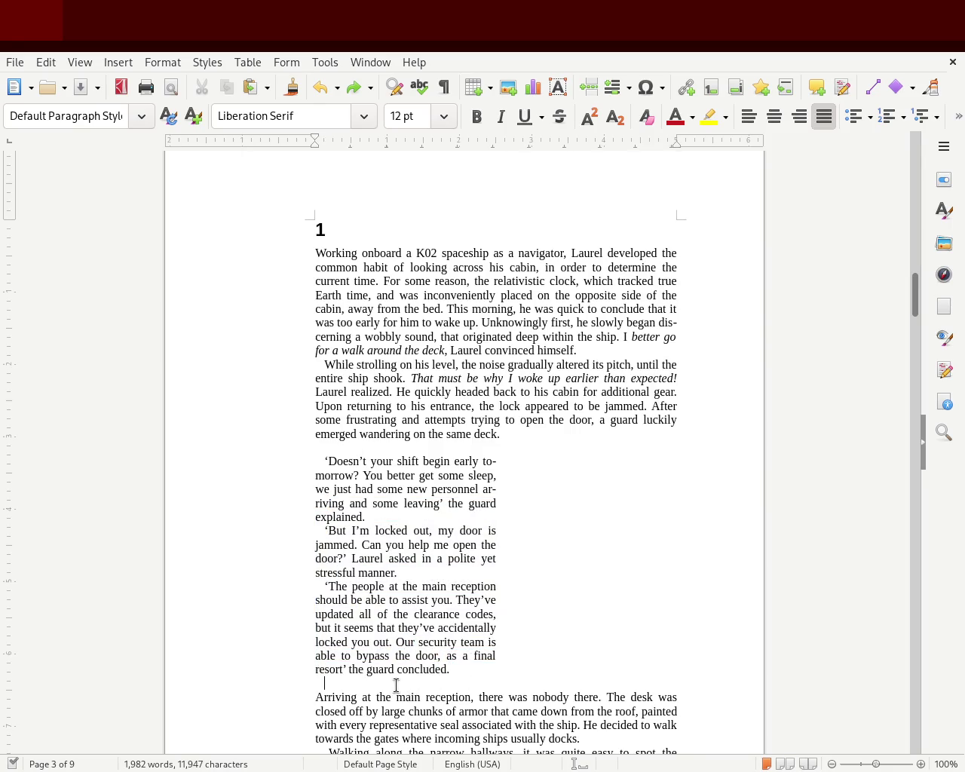
pyautogui.moveTo(463, 669)
pyautogui.mouseDown()
pyautogui.moveTo(256, 446)
pyautogui.moveTo(257, 457)
pyautogui.mouseUp()
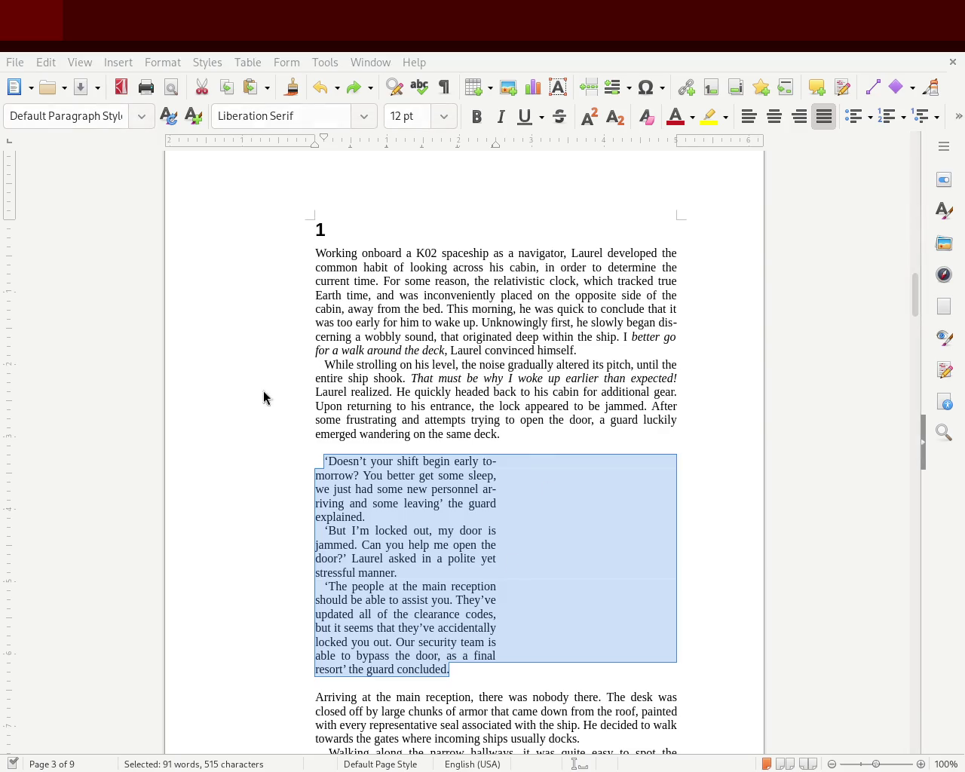
pyautogui.click(507, 310)
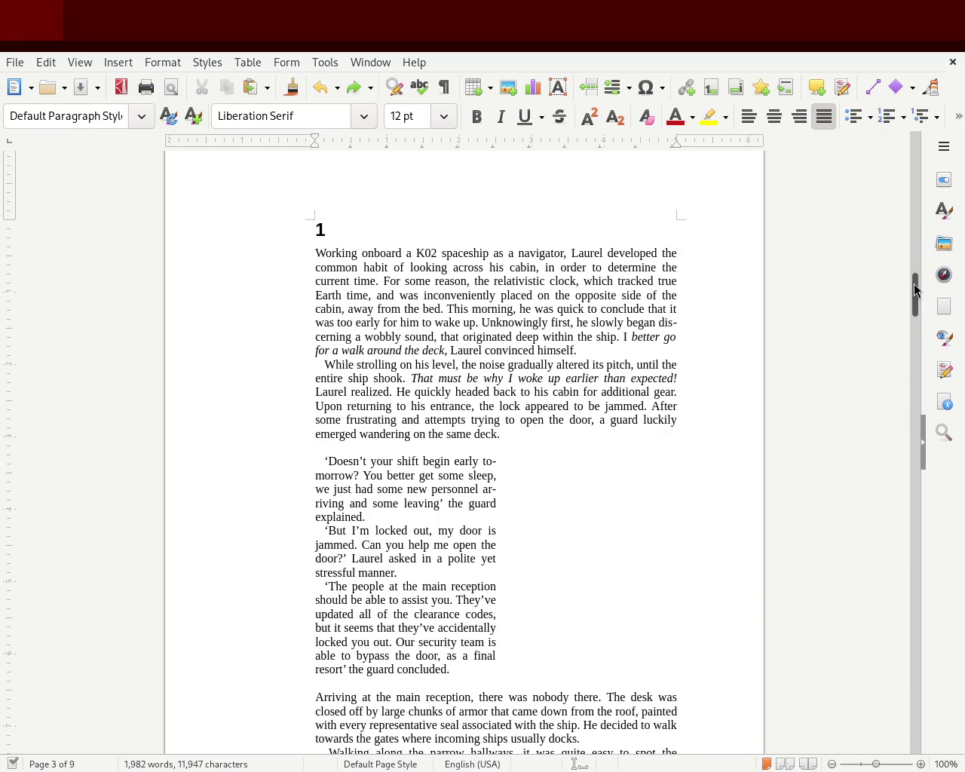
pyautogui.moveTo(914, 290)
pyautogui.mouseDown()
pyautogui.moveTo(913, 211)
pyautogui.moveTo(908, 295)
pyautogui.moveTo(905, 287)
pyautogui.mouseUp()
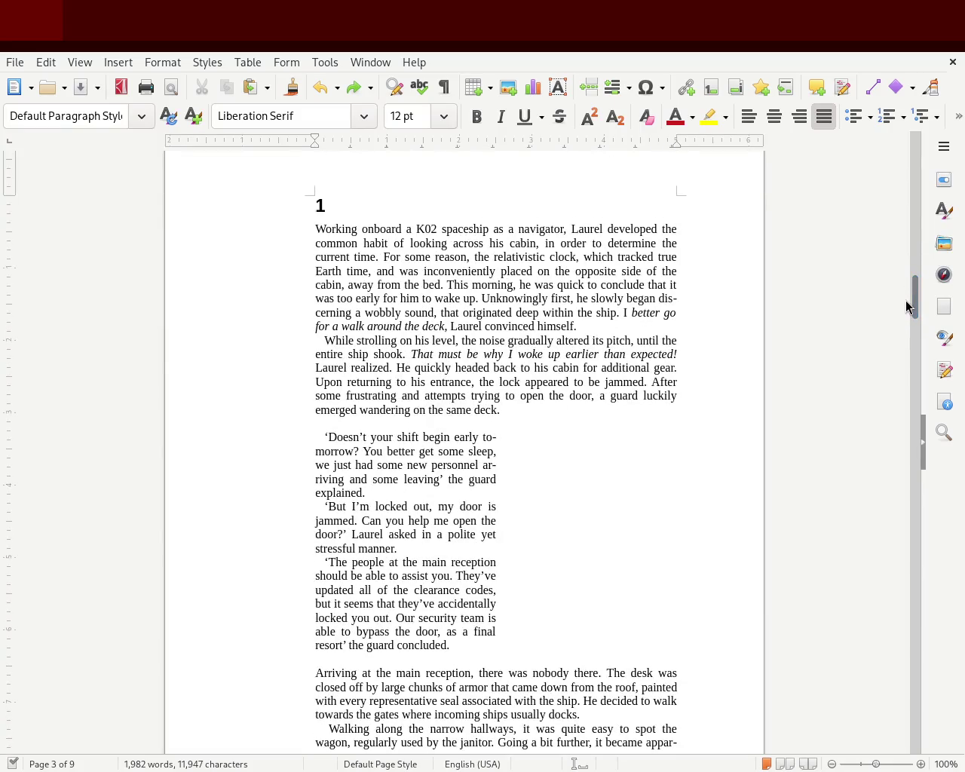
pyautogui.moveTo(913, 300); pyautogui.dragTo(905, 335)
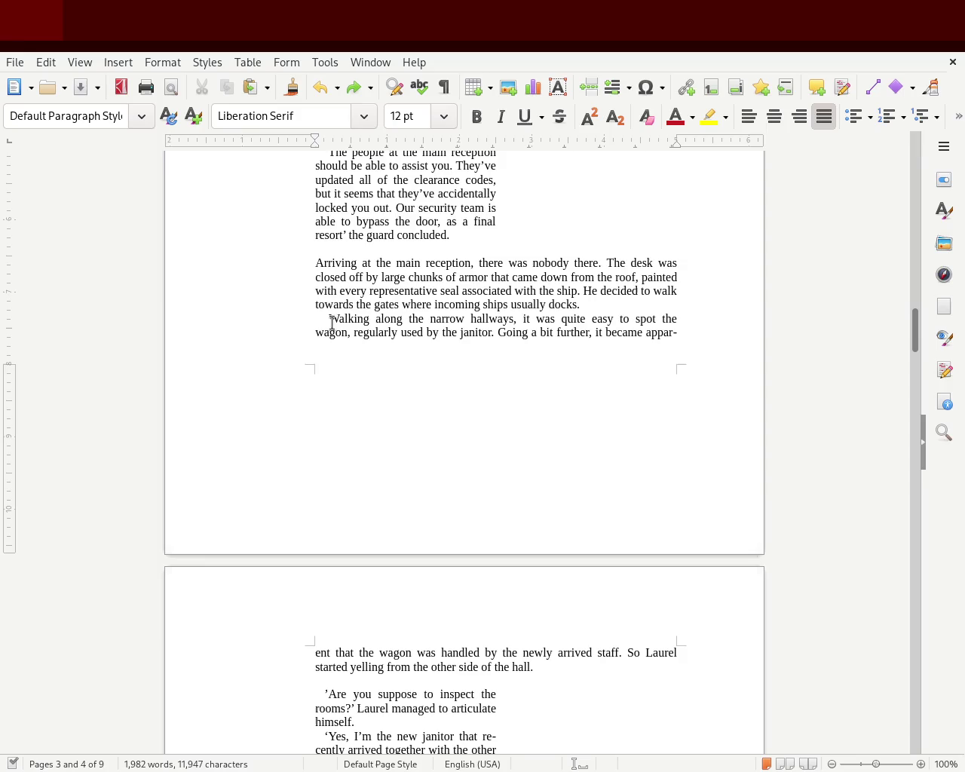
pyautogui.moveTo(913, 324); pyautogui.dragTo(912, 353)
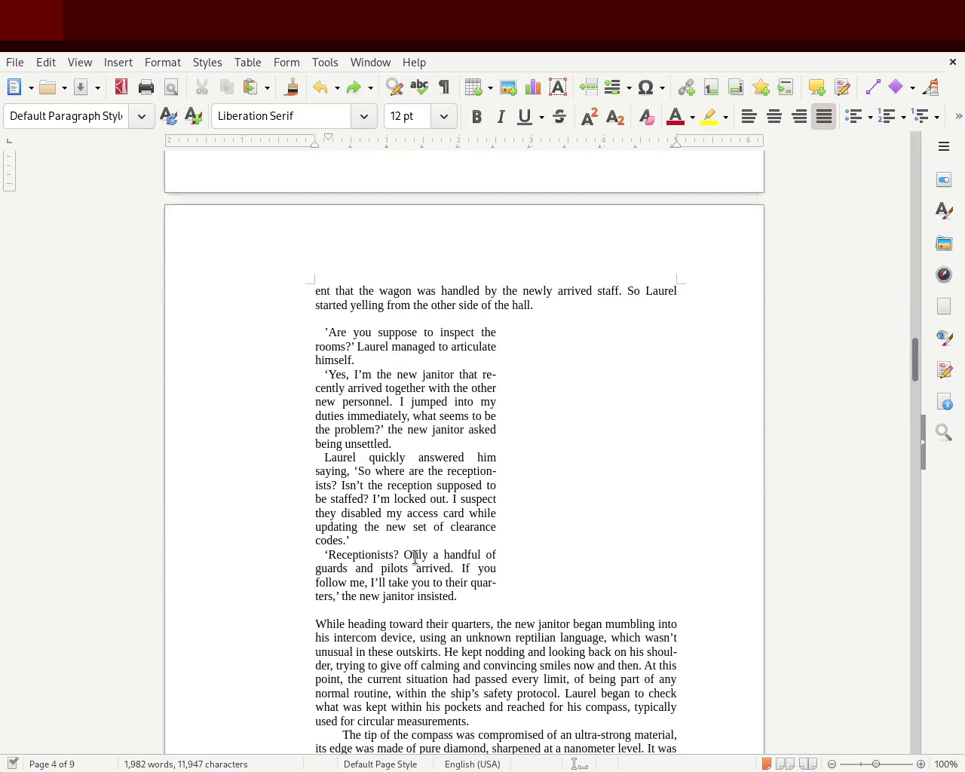
pyautogui.moveTo(469, 596); pyautogui.dragTo(255, 330)
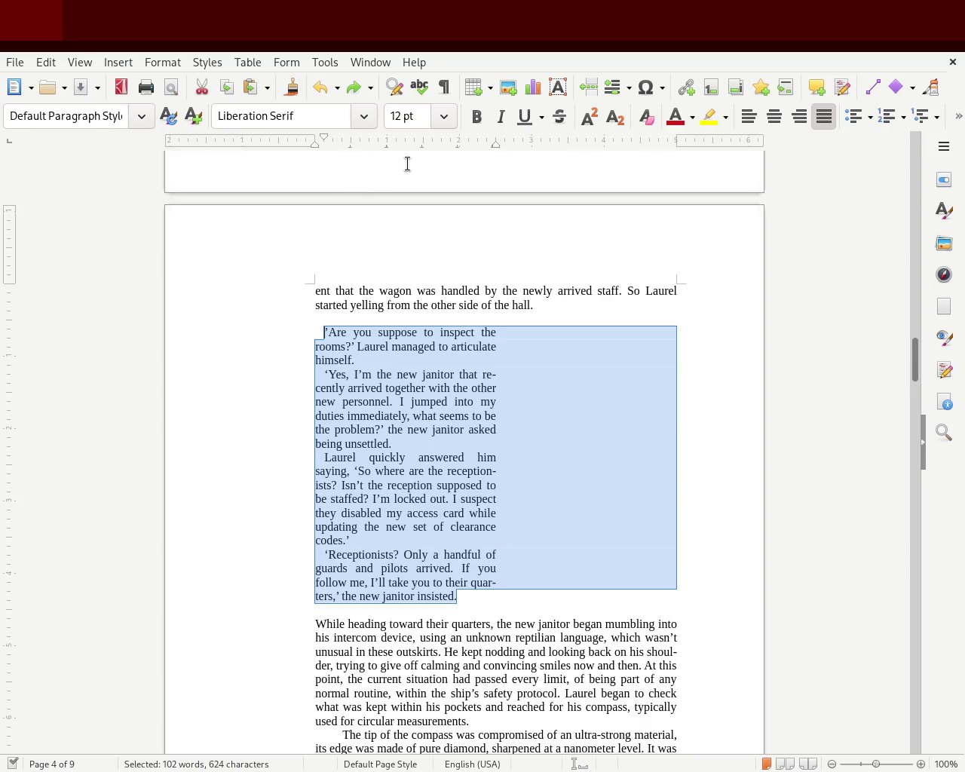
pyautogui.click(501, 479)
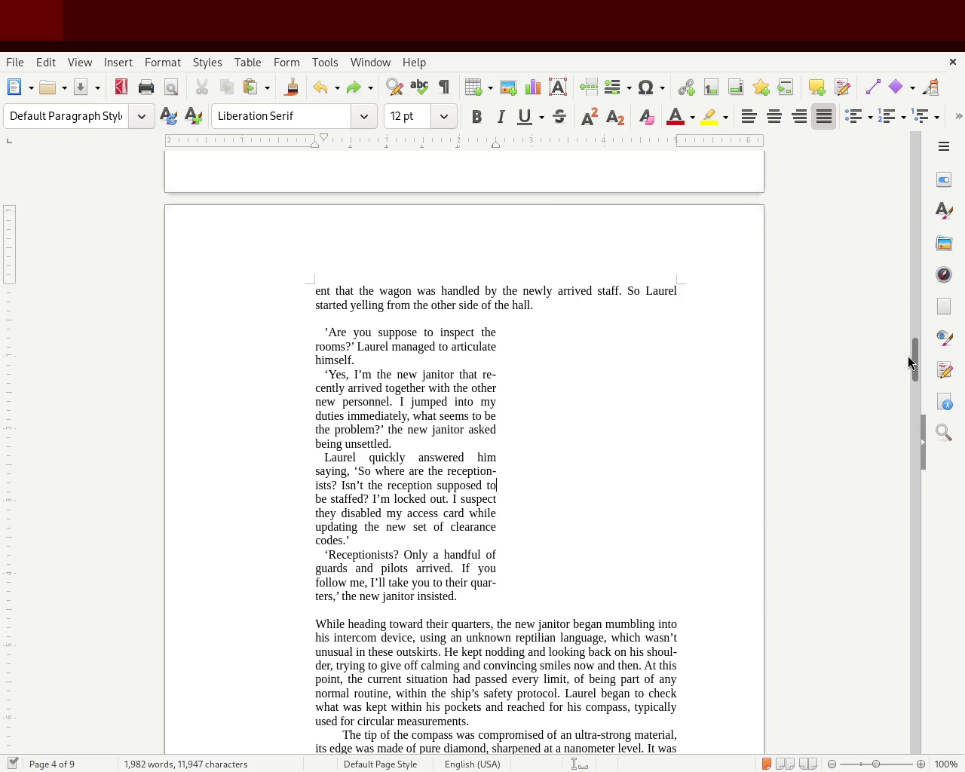
pyautogui.moveTo(911, 362); pyautogui.dragTo(911, 387)
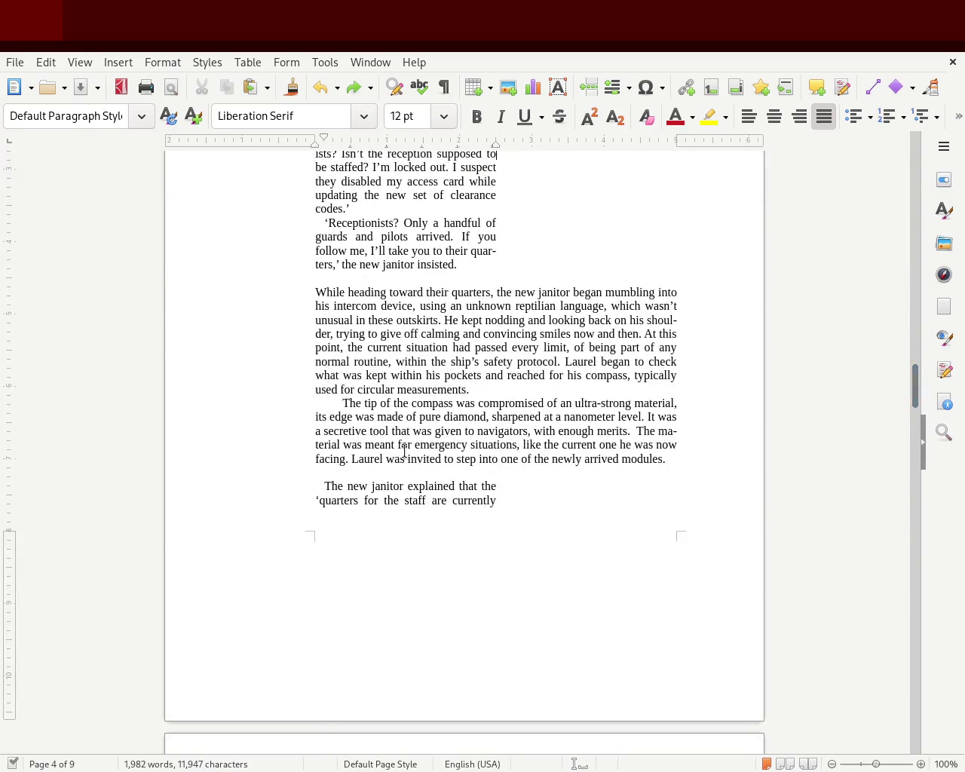
# - Reduce the compass paragraph's first-line indent to the standard narrative indent
pyautogui.click(343, 403)
pyautogui.moveTo(322, 143); pyautogui.dragTo(324, 143)
pyautogui.click(173, 446)
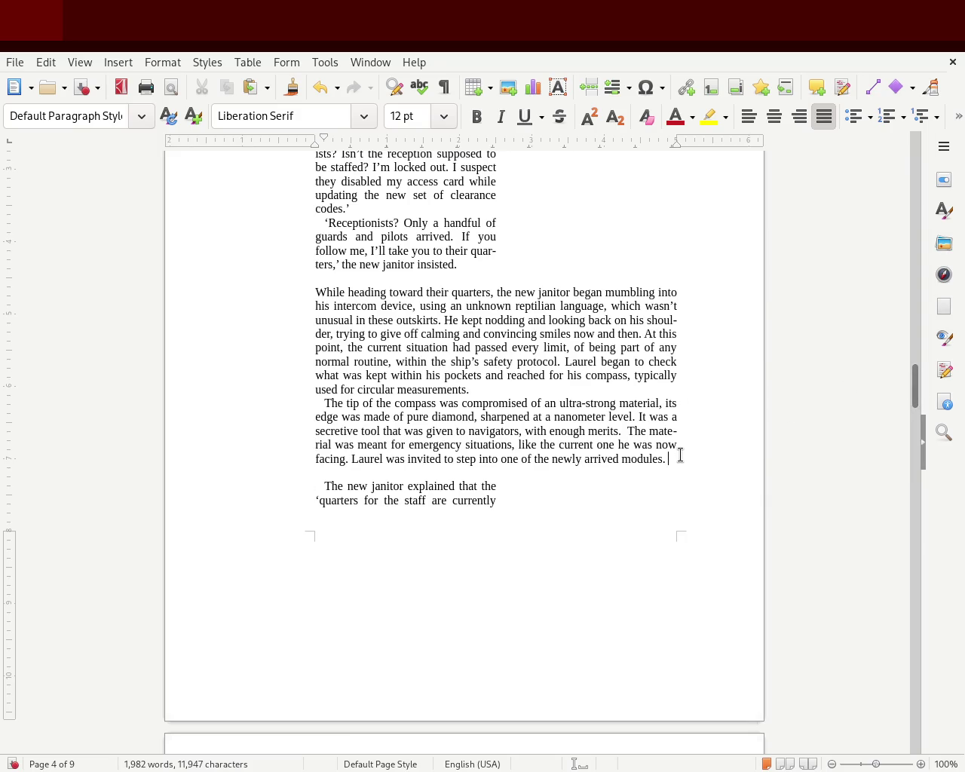
# - Check the compass paragraph's line-break hyphens, including the one after 'mate', then return to page 3
pyautogui.moveTo(680, 456); pyautogui.dragTo(231, 296)
pyautogui.click(425, 306)
pyautogui.moveTo(673, 325); pyautogui.dragTo(701, 324)
pyautogui.moveTo(672, 435); pyautogui.dragTo(691, 434)
pyautogui.click(610, 485)
pyautogui.scroll(4, 915, 375)
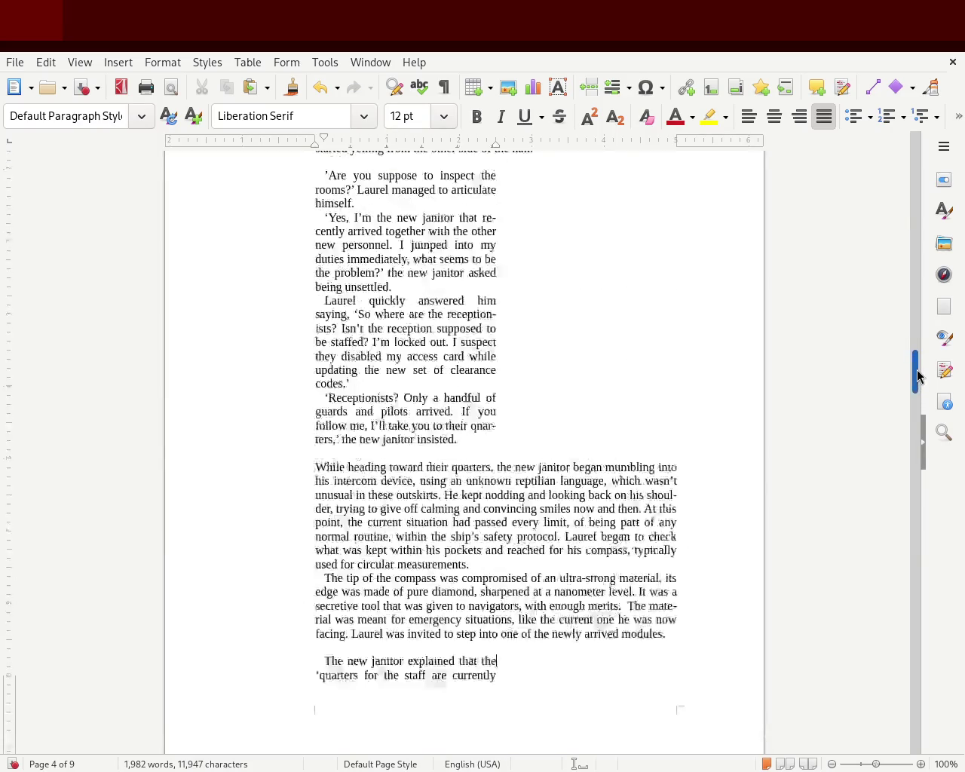
pyautogui.scroll(2, 917, 373)
pyautogui.moveTo(917, 372); pyautogui.dragTo(913, 321)
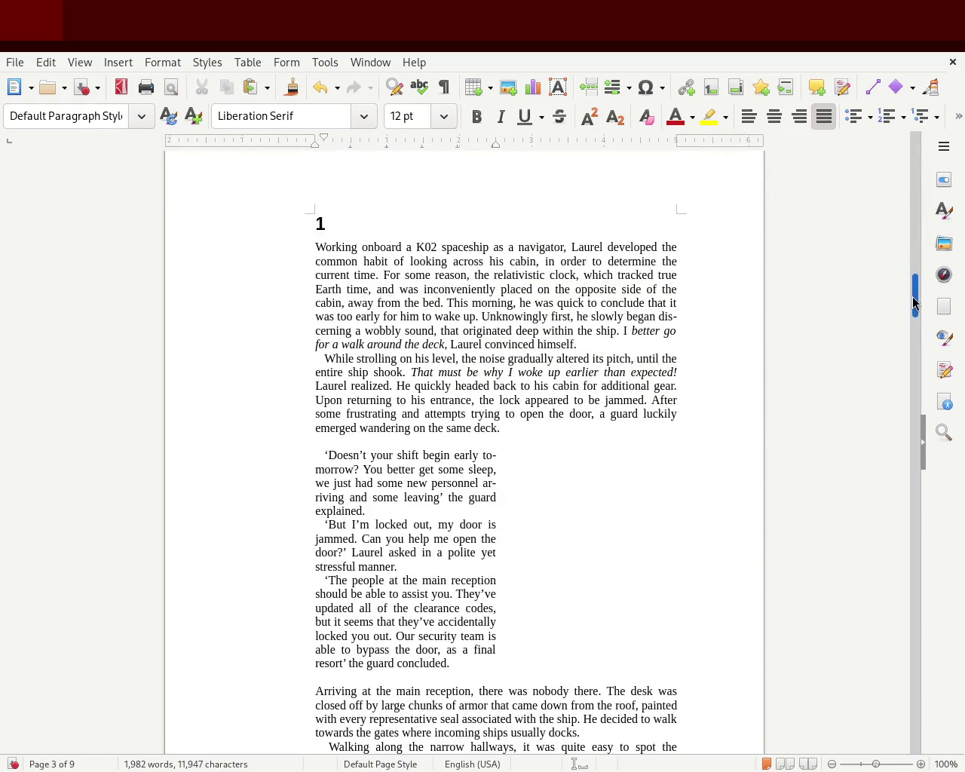
pyautogui.moveTo(912, 320); pyautogui.dragTo(912, 322)
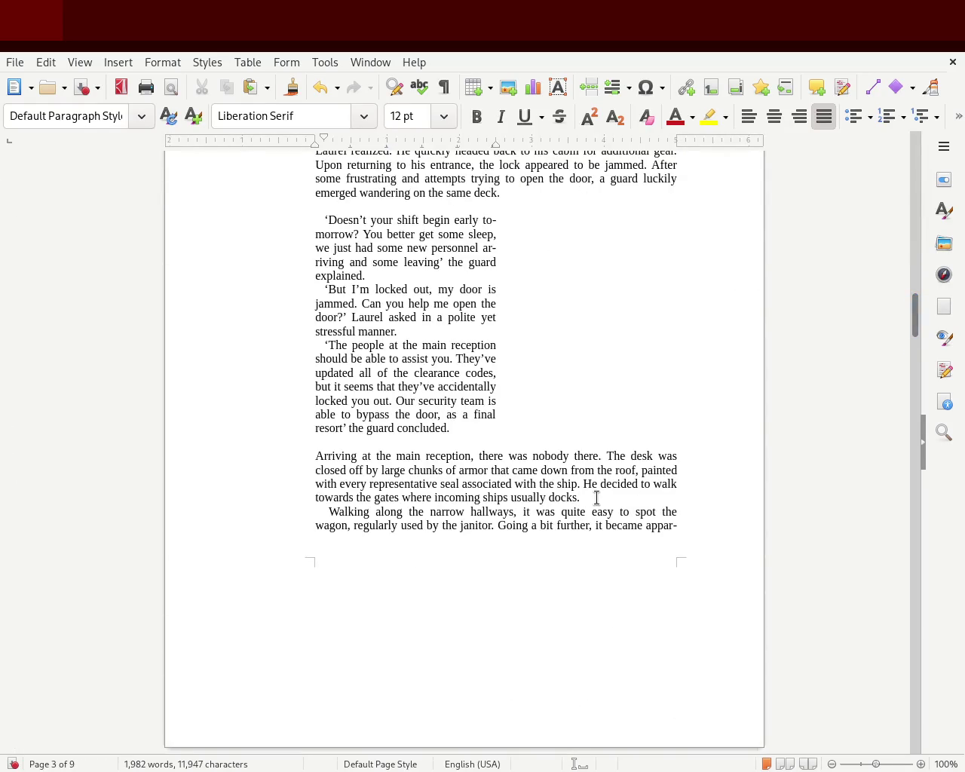